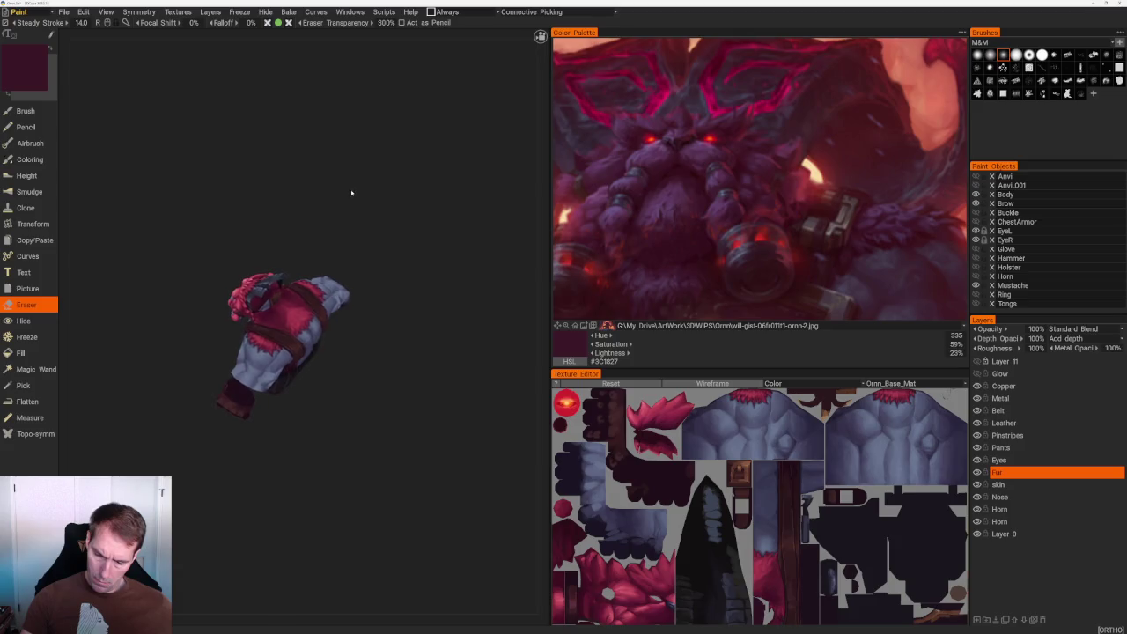
Switch from the Eraser to the Brush tool and orbit the character to a frontal view.
scroll(414, 388, "up", 3)
key("b")
scroll(414, 385, "up", 3)
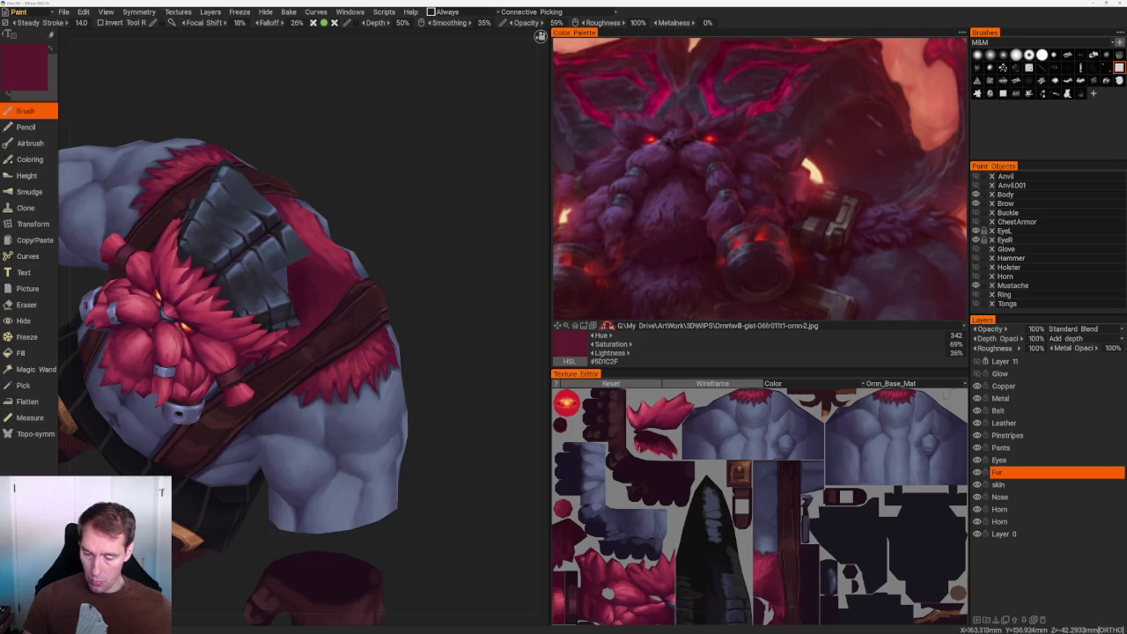
scroll(428, 327, "down", 3)
mouse_move(428, 327)
left_mouse_down()
mouse_move(411, 305)
mouse_move(434, 340)
left_mouse_up()
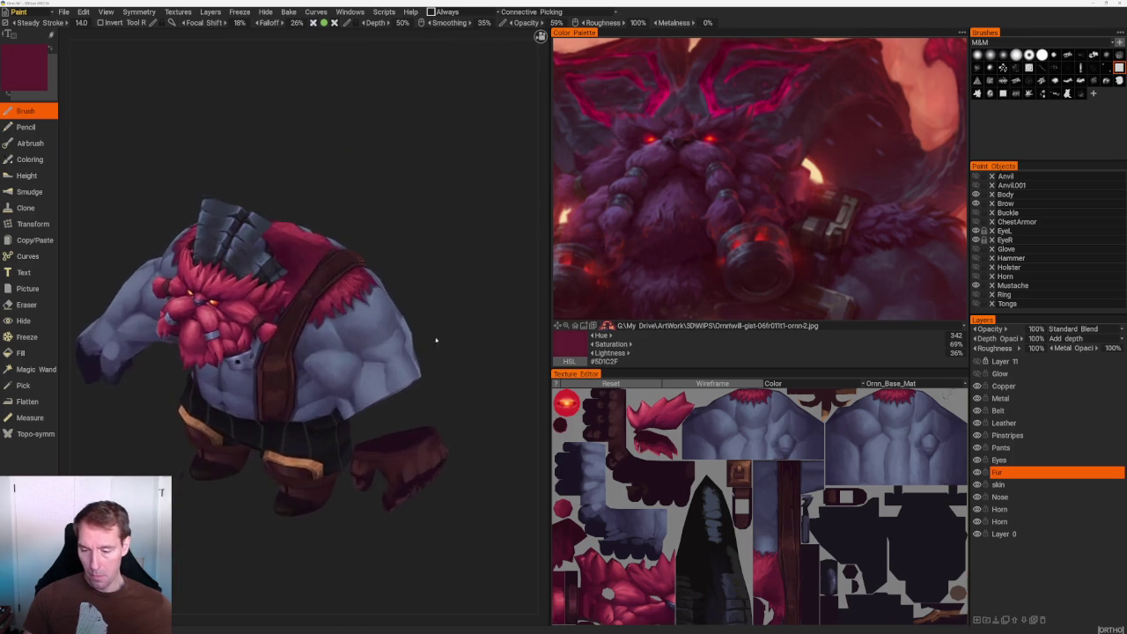
scroll(435, 340, "up", 4)
scroll(402, 196, "down", 5)
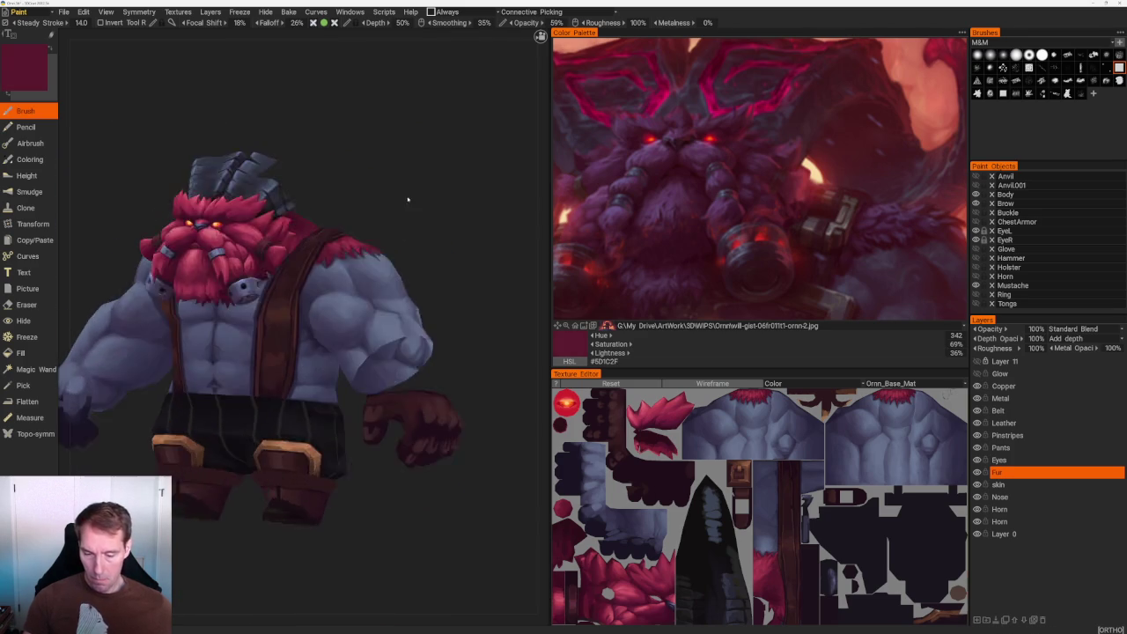
scroll(431, 216, "up", 1)
scroll(453, 232, "up", 1)
scroll(456, 239, "up", 3)
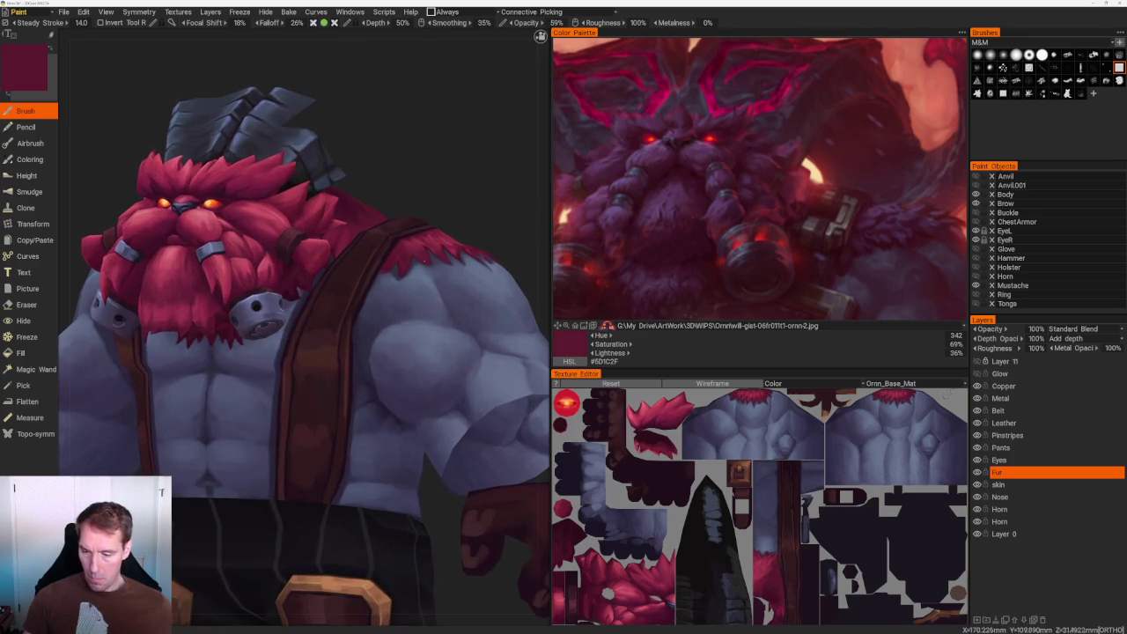
Orbit to a higher side view and zoom in close on the shoulder fur.
left_click_drag(455, 239, 467, 264)
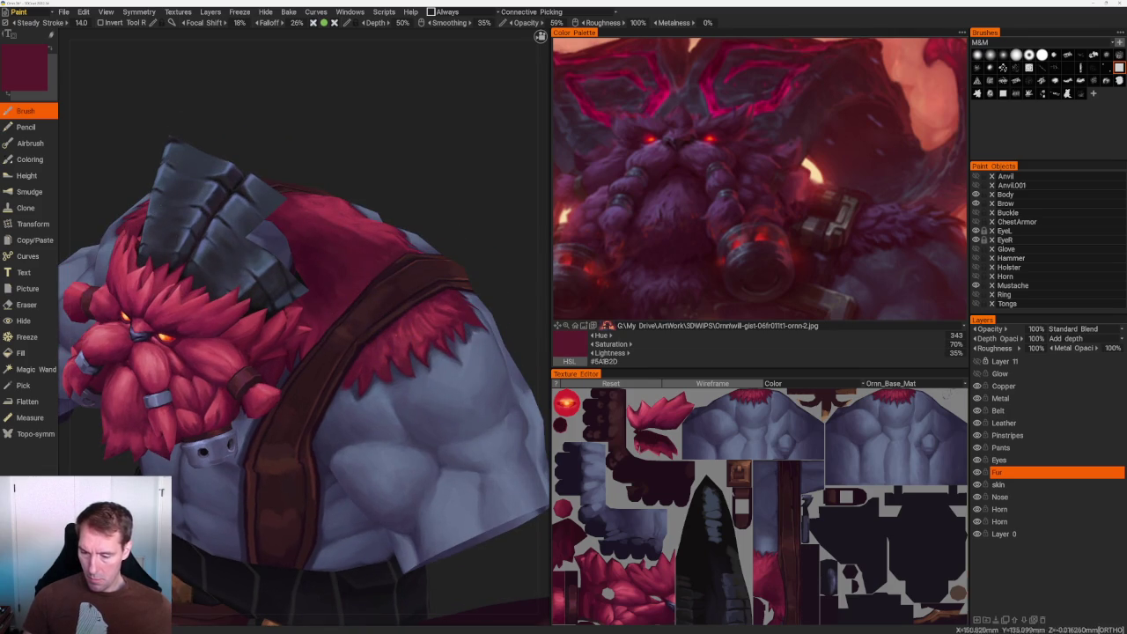
scroll(397, 252, "down", 5)
scroll(414, 320, "up", 2)
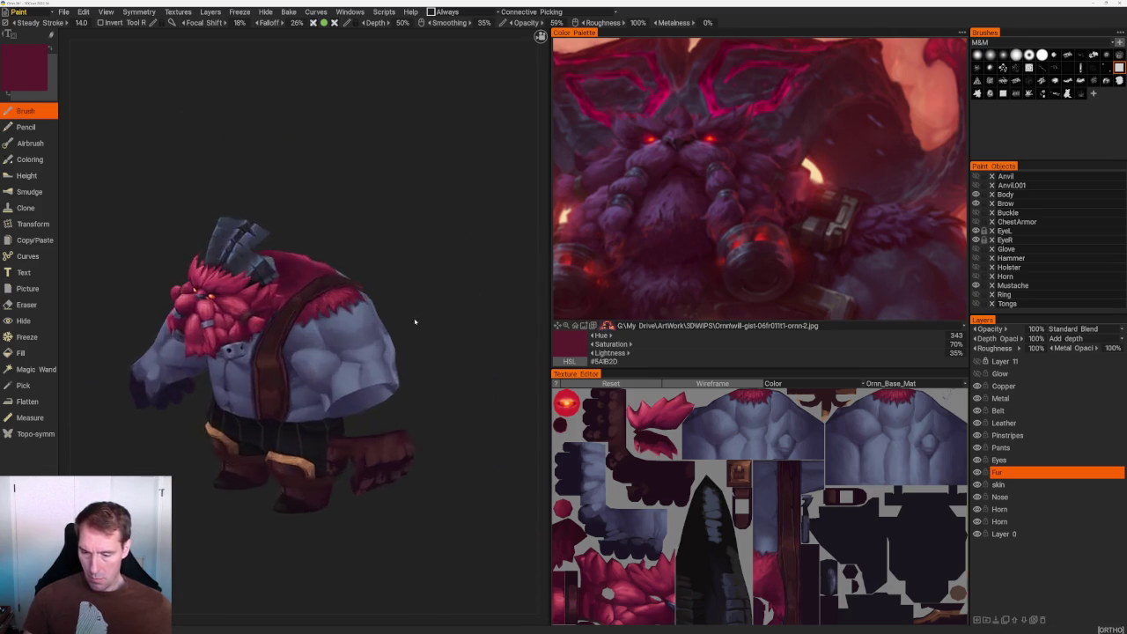
scroll(415, 320, "up", 3)
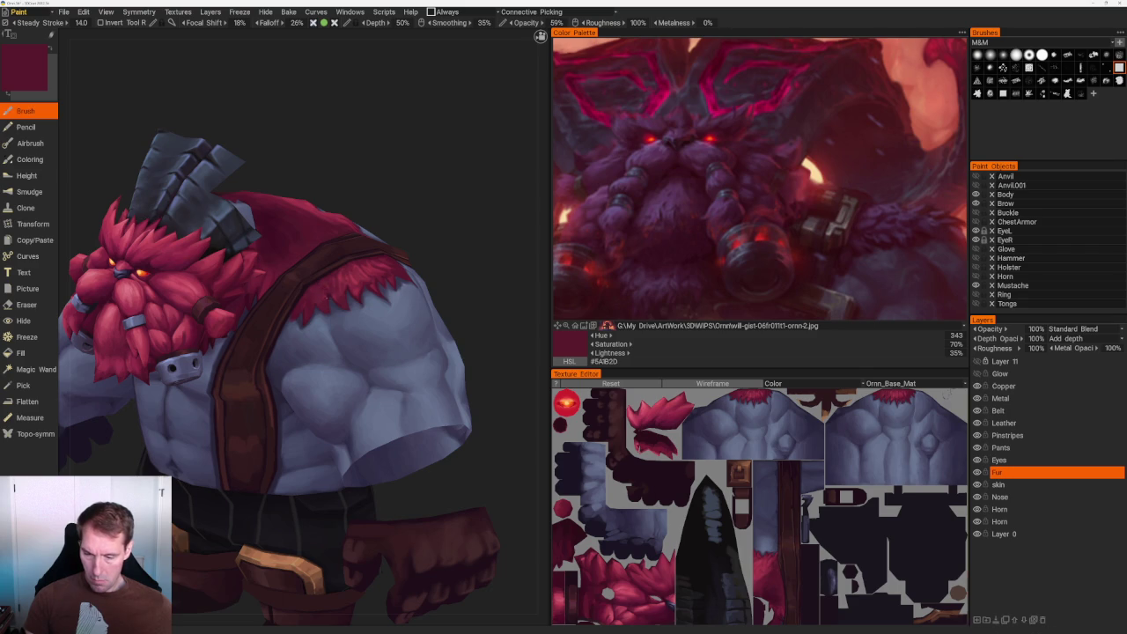
scroll(432, 255, "down", 2)
scroll(435, 254, "up", 2)
scroll(435, 254, "up", 2)
scroll(425, 252, "up", 2)
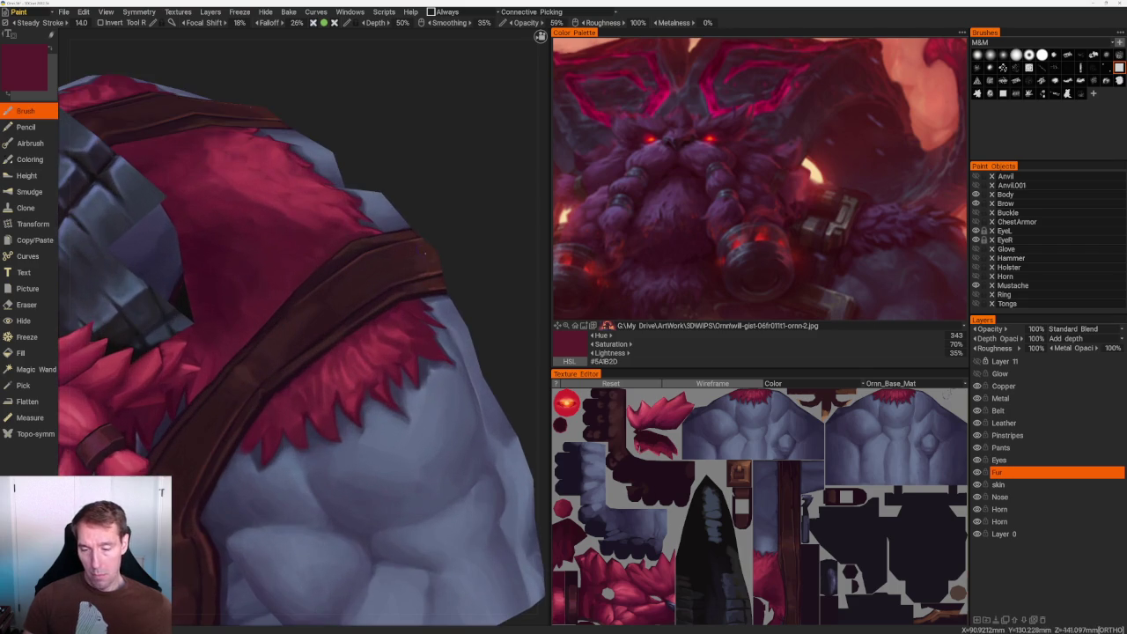
Sample a brighter red (#903849) from the fur and stroke highlights along the shoulder strands.
key("v")
left_click_drag(425, 253, 314, 354, "alt")
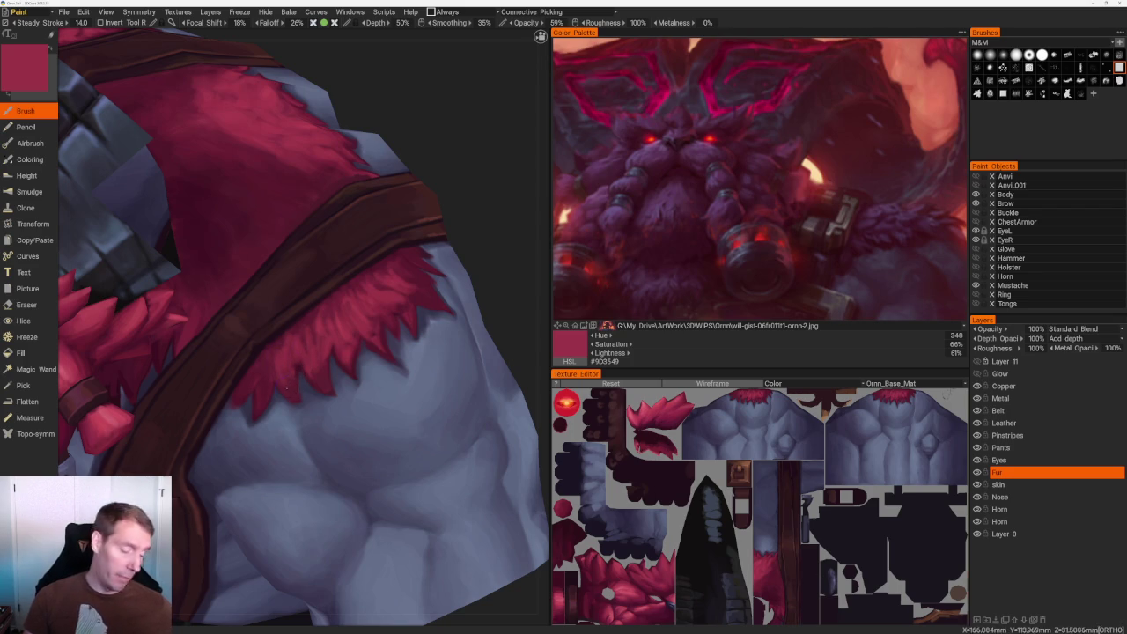
scroll(352, 308, "up", 1)
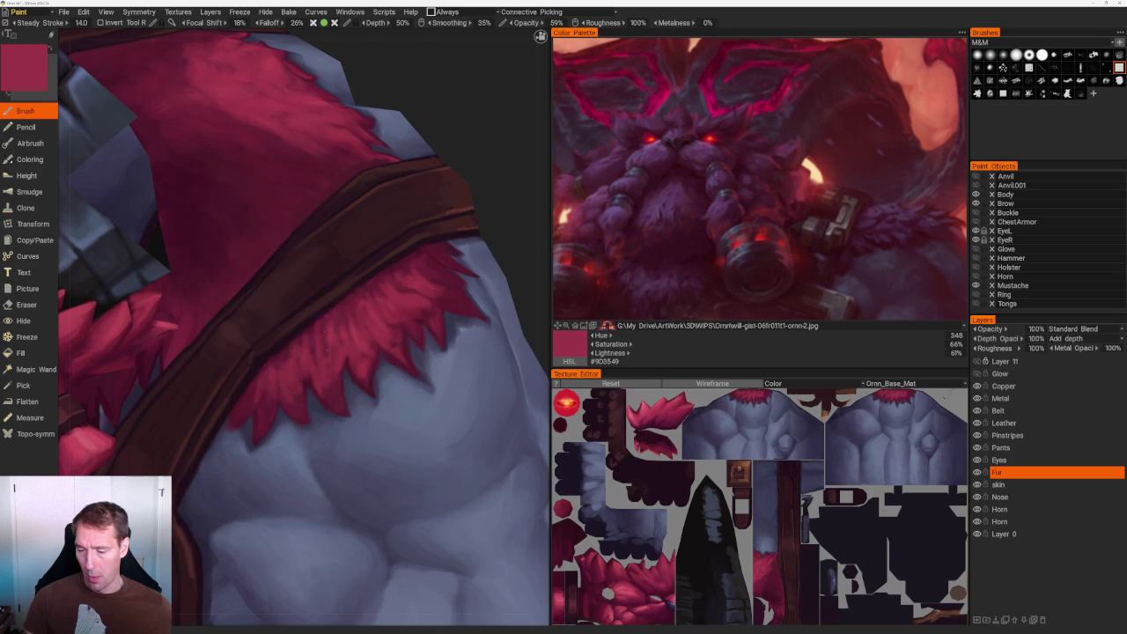
scroll(380, 356, "down", 5)
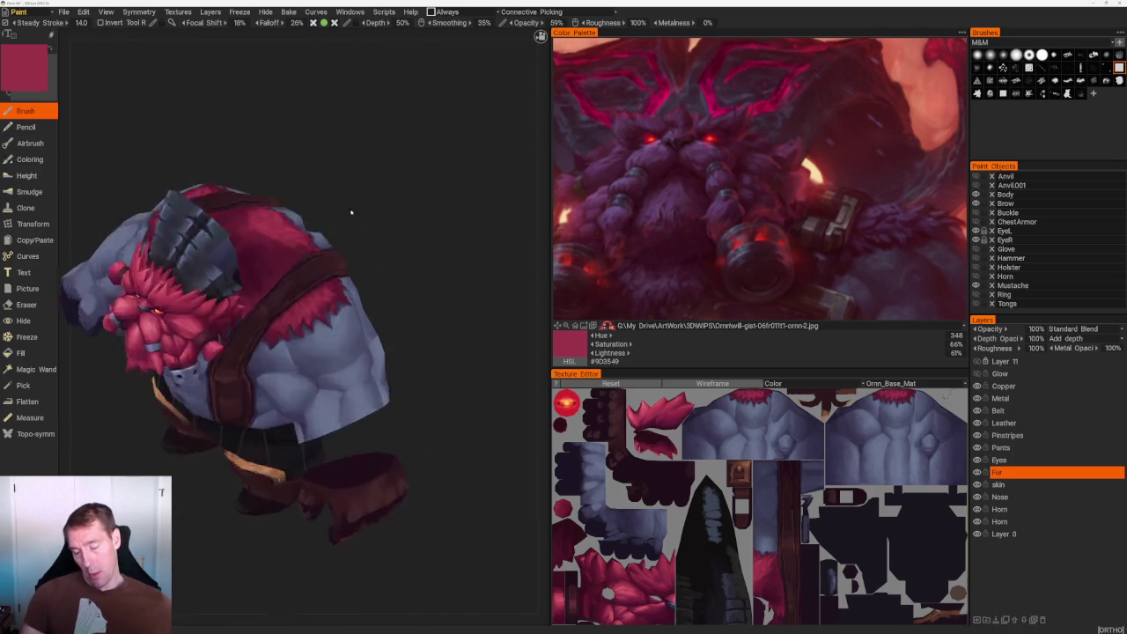
Orbit around to the back and sample two darker fur reds for shading.
left_click_drag(353, 209, 354, 210)
scroll(352, 209, "up", 5)
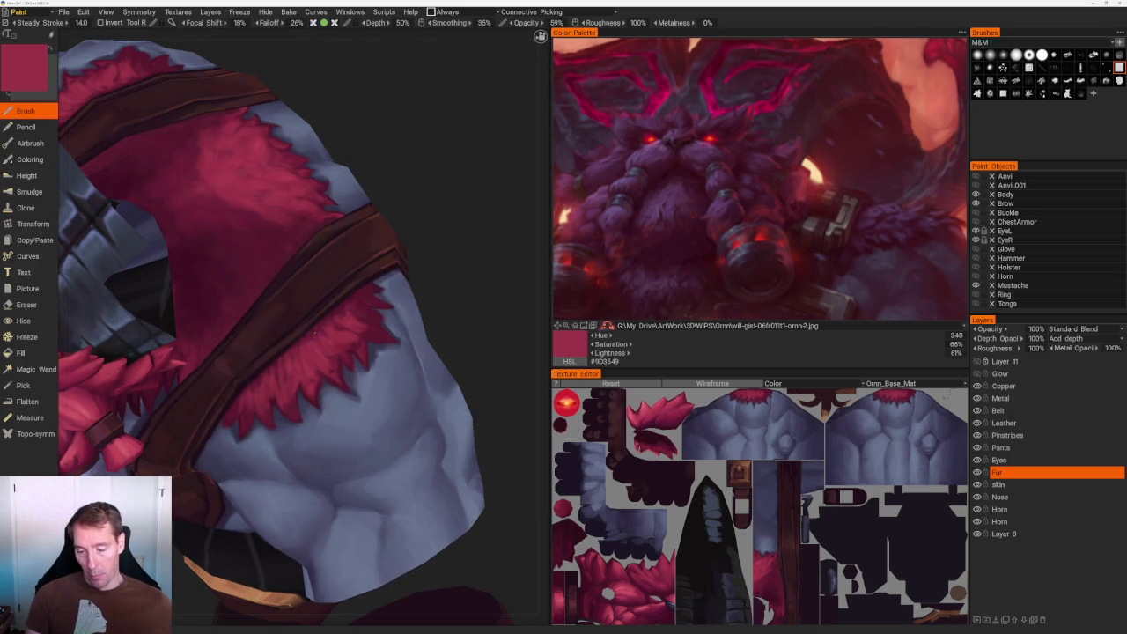
scroll(344, 237, "down", 5)
mouse_move(345, 237)
left_mouse_down()
mouse_move(378, 255)
mouse_move(353, 288)
mouse_move(414, 317)
left_mouse_up()
scroll(352, 288, "up", 5)
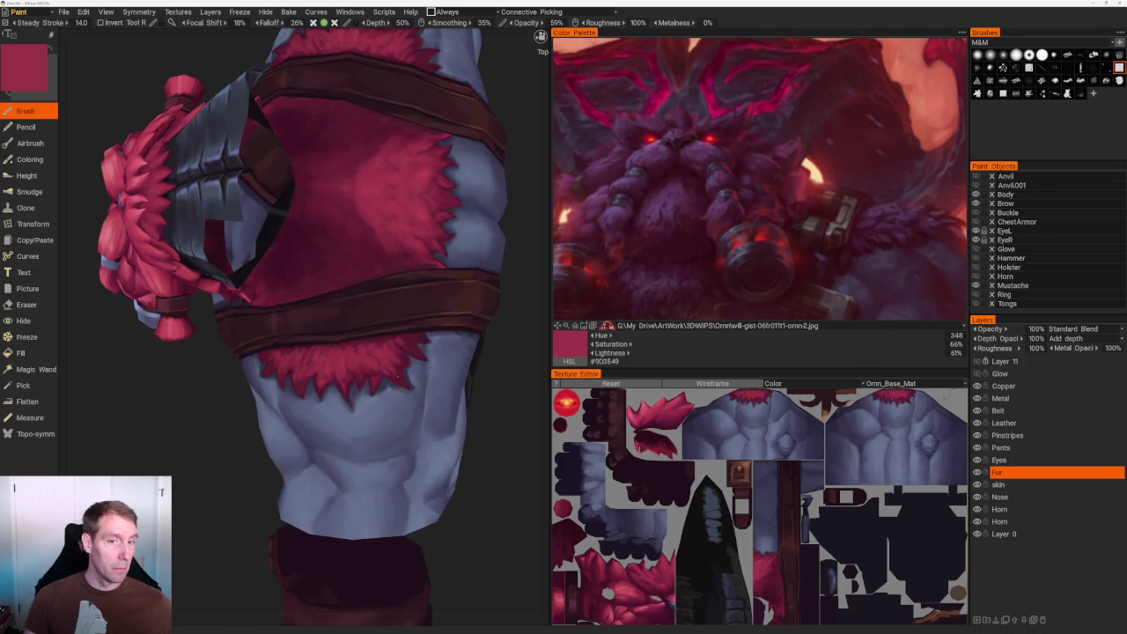
scroll(397, 375, "down", 5)
mouse_move(385, 322)
left_mouse_down()
mouse_move(397, 331)
mouse_move(374, 327)
mouse_move(460, 317)
mouse_move(428, 297)
mouse_move(473, 283)
mouse_move(318, 340)
left_mouse_up()
scroll(396, 331, "up", 4)
scroll(396, 331, "up", 3)
key("v")
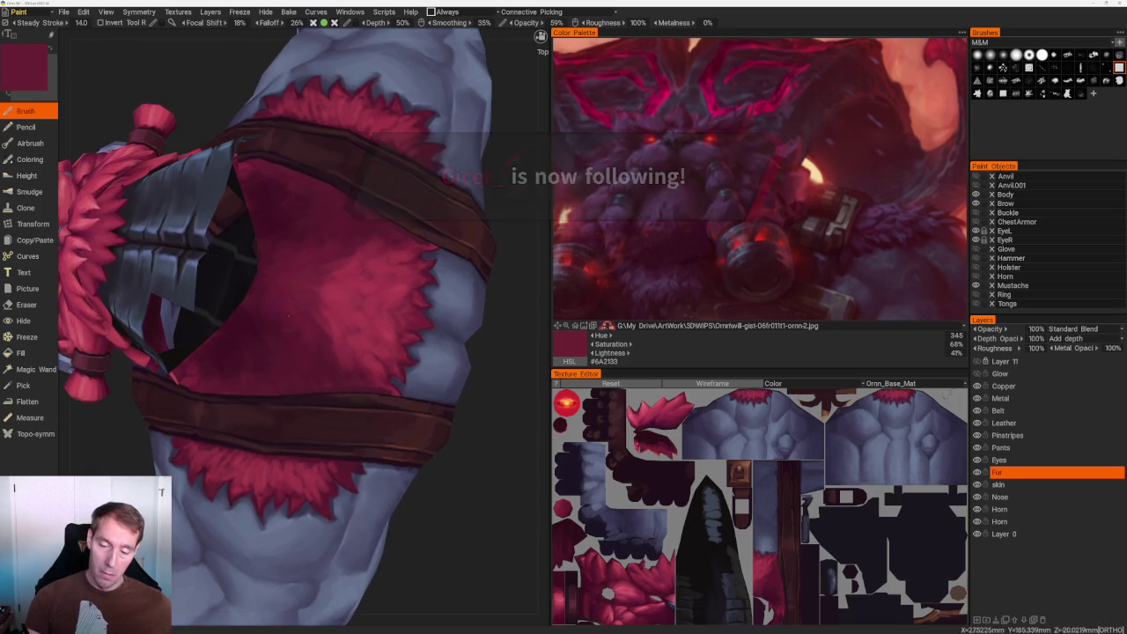
key("v")
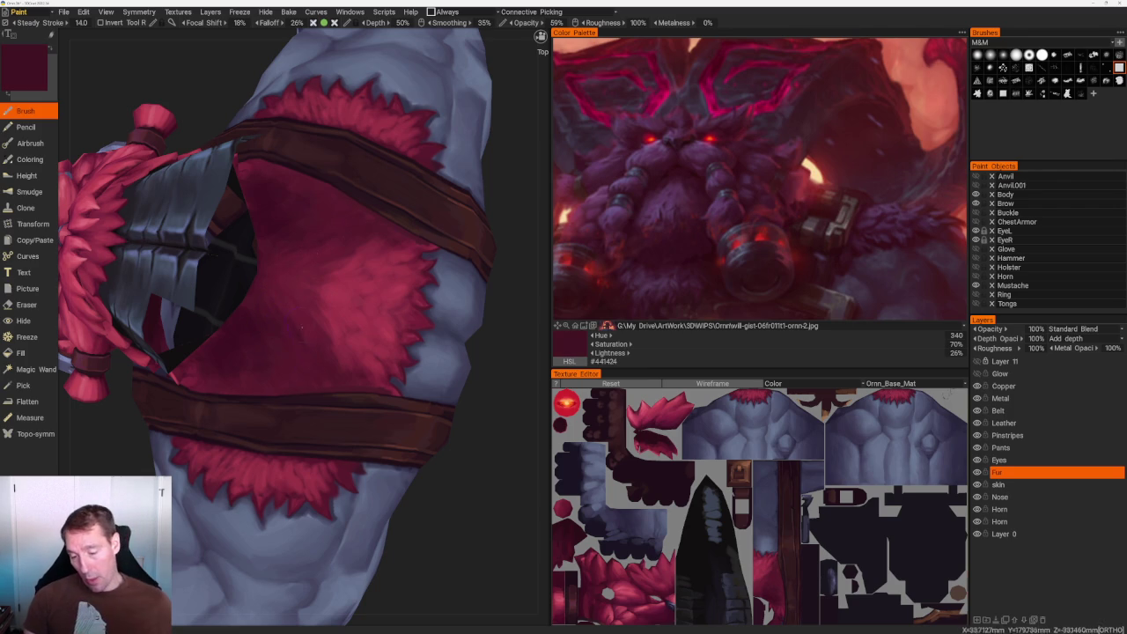
Brush back and shoulder fur shading with mid and darker reds, ending on maroon #511C2B.
scroll(353, 370, "down", 5)
left_click_drag(370, 377, 455, 345)
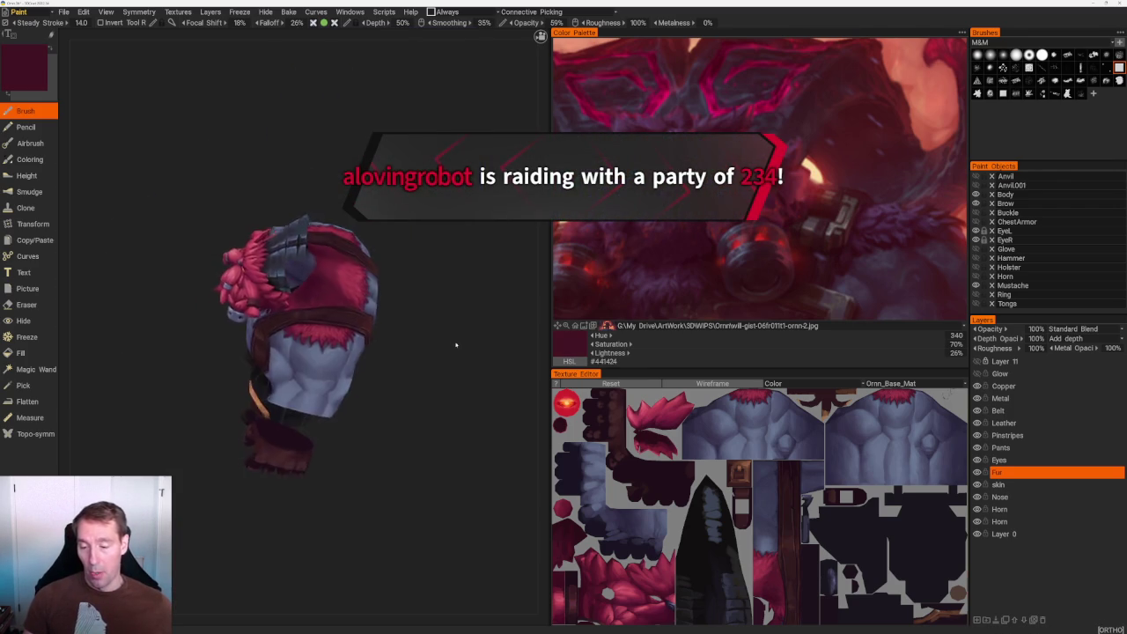
scroll(455, 345, "up", 5)
key("v")
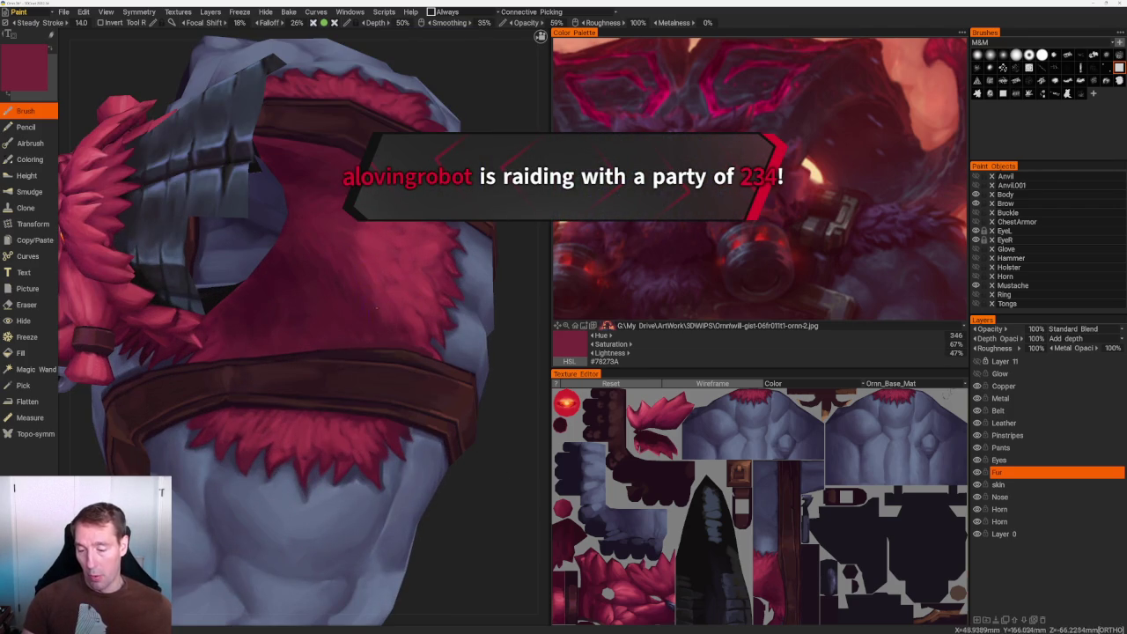
key("v")
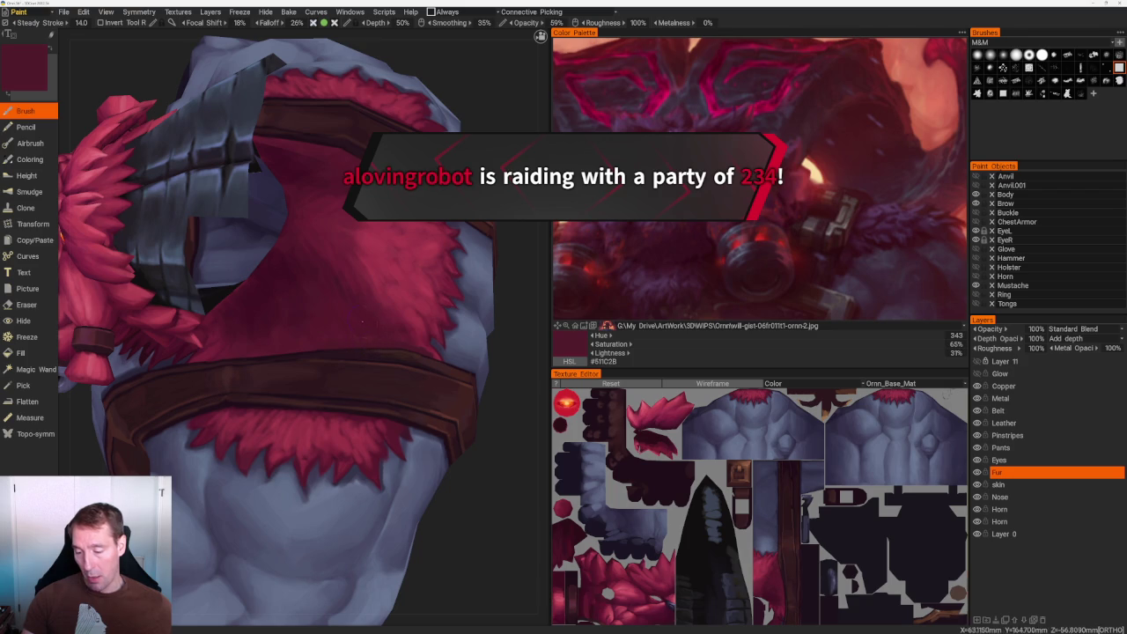
scroll(362, 322, "down", 5)
mouse_move(440, 452)
left_mouse_down()
mouse_move(476, 405)
mouse_move(424, 420)
left_mouse_up()
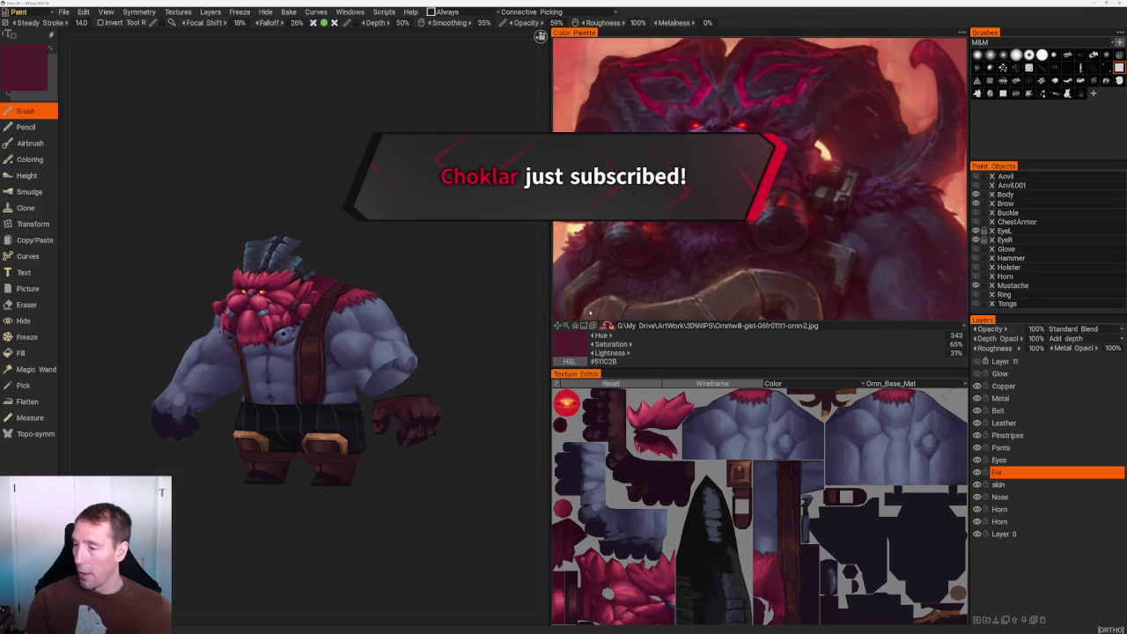
middle_click_drag(402, 232, 405, 233)
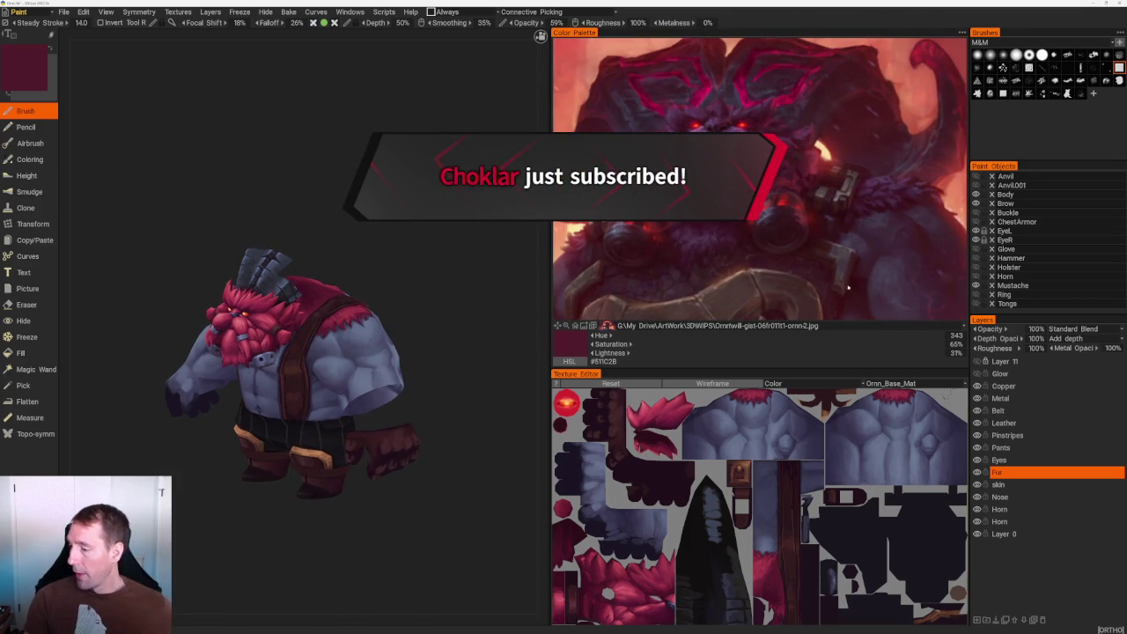
left_click(622, 325)
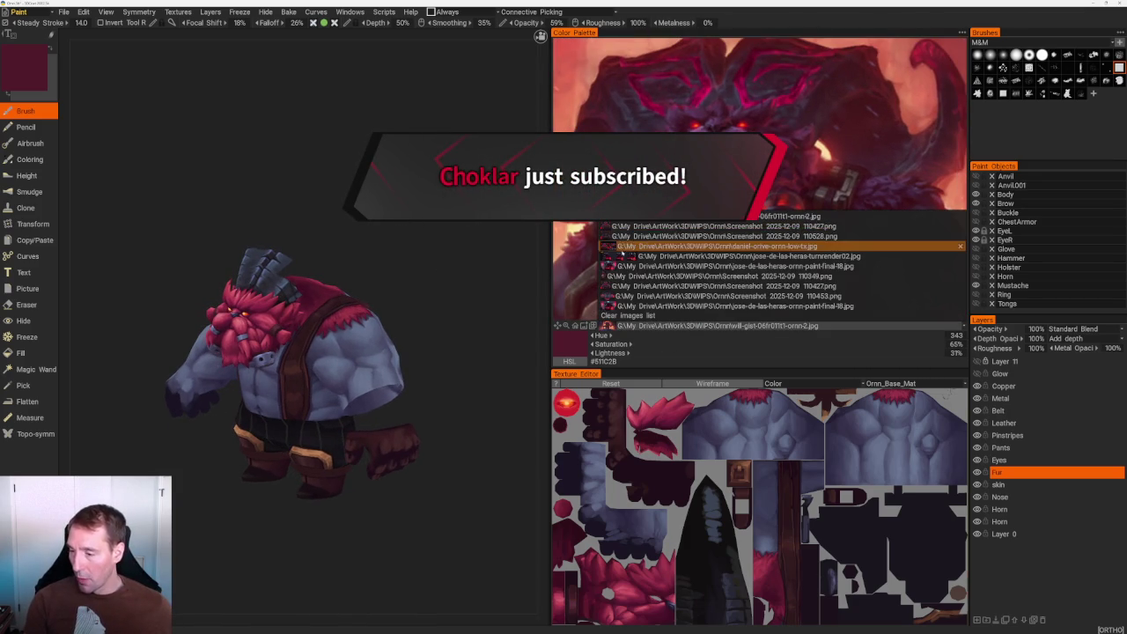
mouse_move(758, 256)
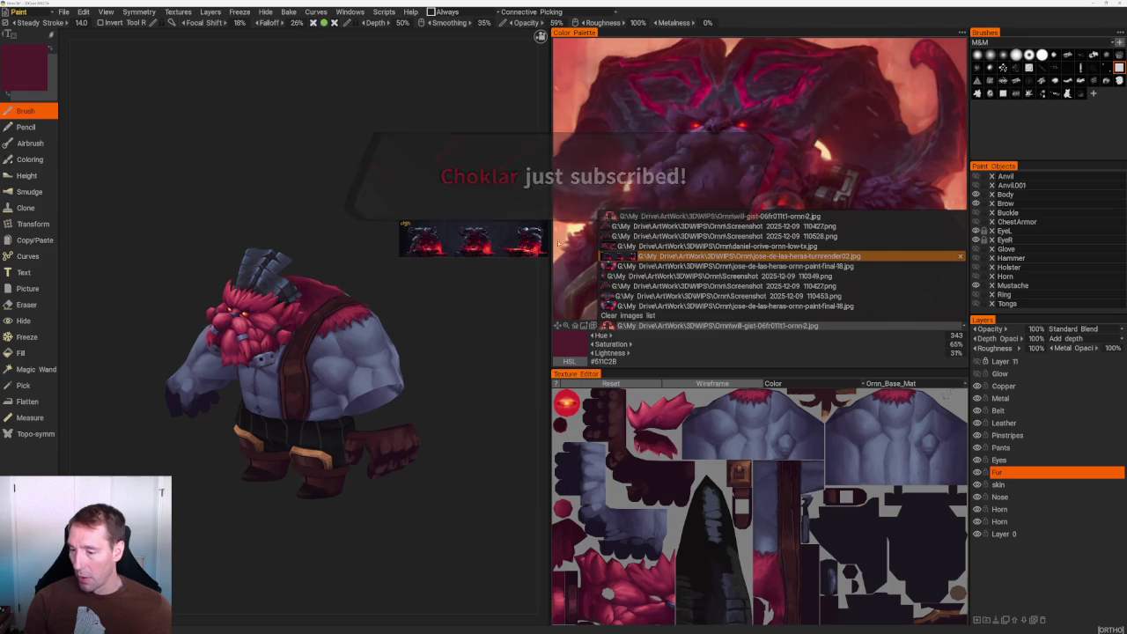
left_click(660, 257)
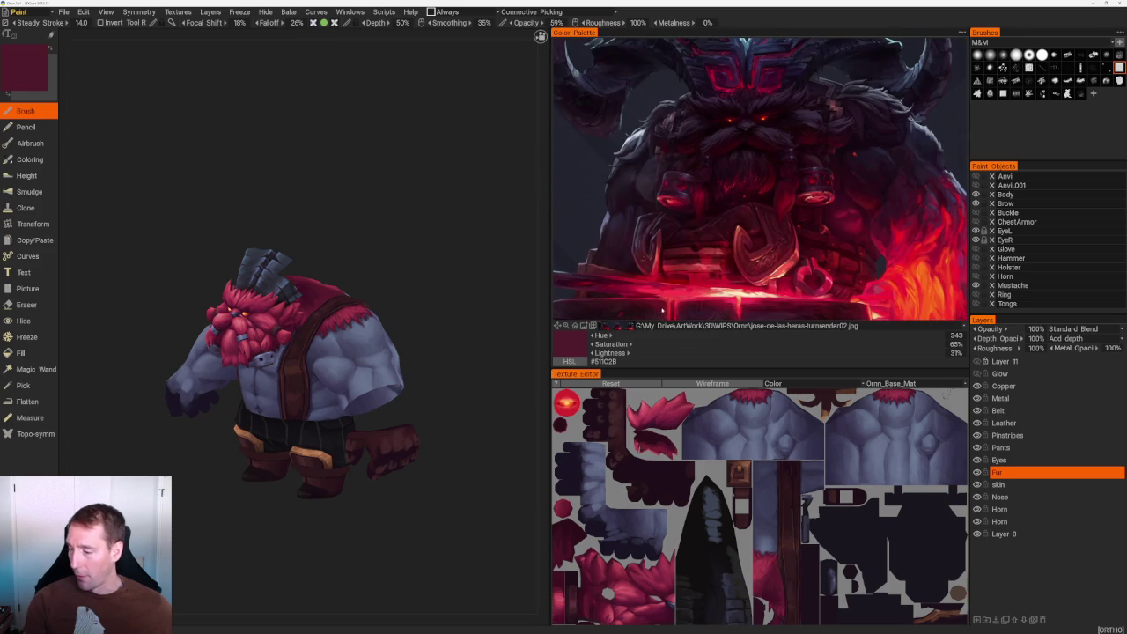
left_click(634, 325)
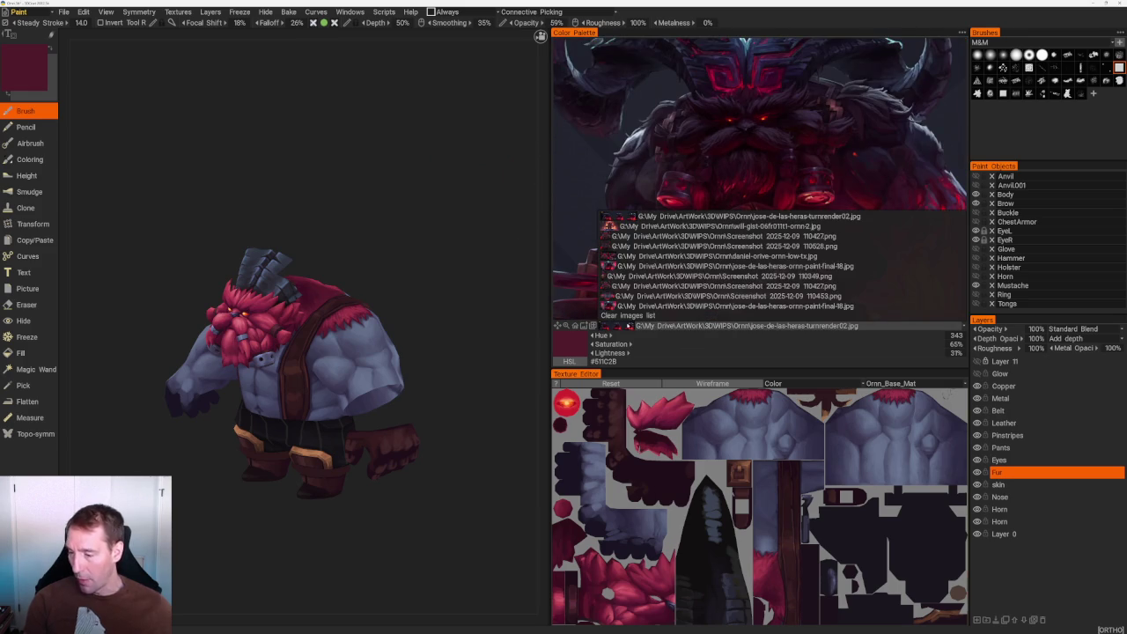
left_click(603, 287)
scroll(788, 217, "down", 3)
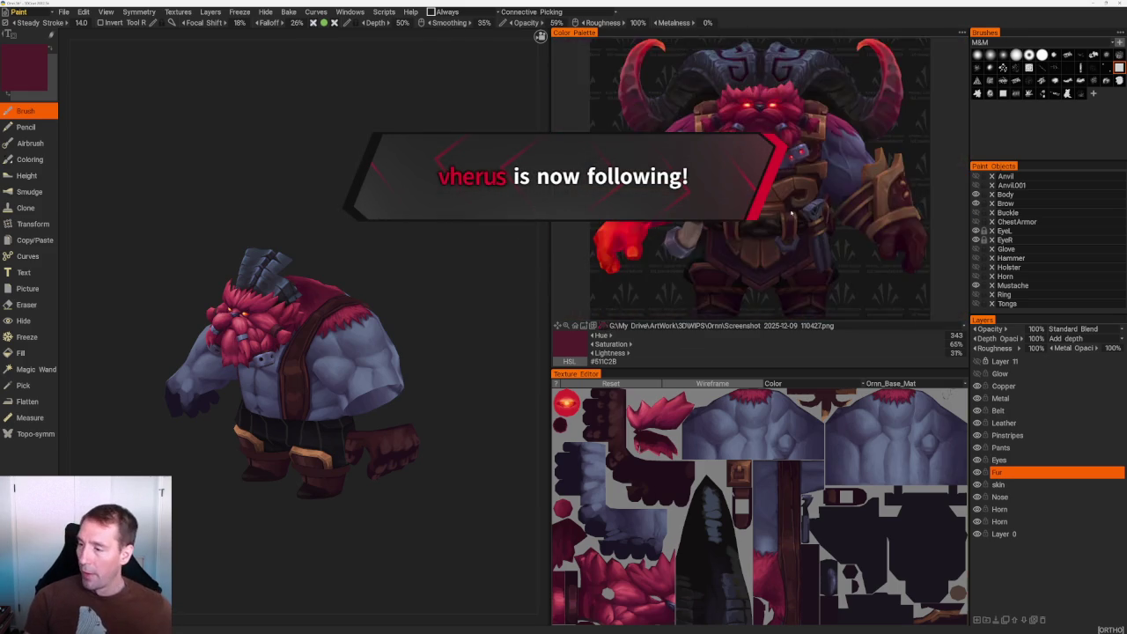
scroll(795, 212, "up", 3)
scroll(795, 212, "up", 2)
scroll(795, 213, "up", 2)
scroll(795, 212, "up", 2)
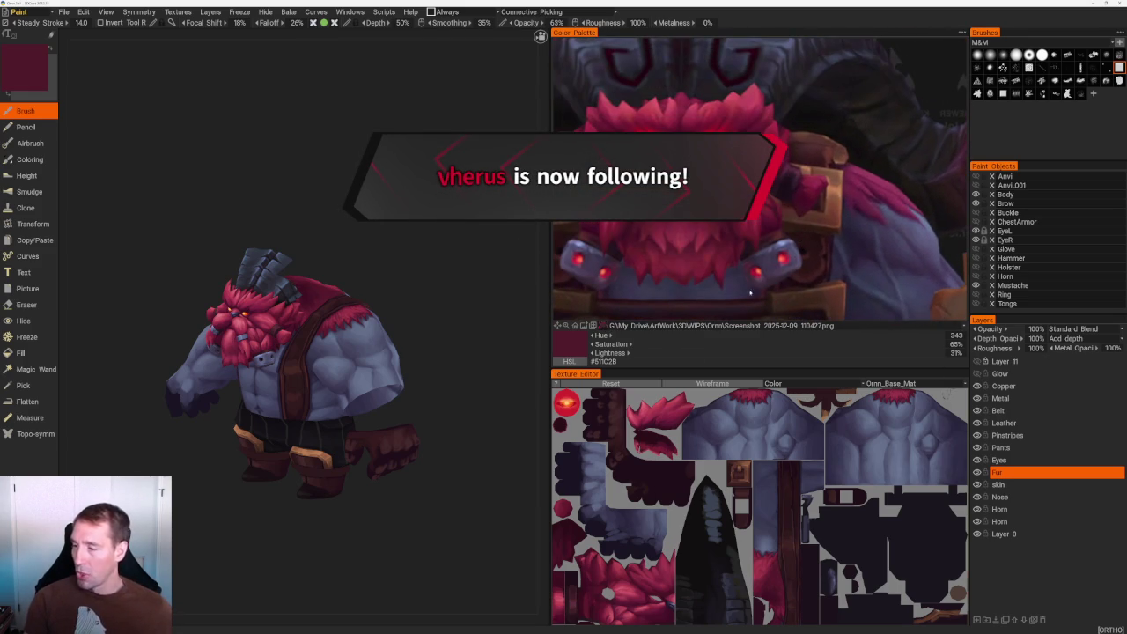
left_click(642, 326)
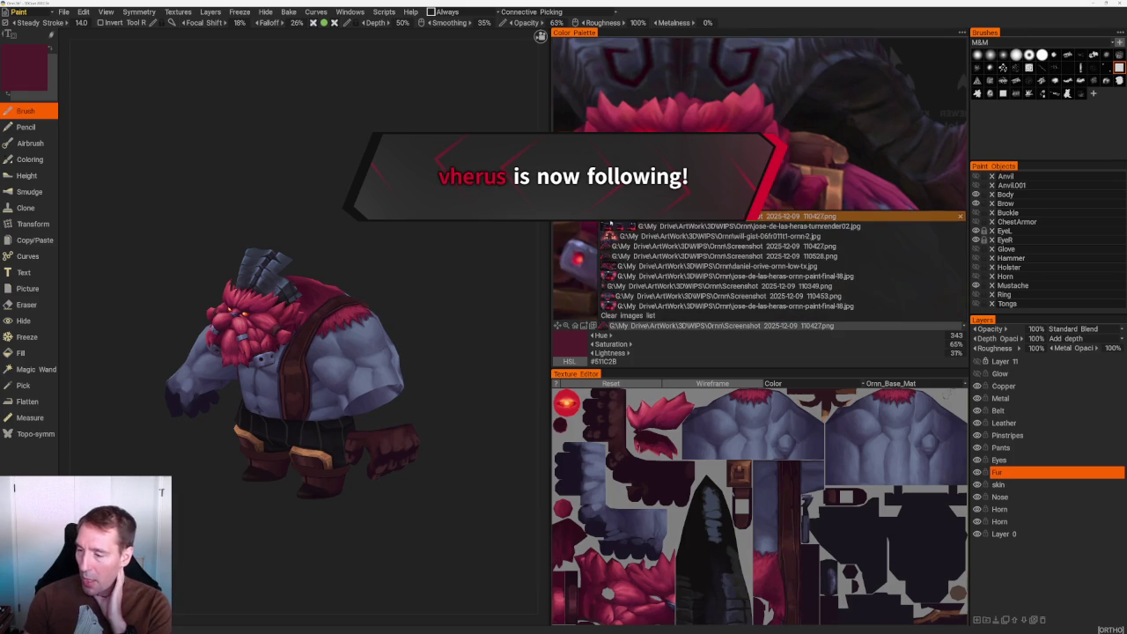
left_click(689, 236)
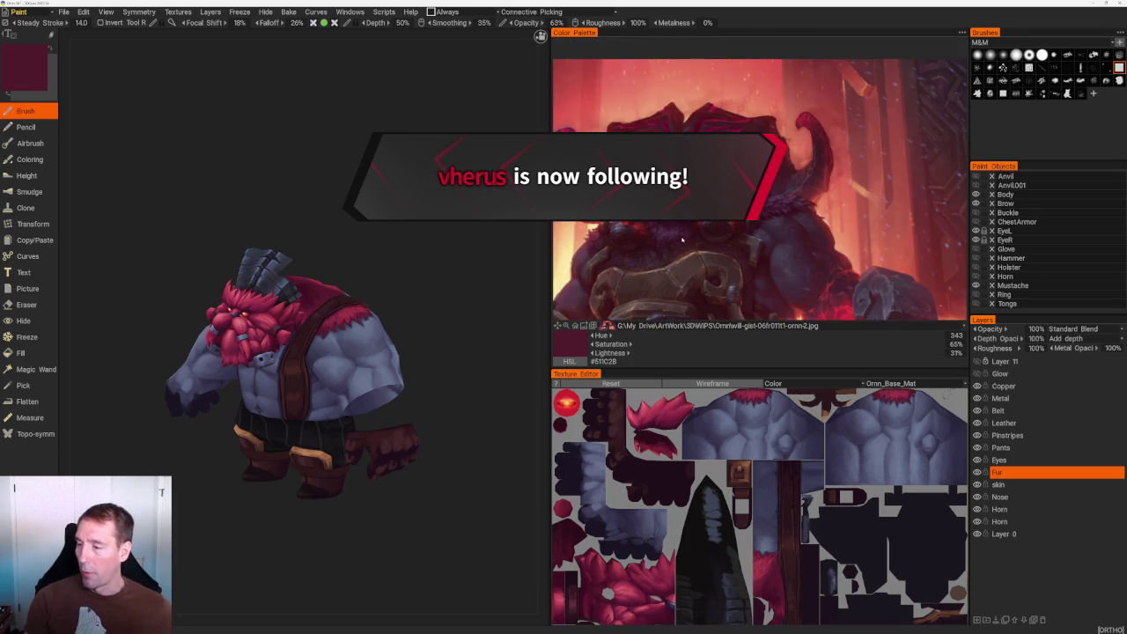
scroll(690, 236, "down", 3)
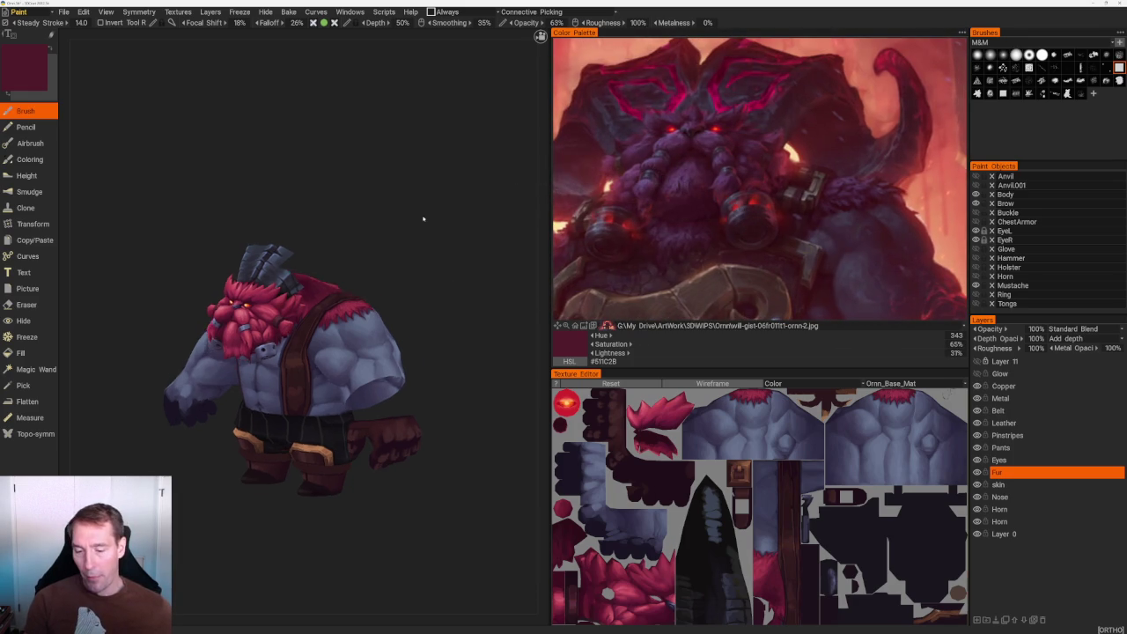
left_click_drag(422, 219, 443, 236)
scroll(493, 269, "up", 3)
scroll(493, 270, "up", 2)
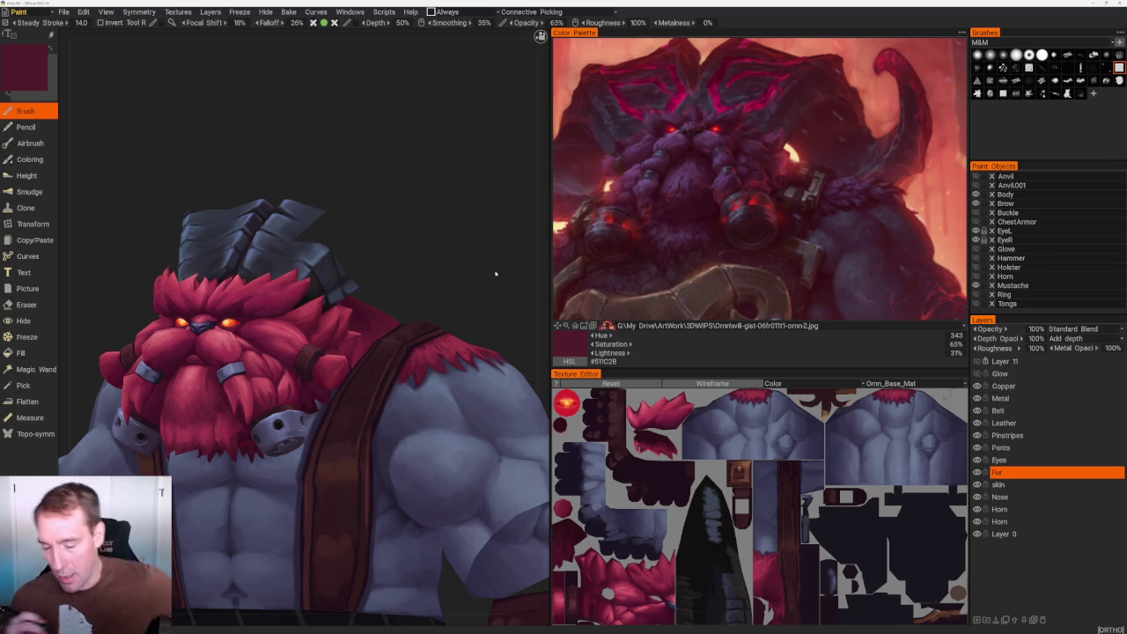
left_click_drag(495, 274, 445, 252)
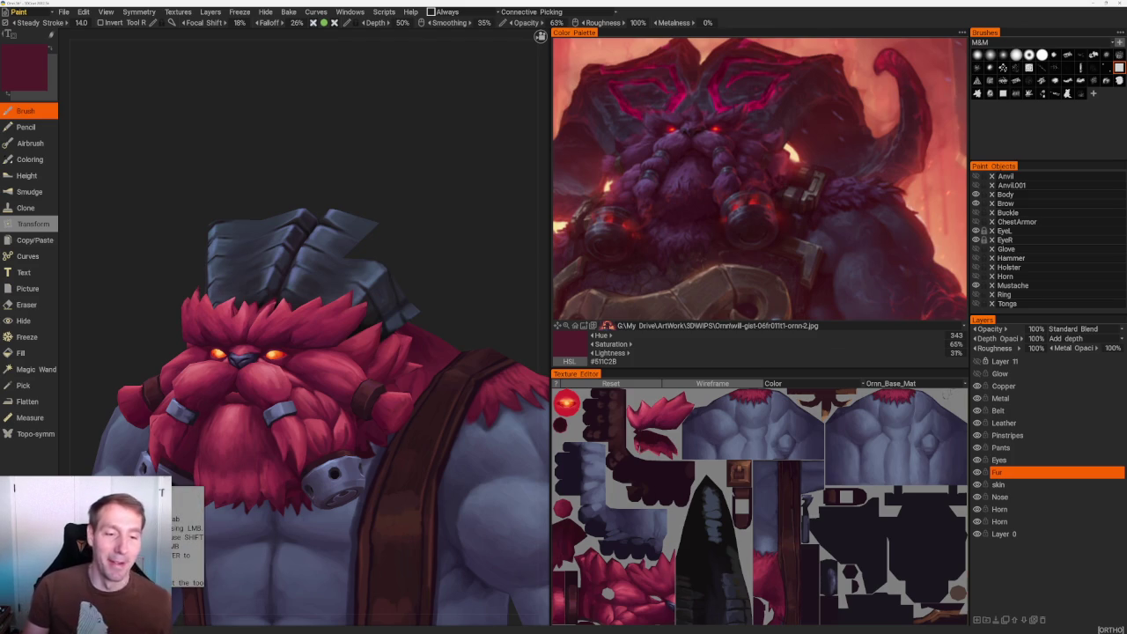
mouse_move(432, 191)
left_mouse_down()
mouse_move(458, 191)
mouse_move(444, 235)
mouse_move(488, 227)
left_mouse_up()
scroll(440, 229, "up", 2)
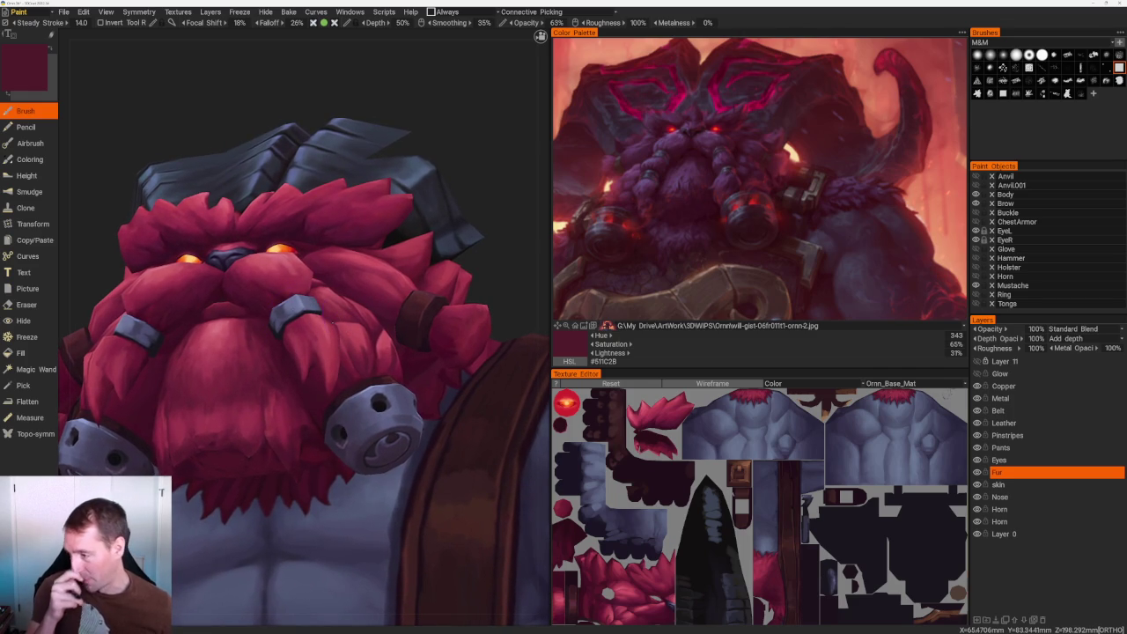
Paint the beard with a light pink, a dark red and a lighter red sampled from the fur.
mouse_move(489, 228)
left_mouse_down()
mouse_move(480, 231)
mouse_move(506, 224)
left_mouse_up()
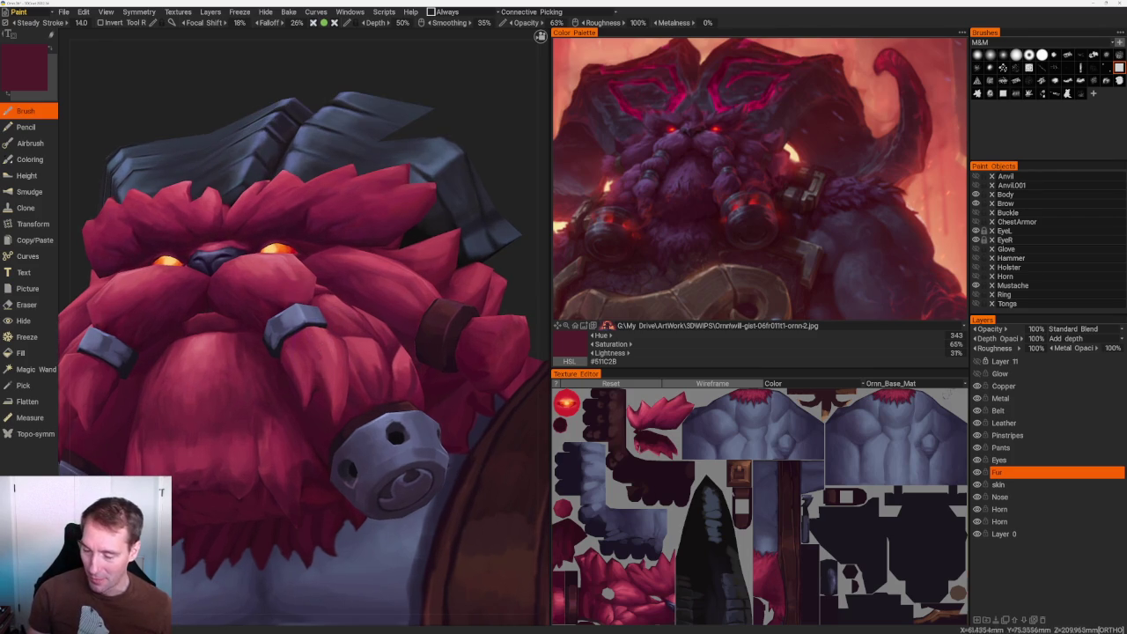
key("v")
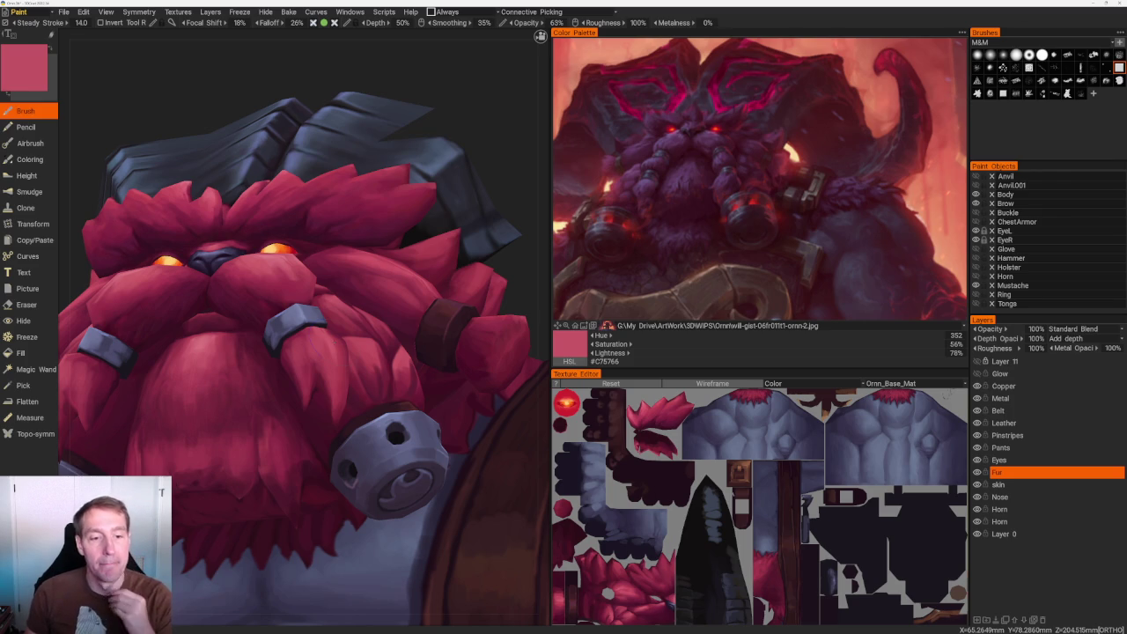
left_click_drag(513, 146, 489, 164)
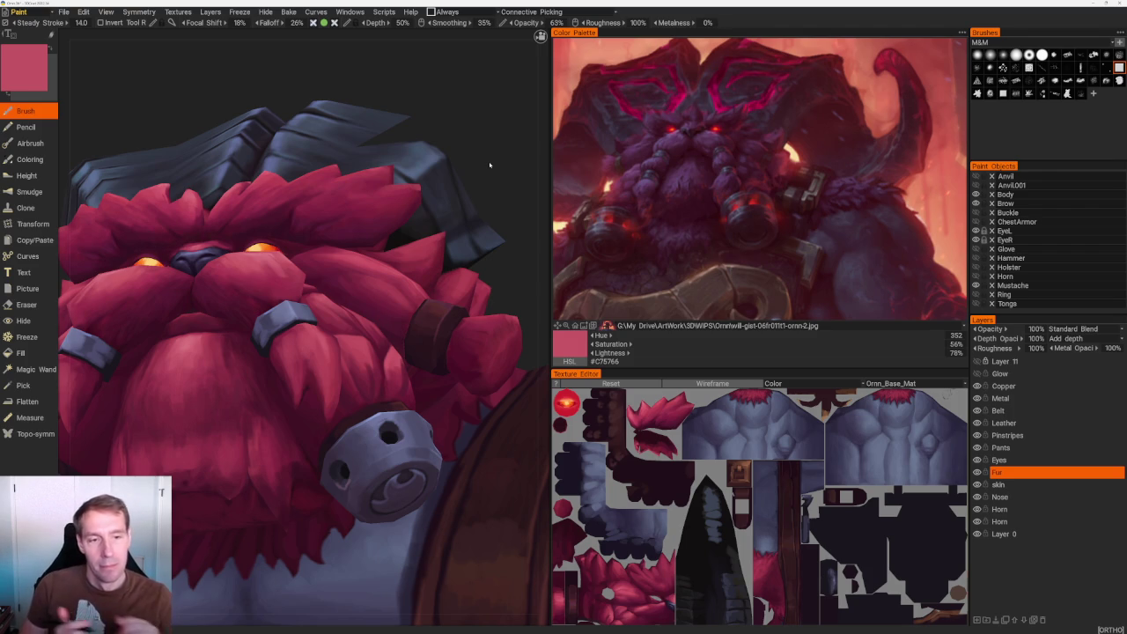
left_click_drag(491, 147, 489, 176)
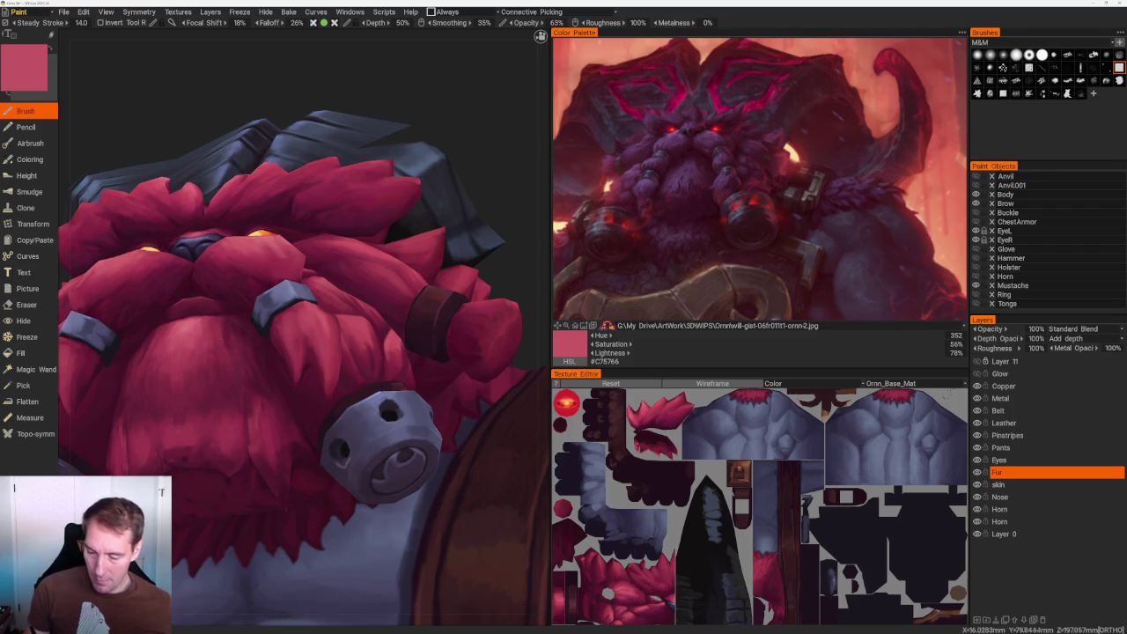
key("v")
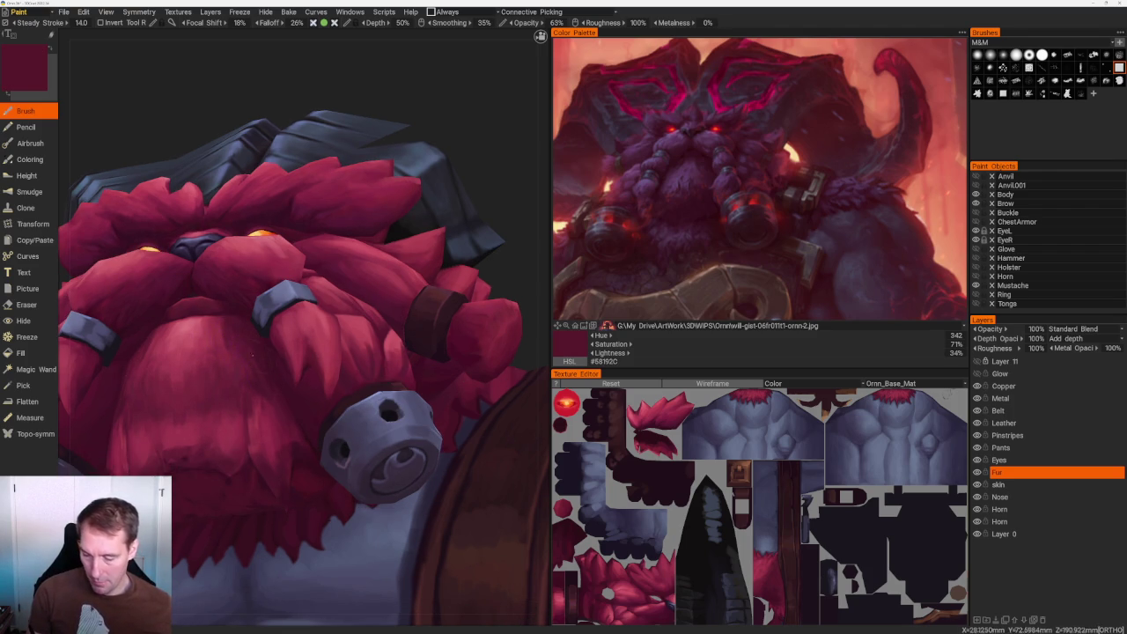
key("v")
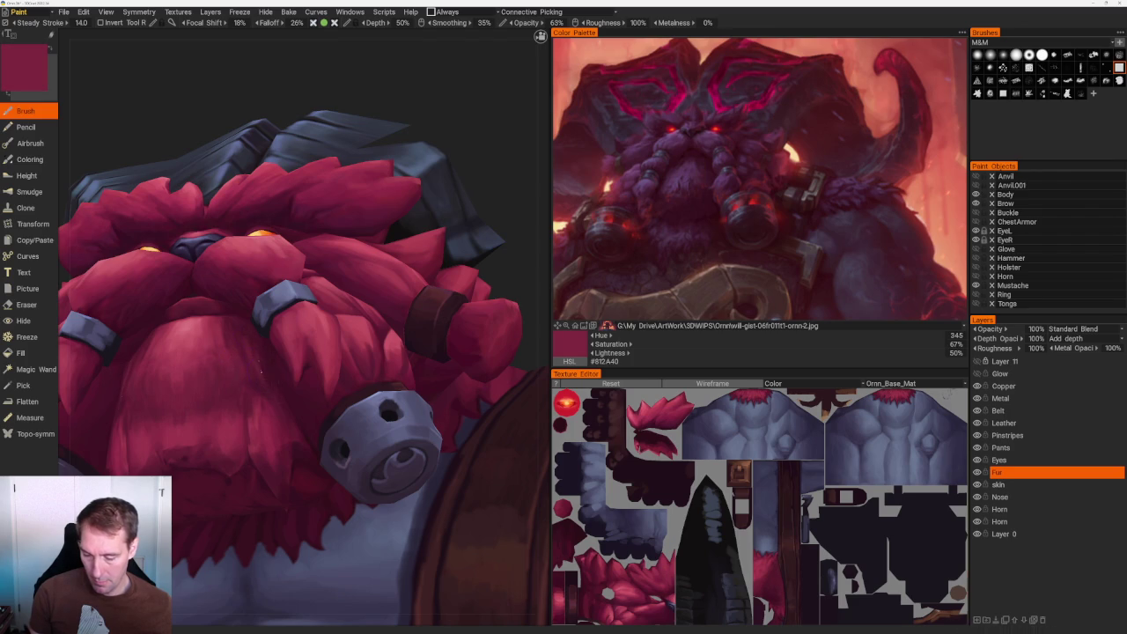
Blend lighter red and darker maroon strokes into the beard beside the metal ring.
left_click_drag(264, 372, 273, 364)
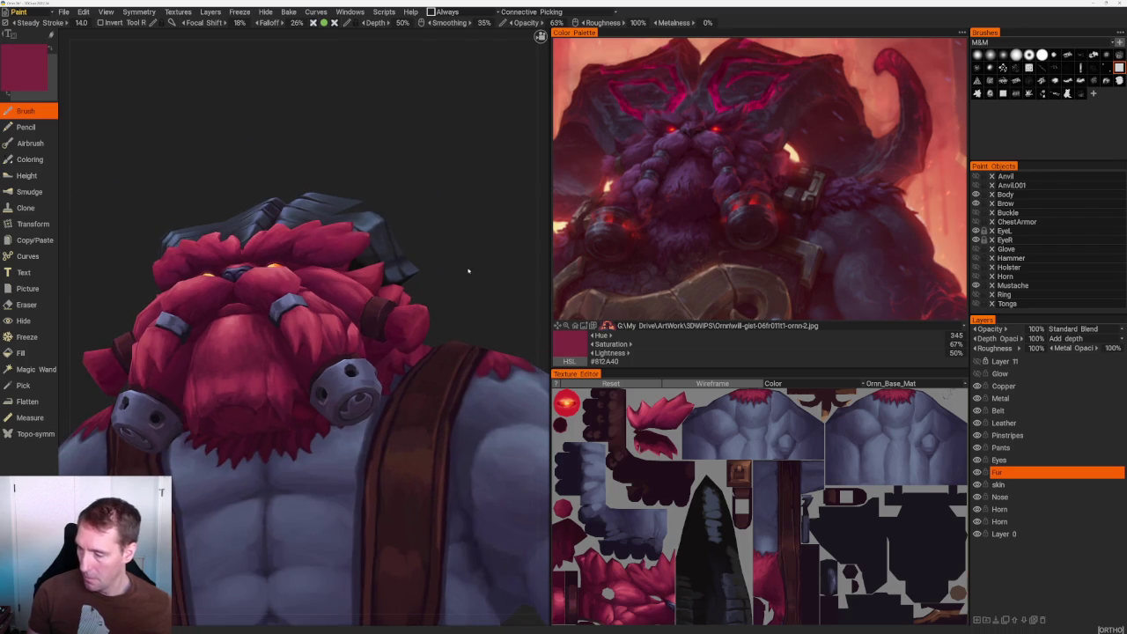
key("v")
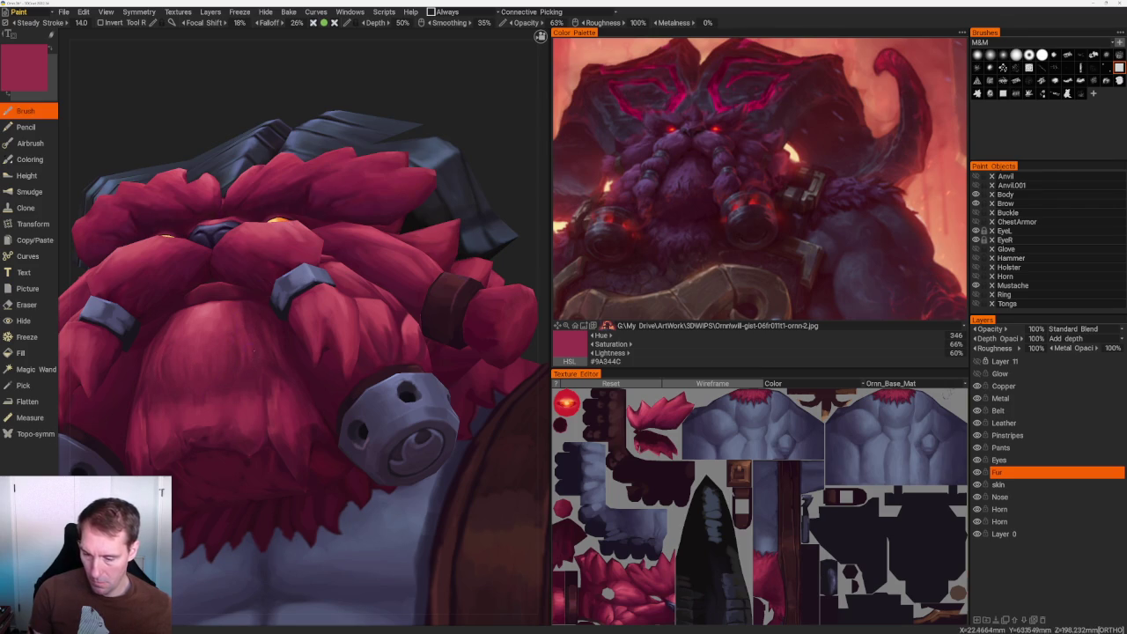
key("v")
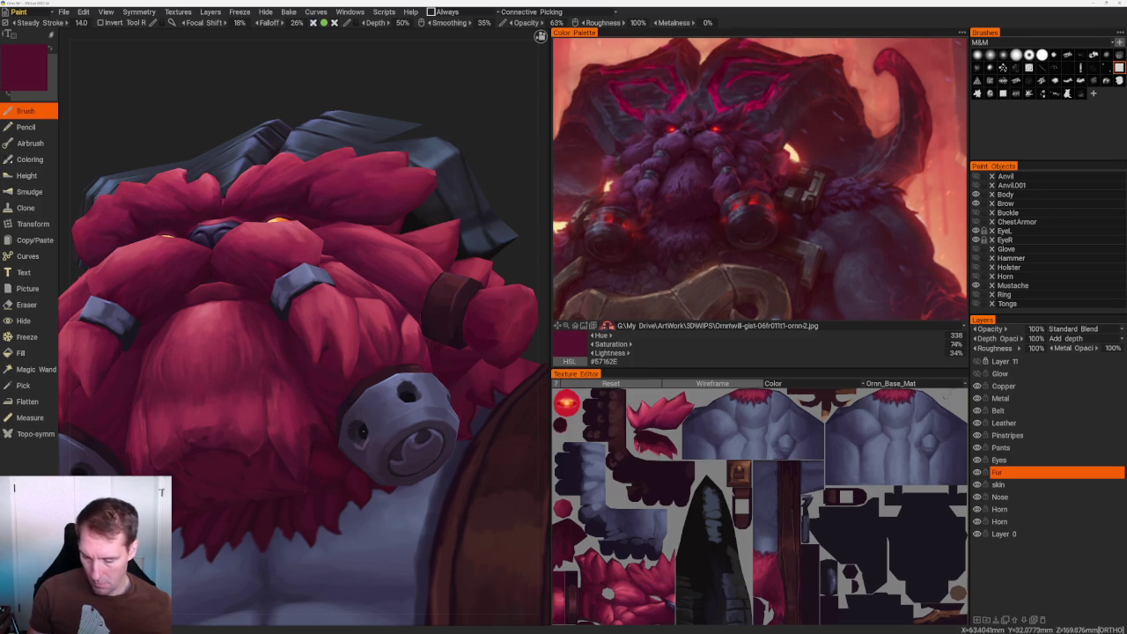
middle_click_drag(300, 352, 287, 340)
left_click_drag(287, 339, 458, 171, "alt")
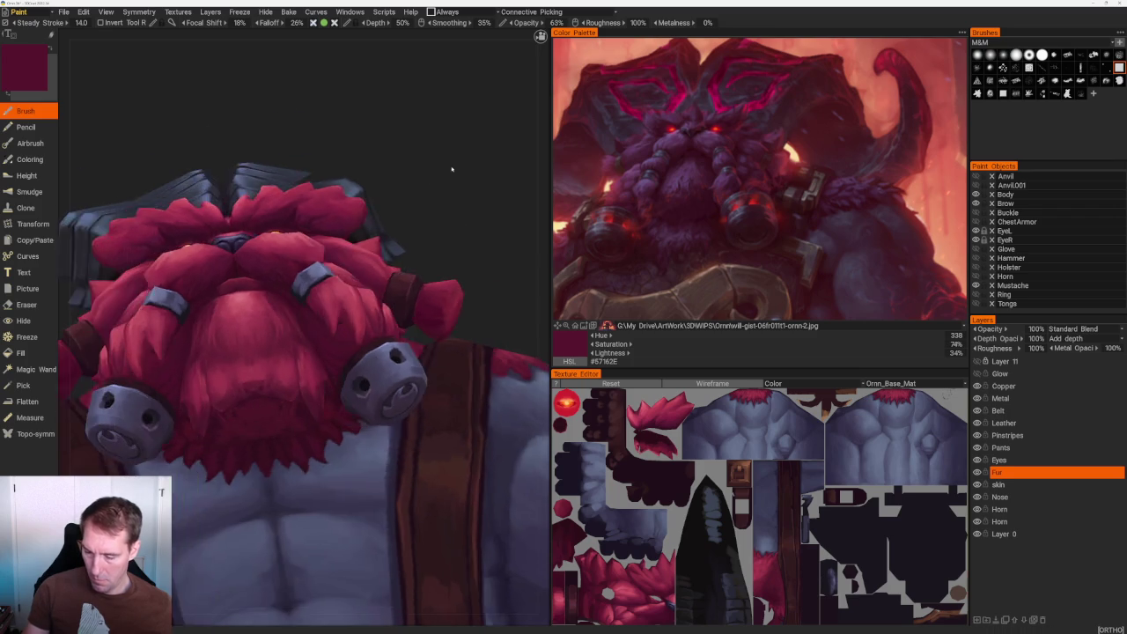
right_click_drag(458, 171, 315, 372, "alt")
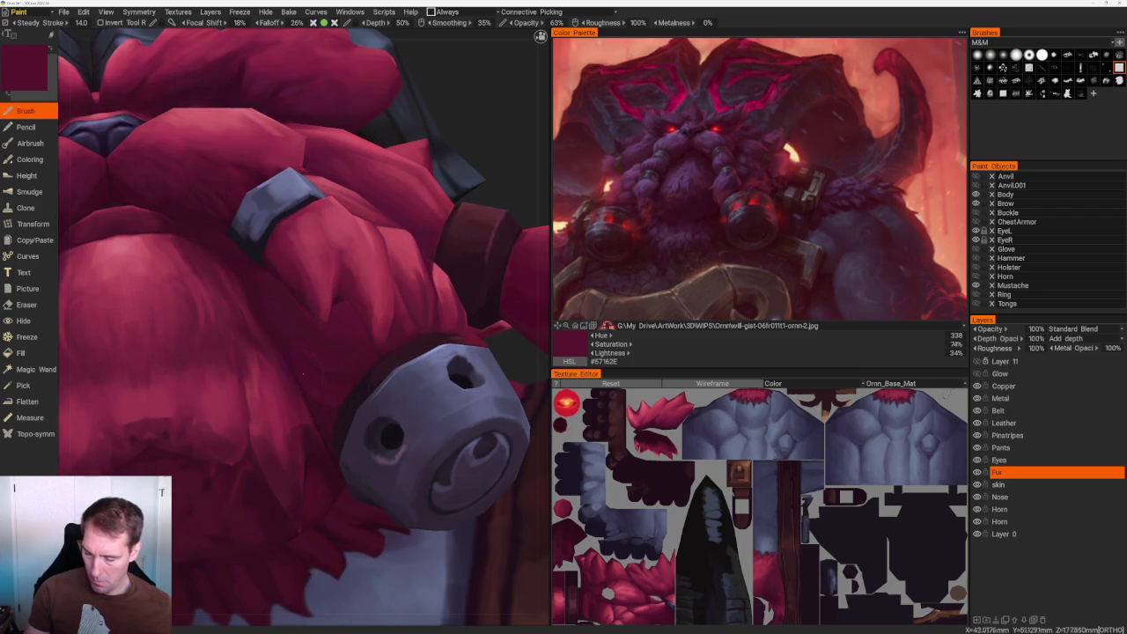
key("KP_1")
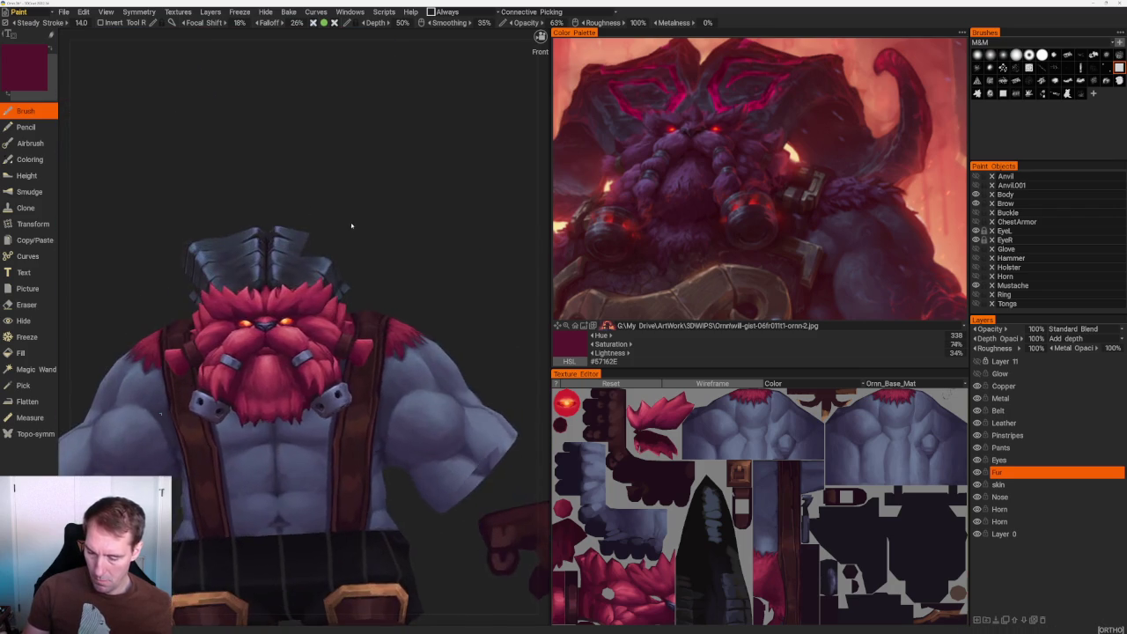
left_click_drag(359, 224, 349, 173, "alt")
right_click_drag(350, 173, 301, 384, "alt")
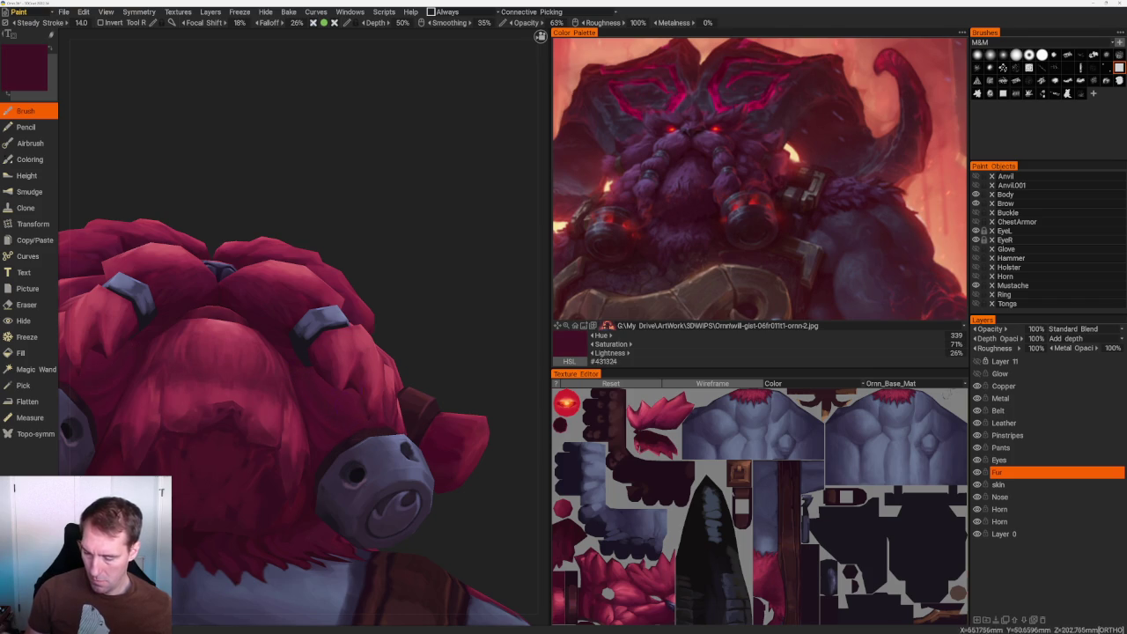
Shade the head and face fur with brighter, deep shadow, highlight and mid-tone reds.
left_click_drag(458, 334, 458, 297, "alt")
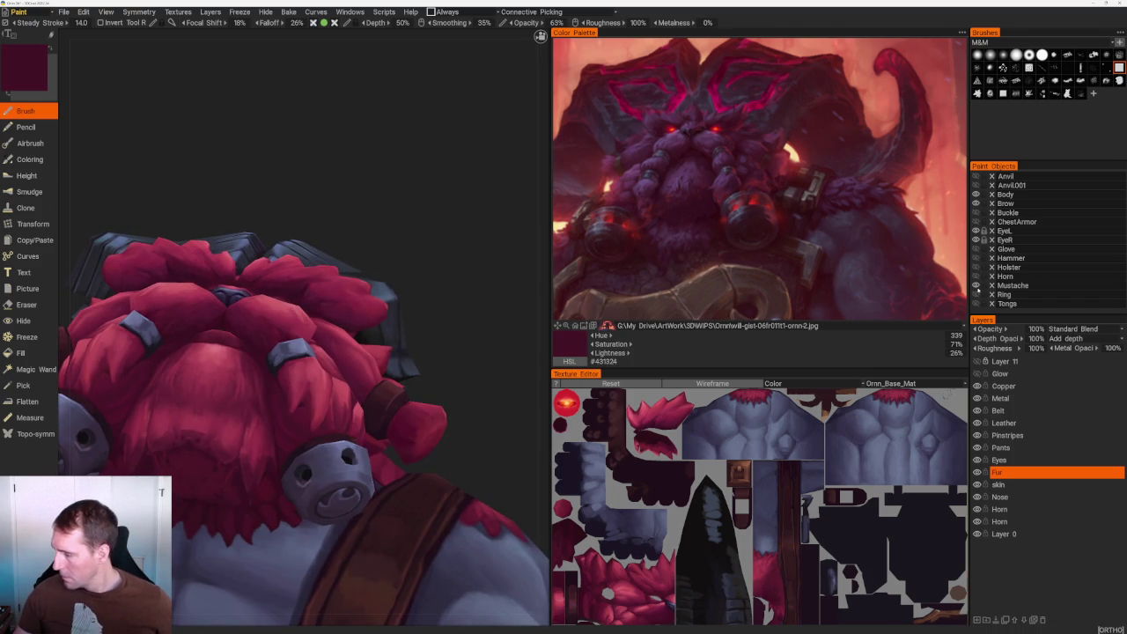
left_click_drag(312, 317, 313, 350, "alt")
mouse_move(313, 350)
right_mouse_down("alt")
mouse_move(335, 370)
mouse_move(313, 350)
right_mouse_up("alt")
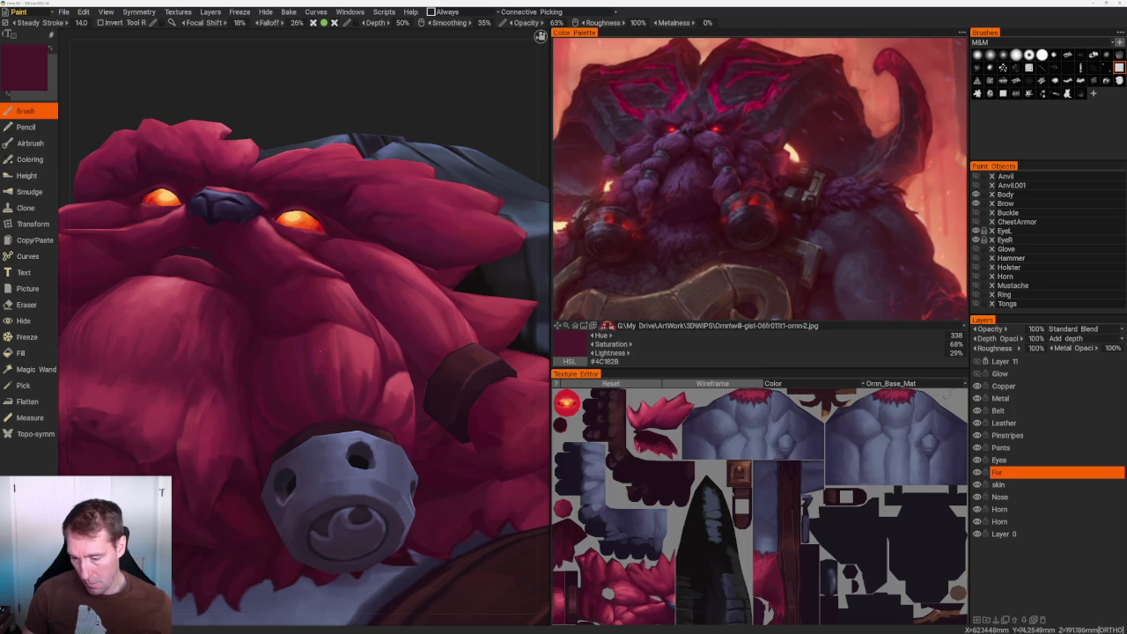
key("v")
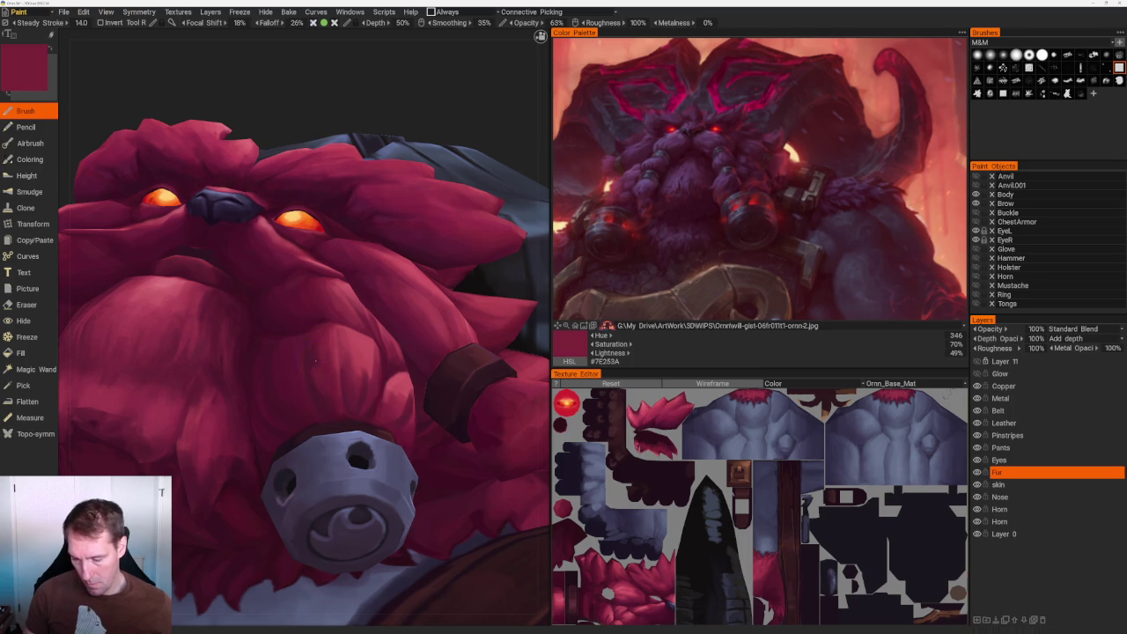
mouse_move(321, 380)
right_mouse_down("alt")
mouse_move(299, 352)
mouse_move(273, 354)
right_mouse_up("alt")
key("v")
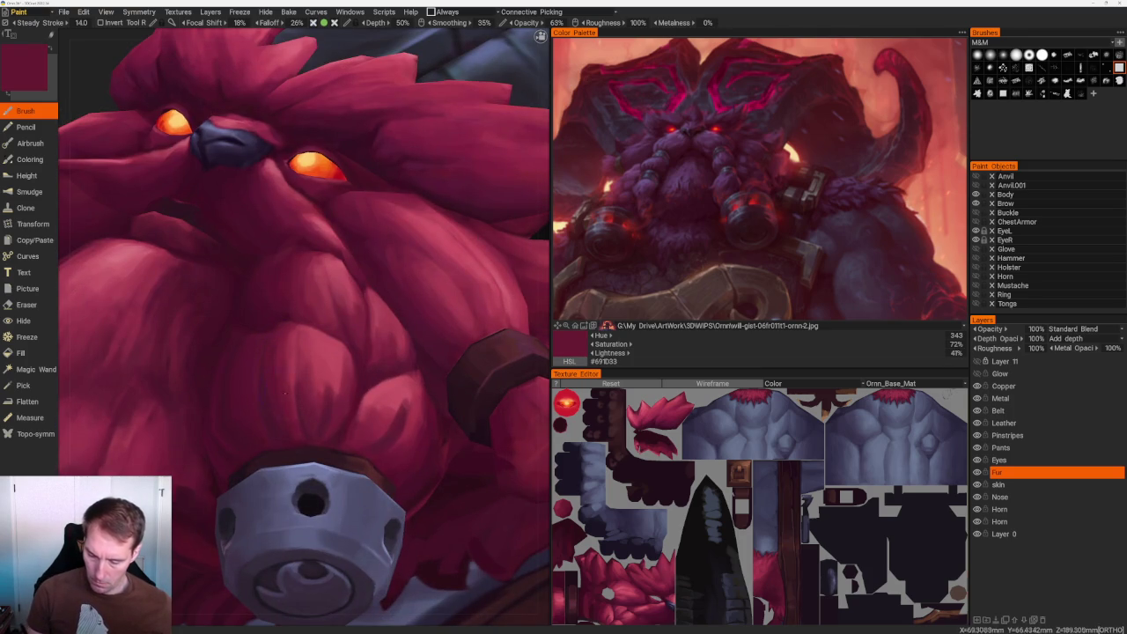
key("v")
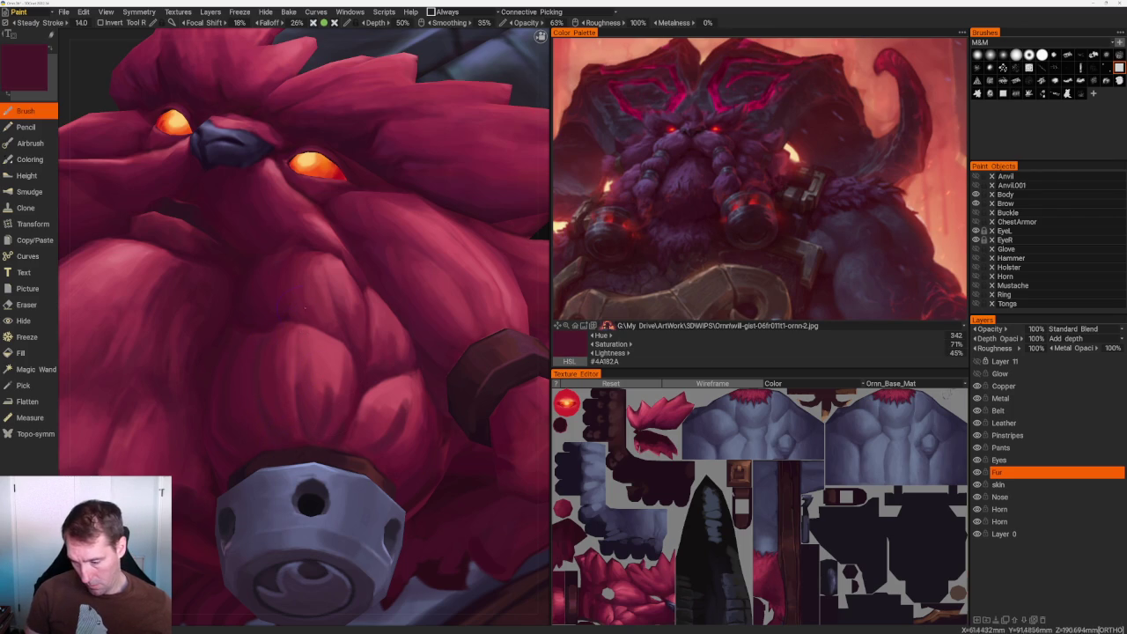
key("v")
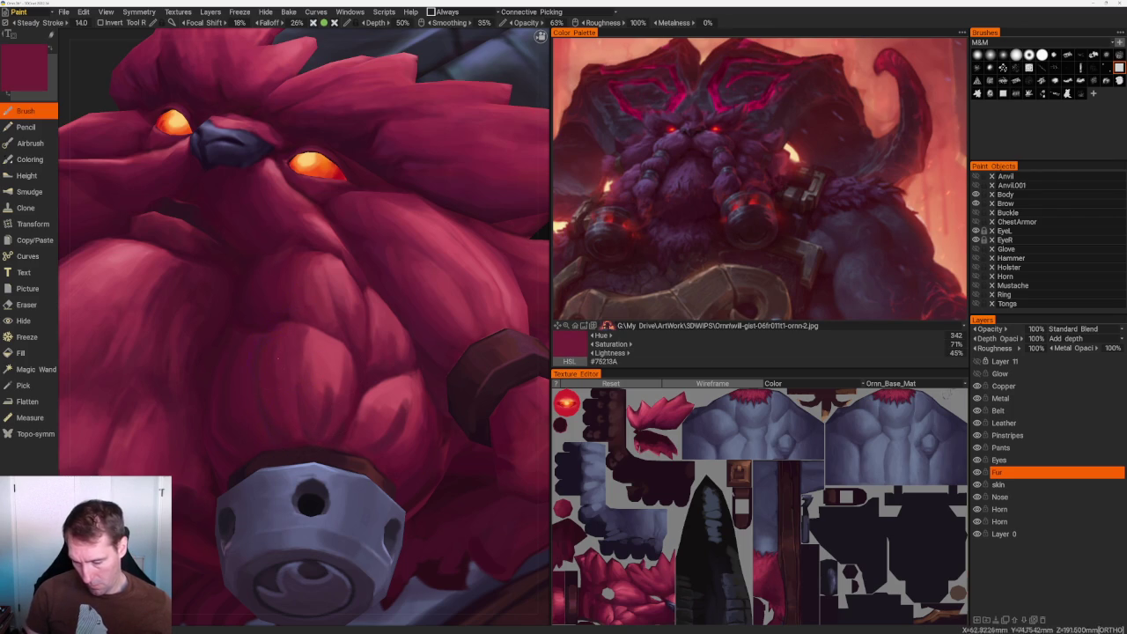
key("v")
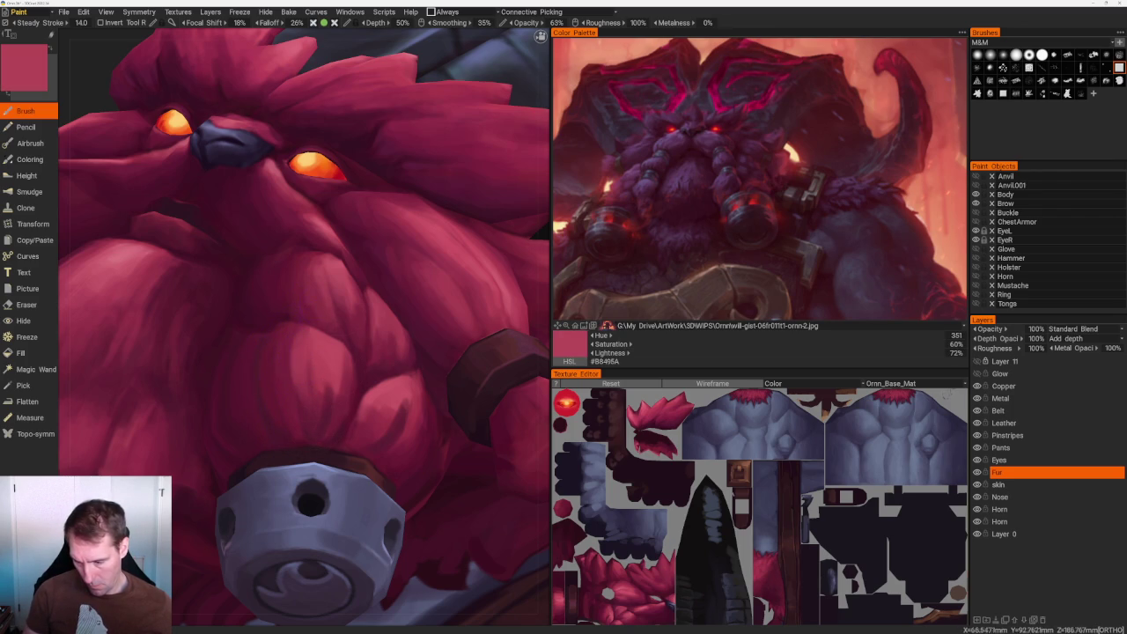
key("v")
Add darker red and dark maroon strand shading to the face fur, ending on crimson #6F1A31.
right_click_drag(303, 332, 303, 264)
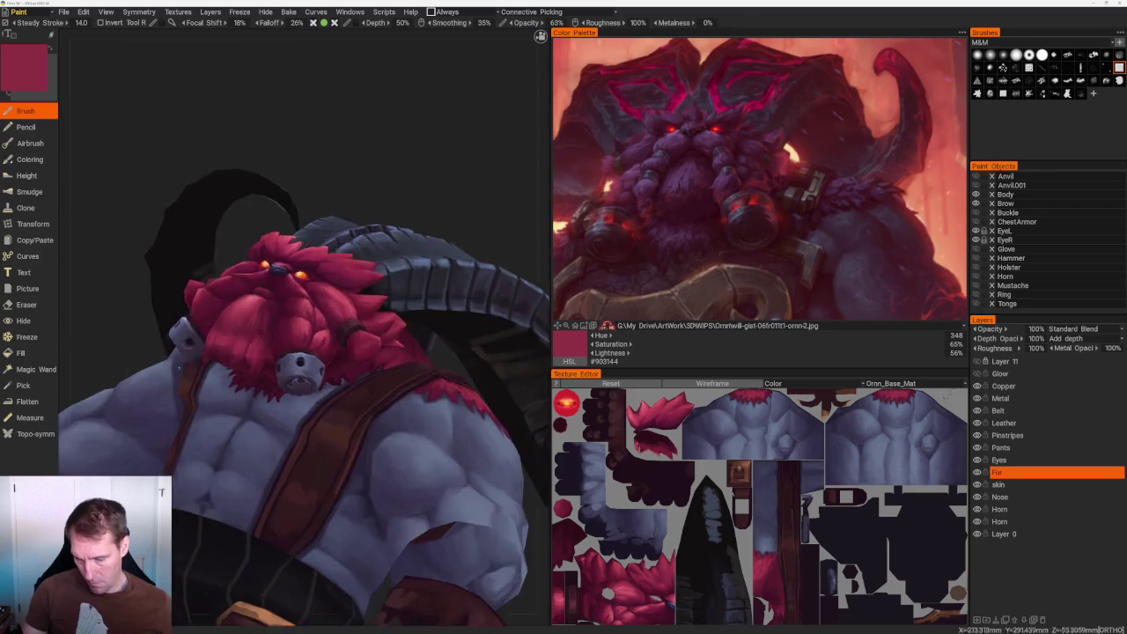
left_click_drag(302, 331, 370, 331)
right_click_drag(303, 264, 303, 352)
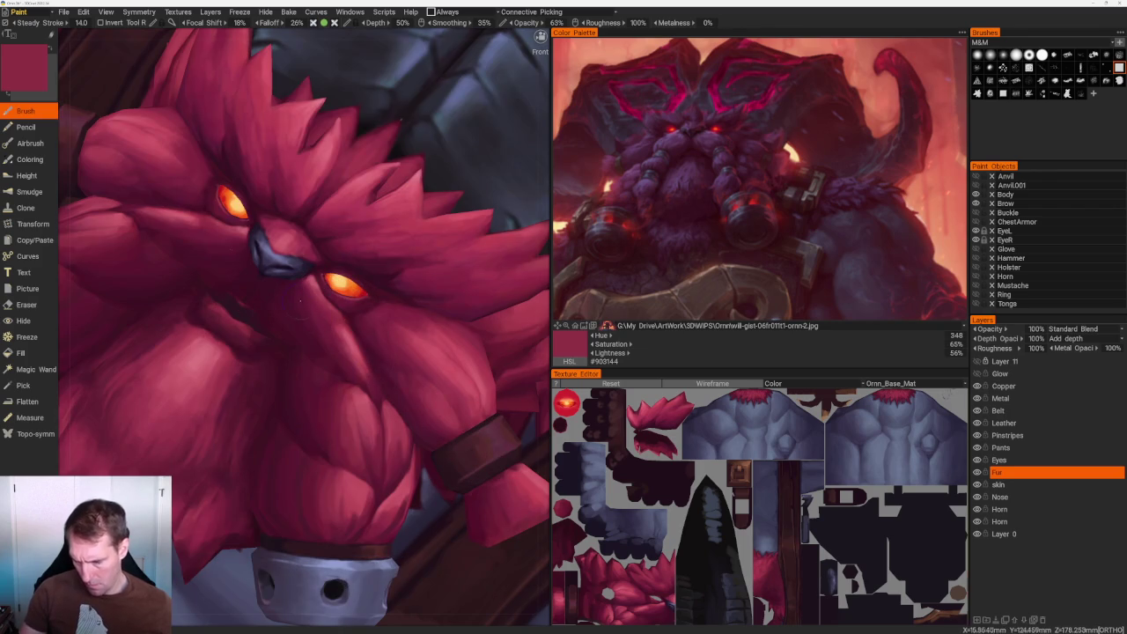
key("v")
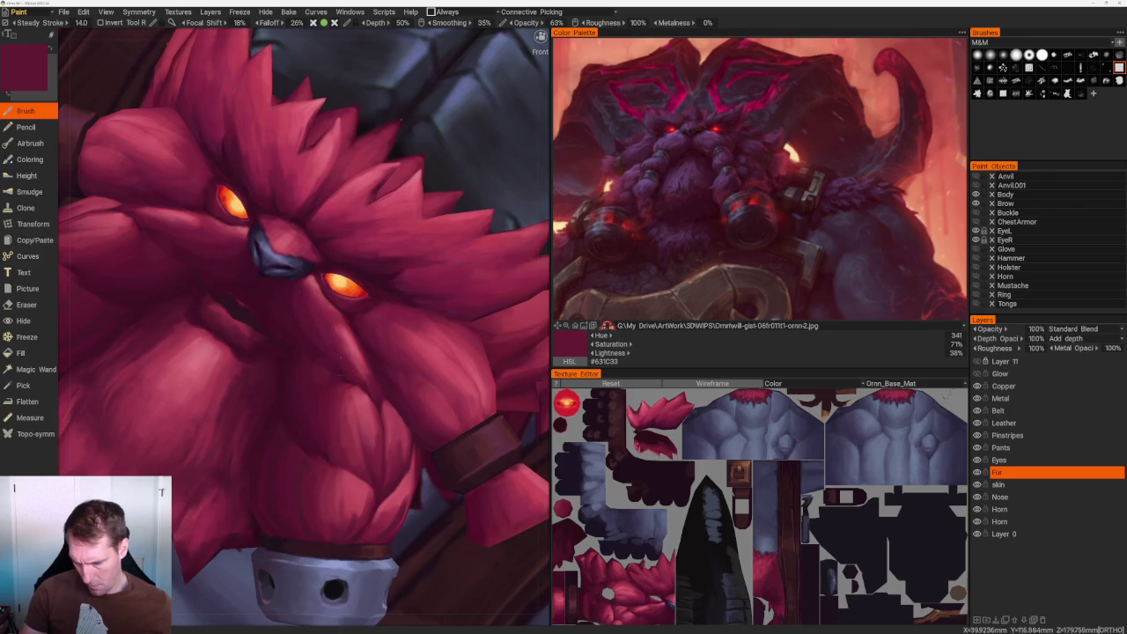
key("v")
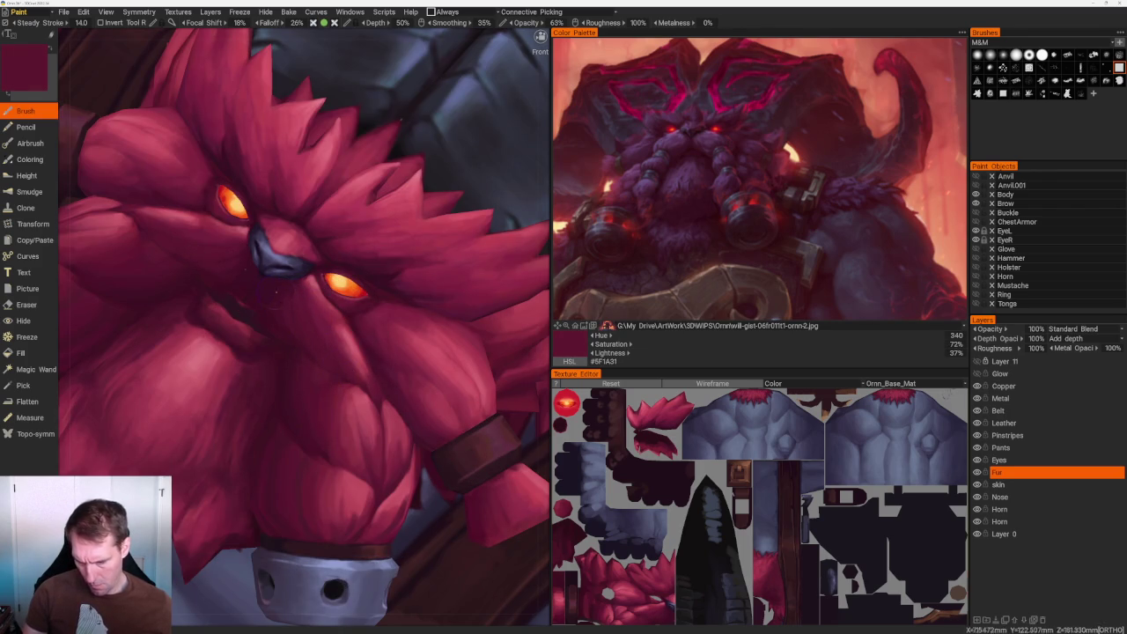
scroll(443, 170, "down", 1)
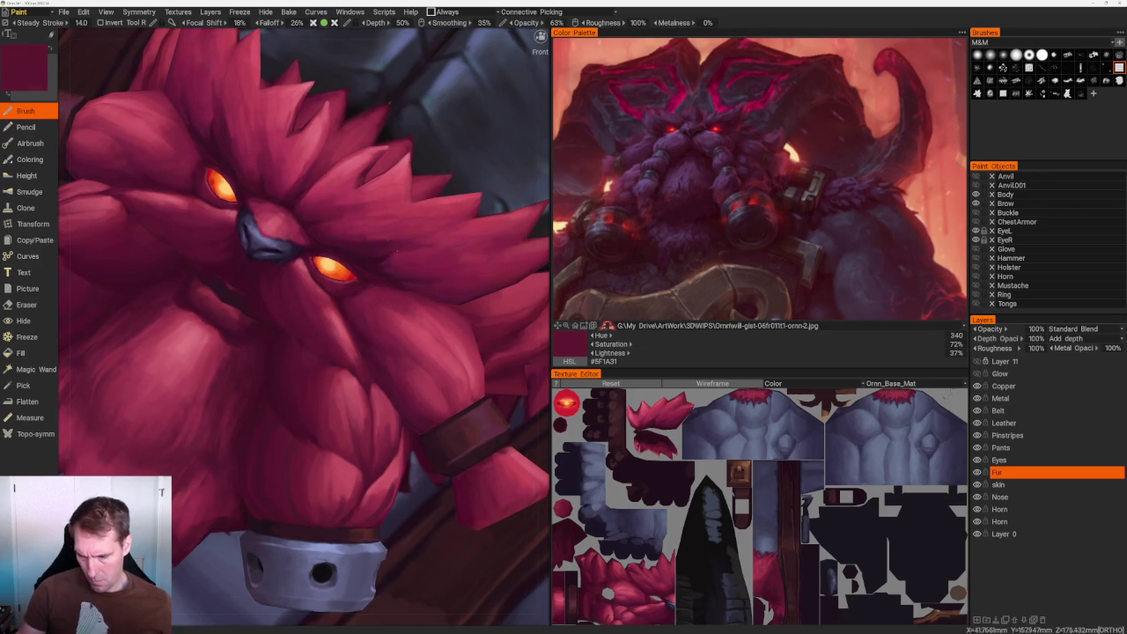
scroll(444, 170, "down", 3)
scroll(444, 170, "down", 2)
mouse_move(443, 170)
left_mouse_down()
mouse_move(428, 176)
mouse_move(496, 143)
left_mouse_up()
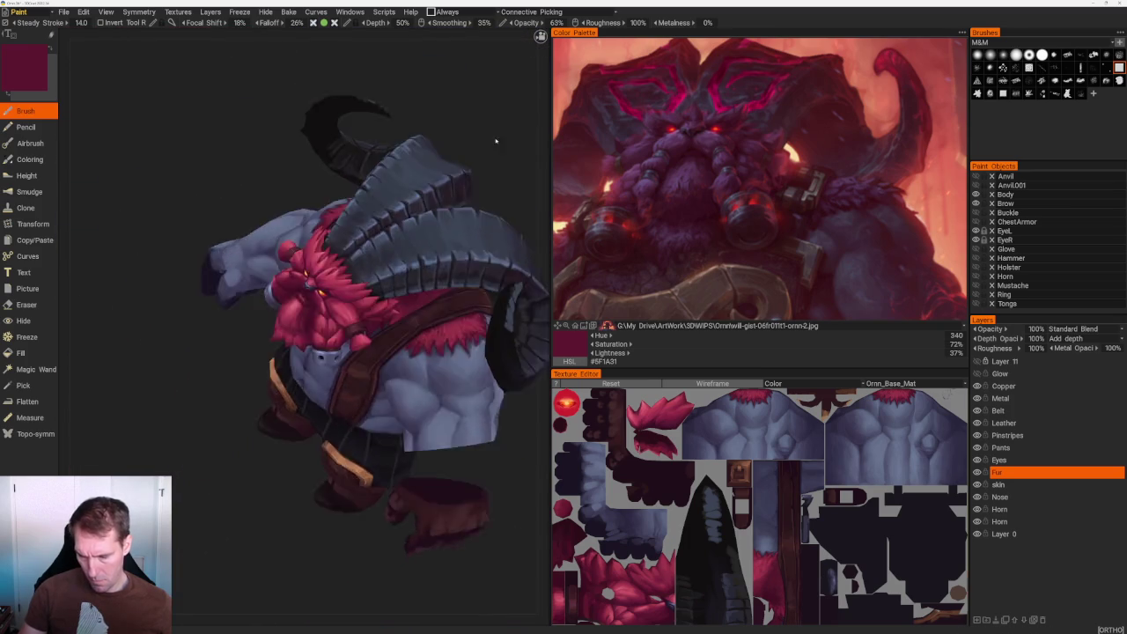
Paint under the nose with lighter red, dark maroon and mid-tone reds sampled from the beard.
scroll(329, 238, "up", 4)
scroll(330, 237, "up", 2)
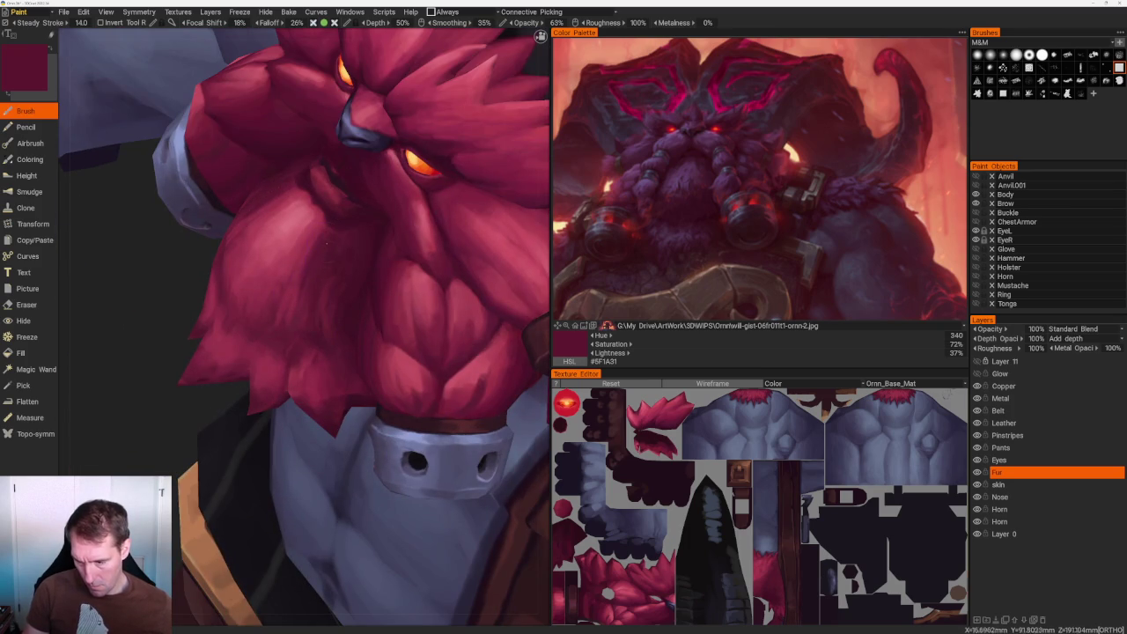
key("v")
key("v")
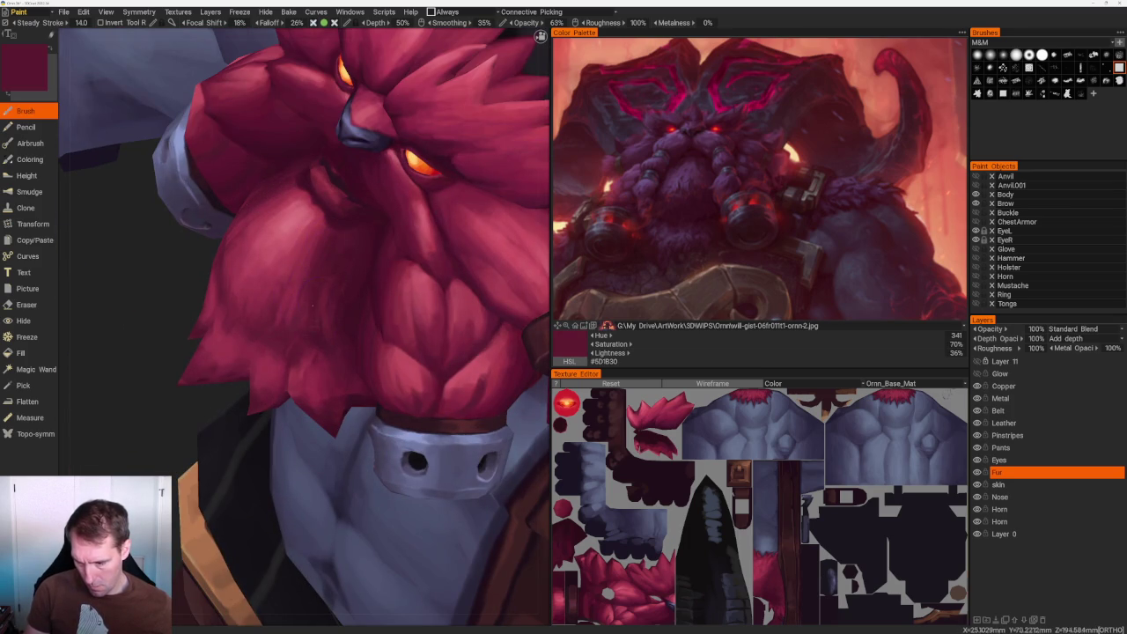
key("v")
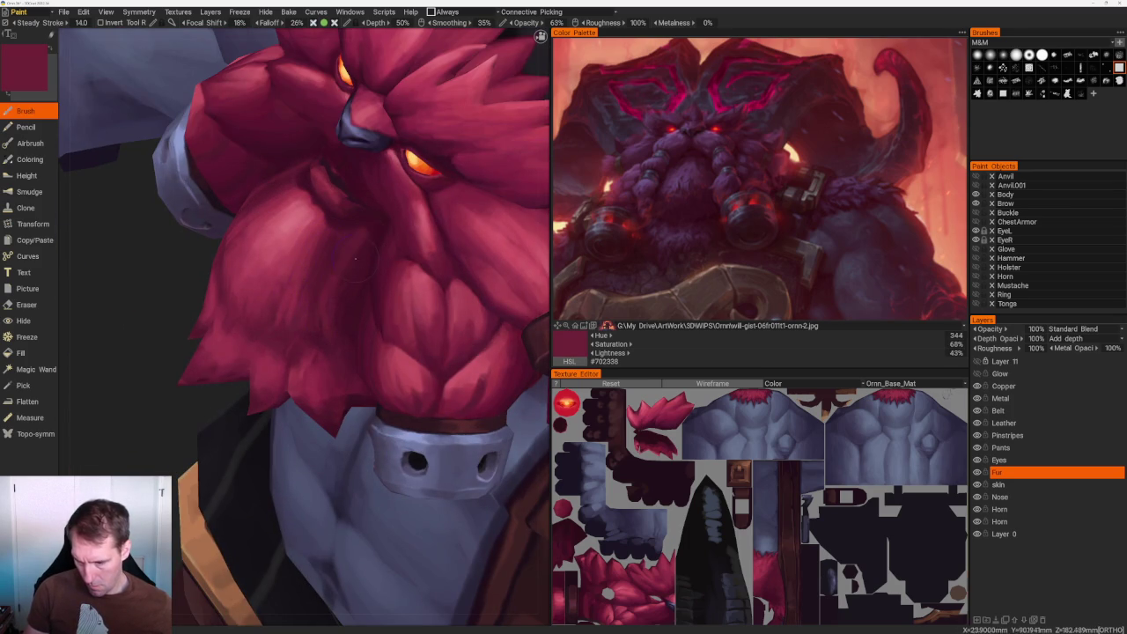
key("v")
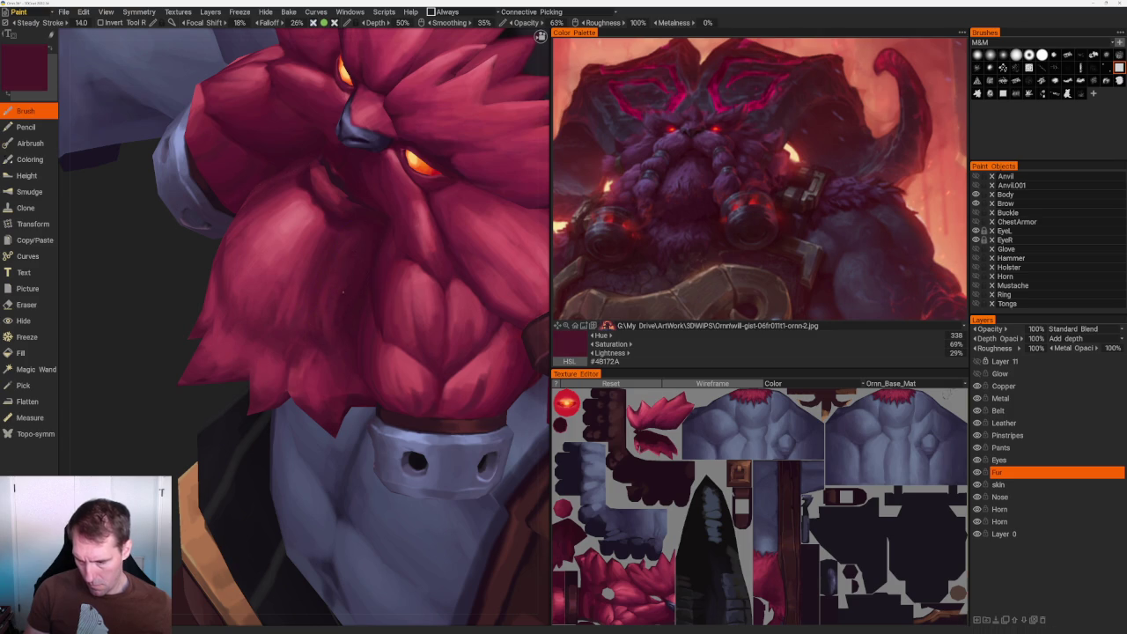
key("v")
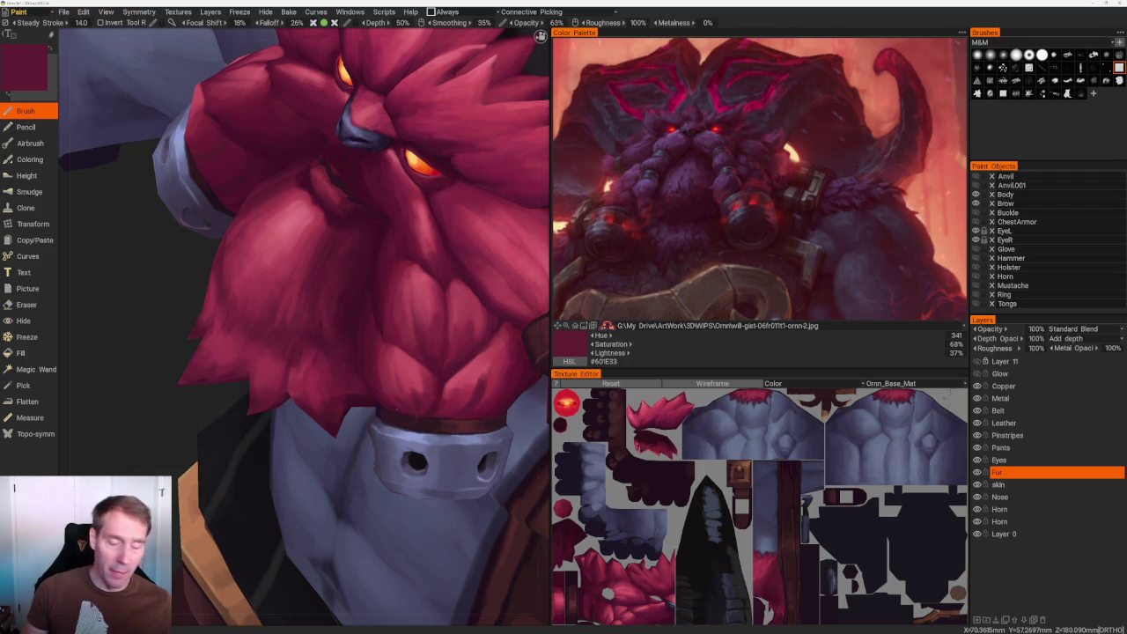
Stroke darker shading down the beard, alternating light, maroon and mid reds for a blended look.
scroll(348, 211, "up", 2)
scroll(348, 212, "up", 4)
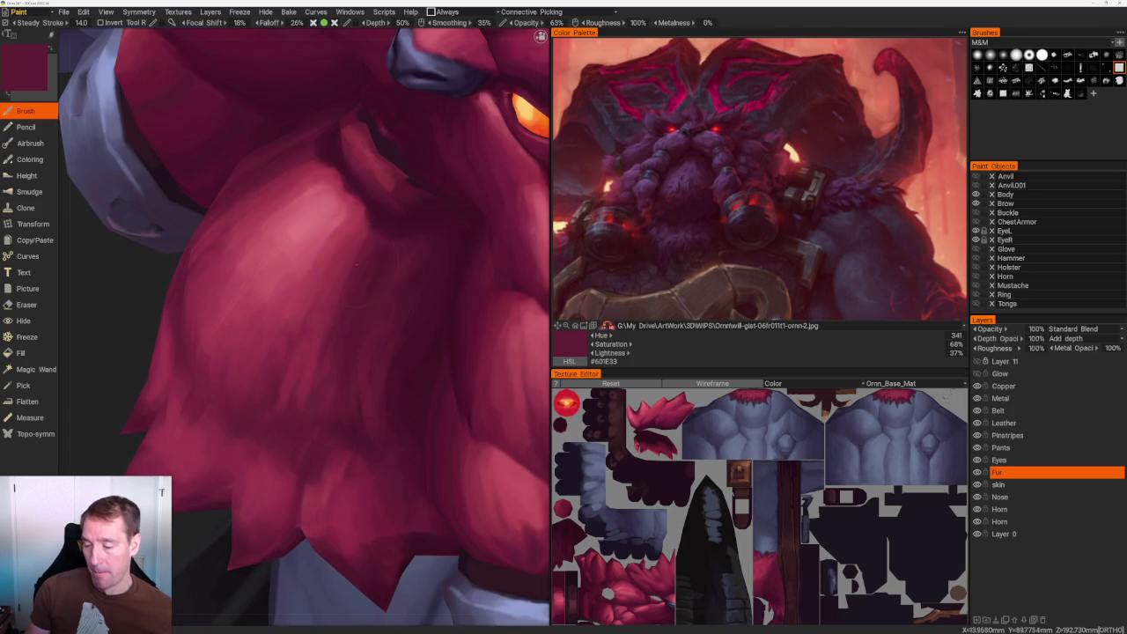
key("v")
left_click_drag(387, 232, 359, 292)
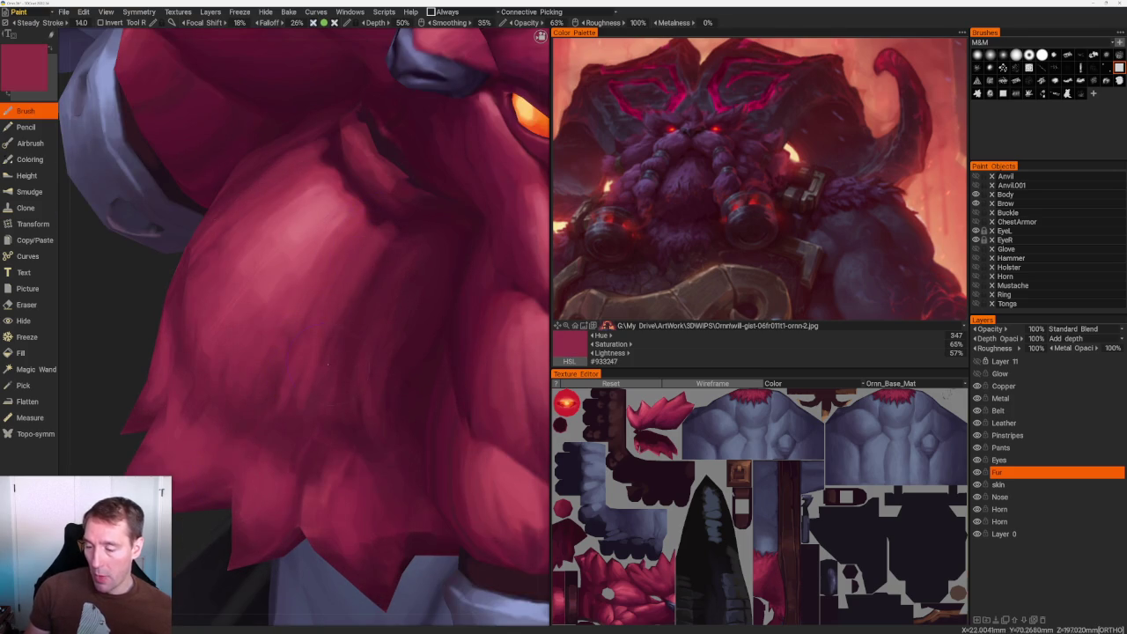
key("v")
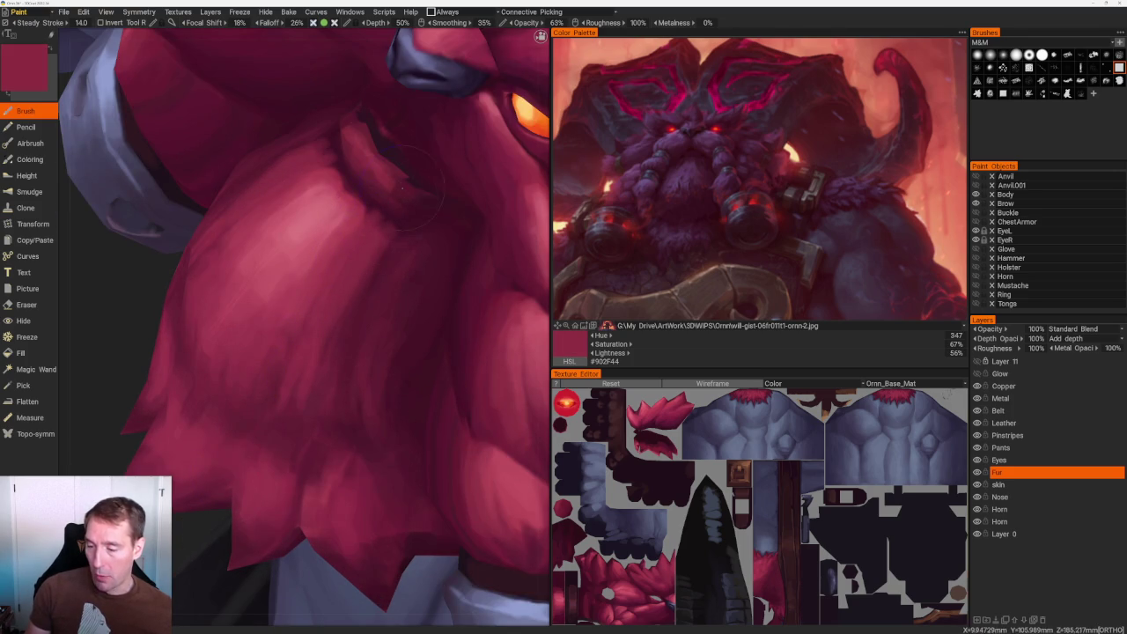
key("v")
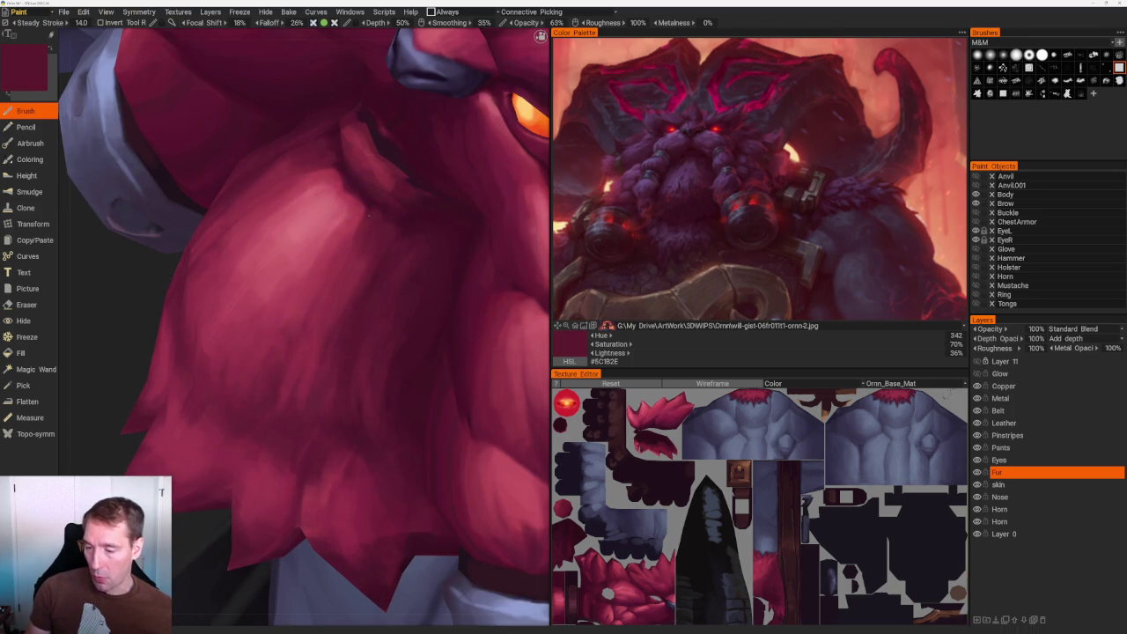
key("v")
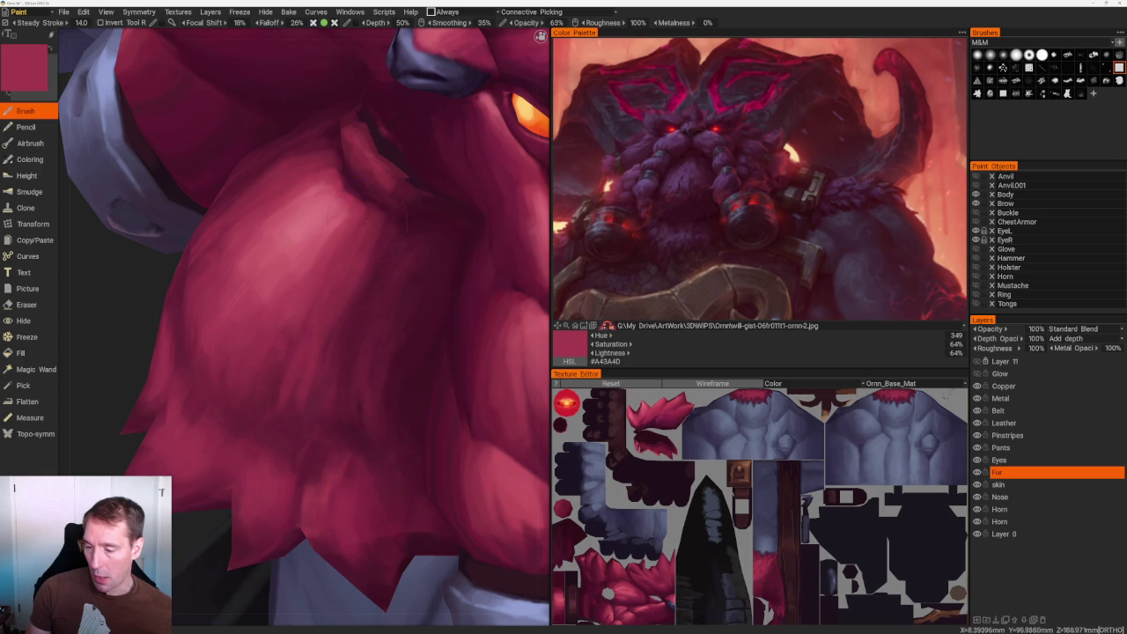
key("v")
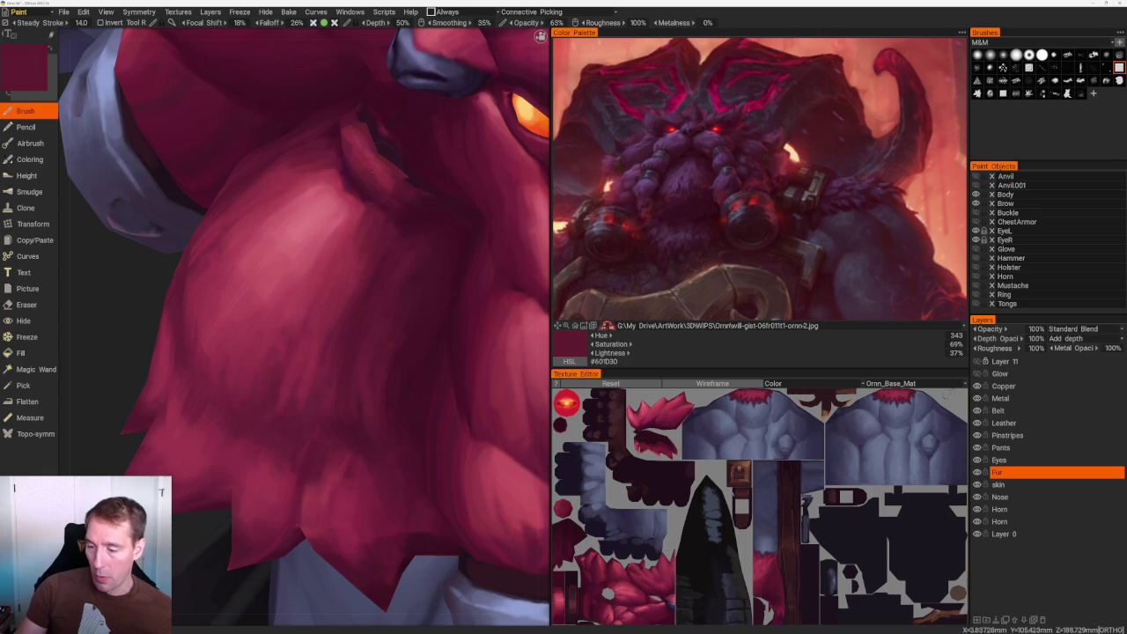
key("v")
scroll(312, 124, "down", 5)
scroll(317, 123, "up", 1)
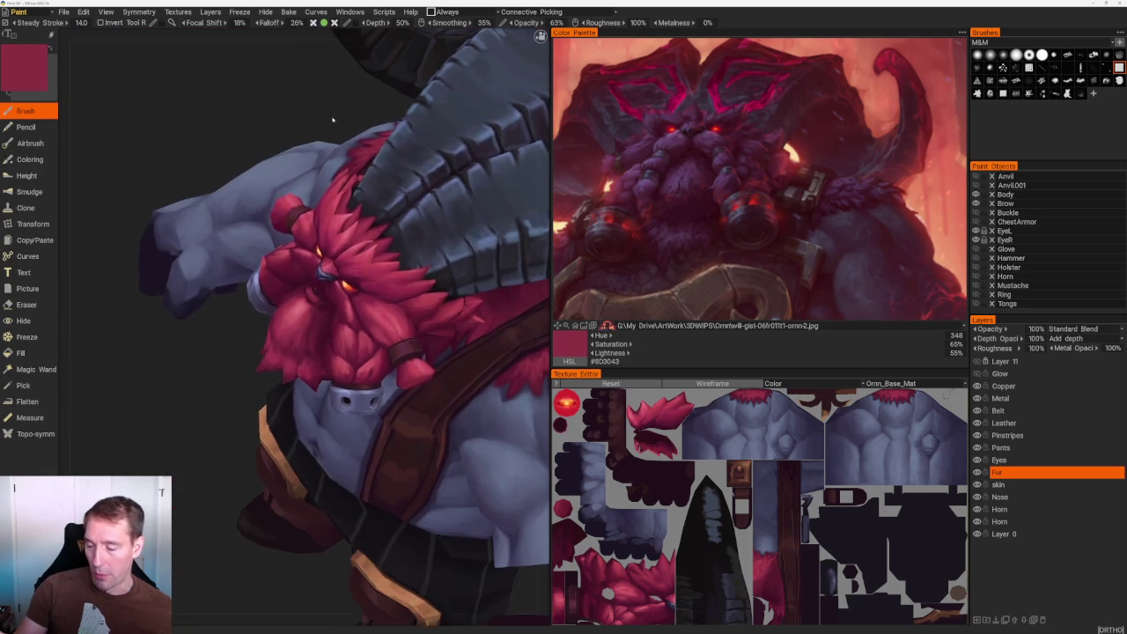
Frame the face from an angled top view and sample mid and darker beard reds.
scroll(308, 176, "up", 2)
scroll(300, 220, "up", 2)
key("v")
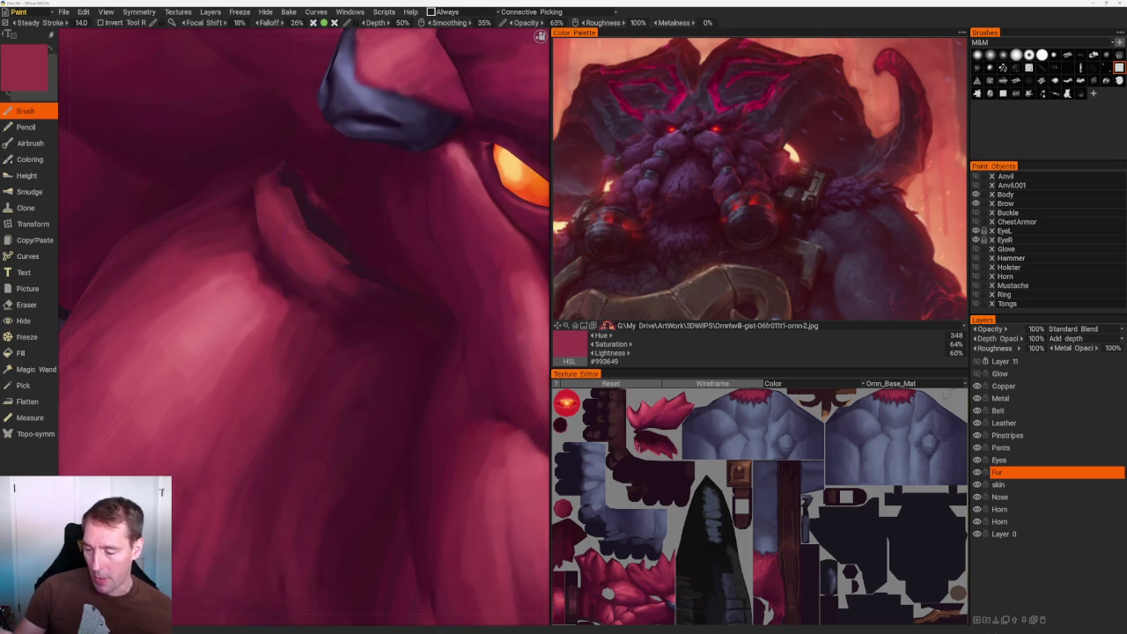
key("KP_8")
left_click_drag(232, 165, 247, 144, "alt")
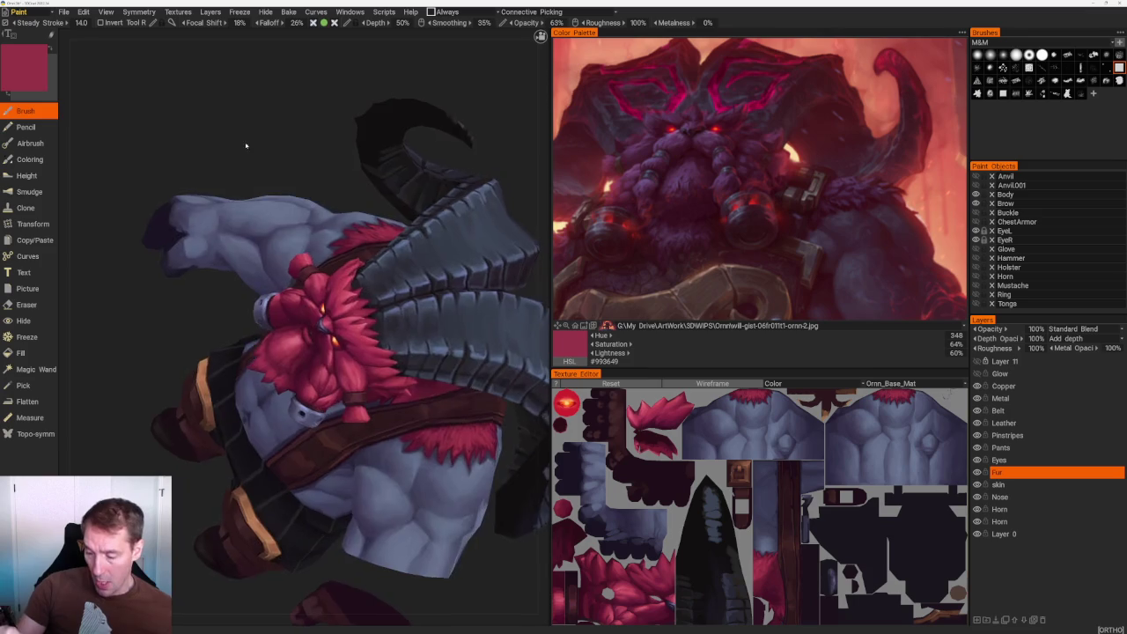
scroll(440, 323, "up", 3)
scroll(440, 323, "up", 3)
key("v")
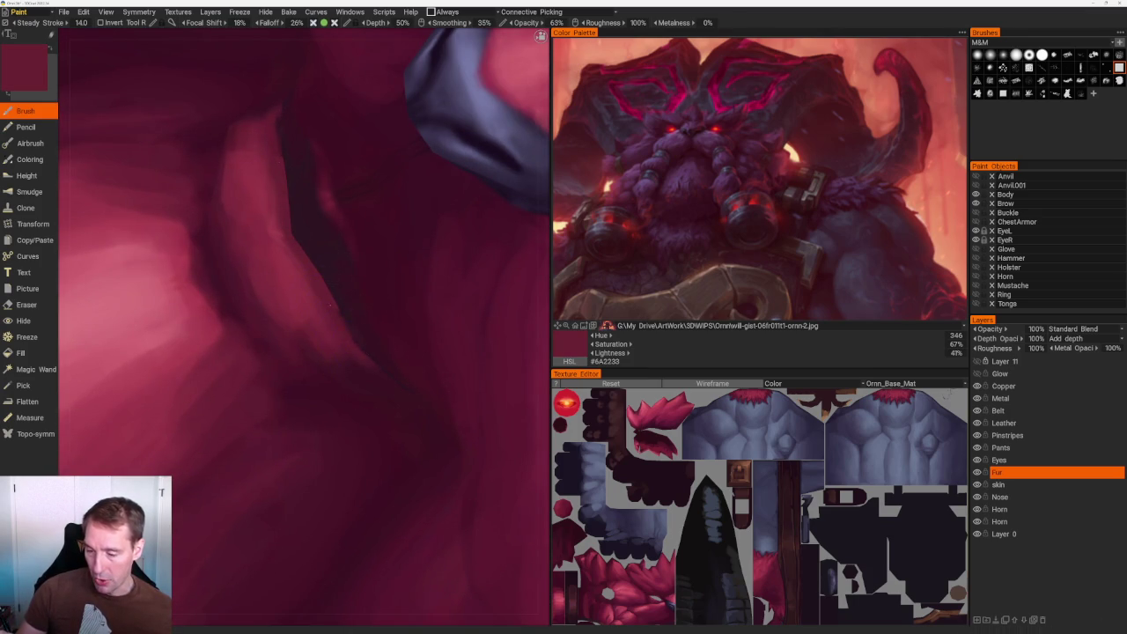
Paint darker and lighter red shading on the face, resampling from the painted areas.
scroll(340, 118, "down", 5)
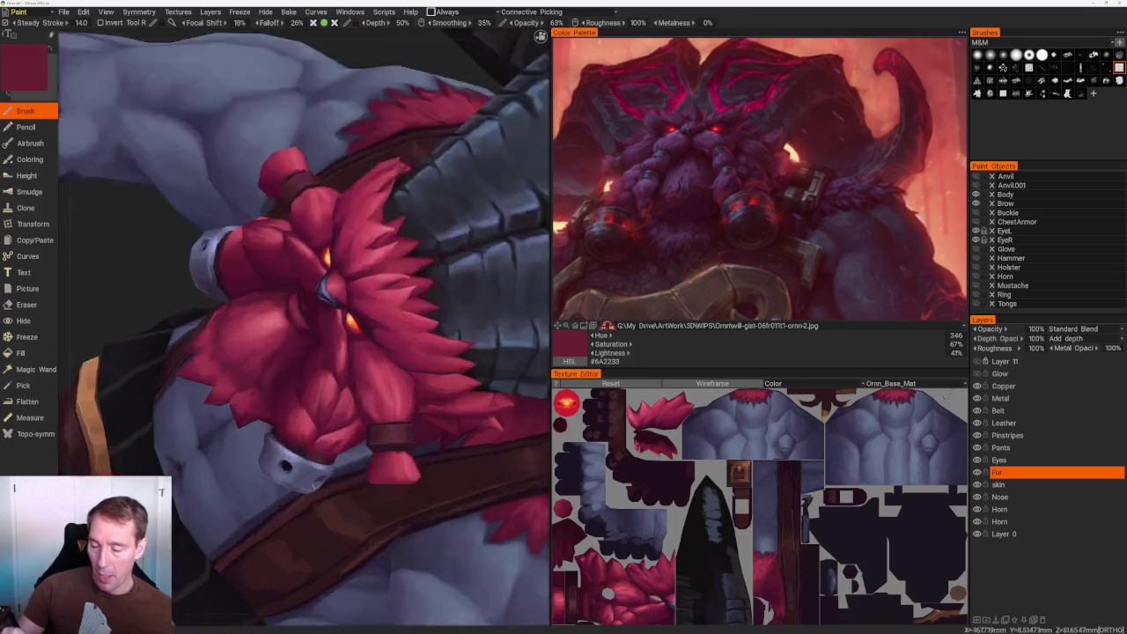
scroll(340, 118, "up", 5)
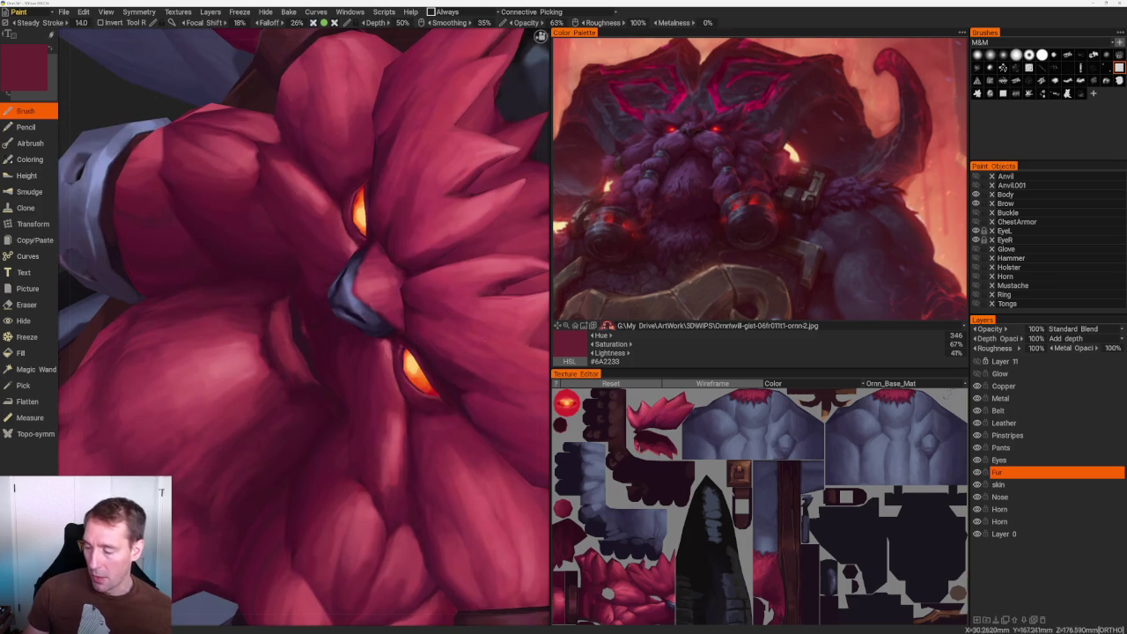
scroll(340, 118, "up", 3)
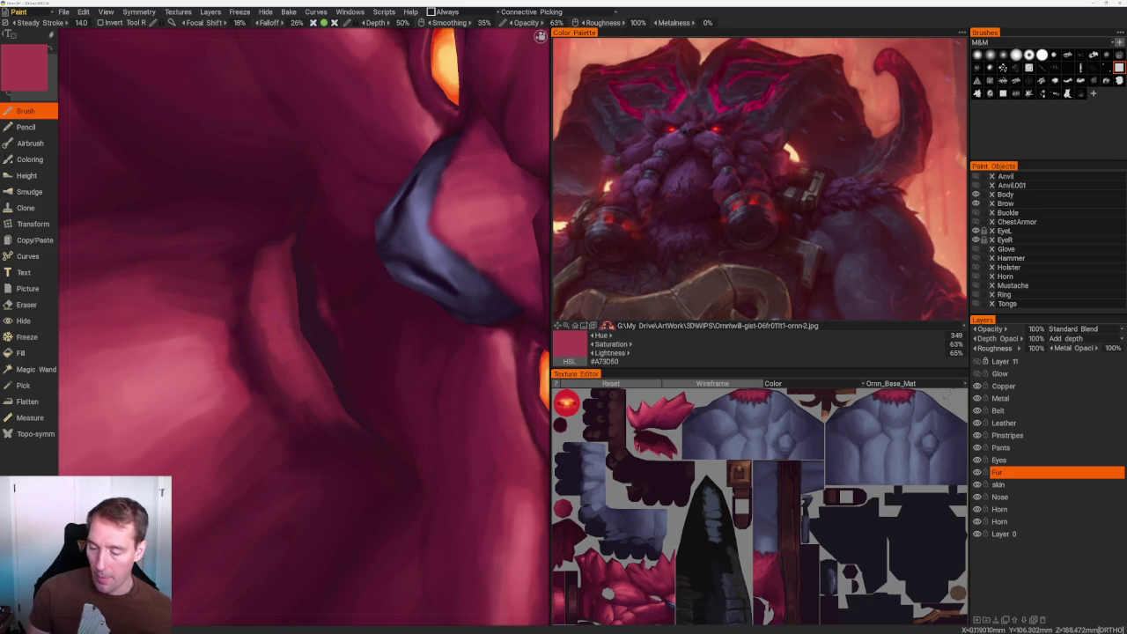
key("v")
key("v")
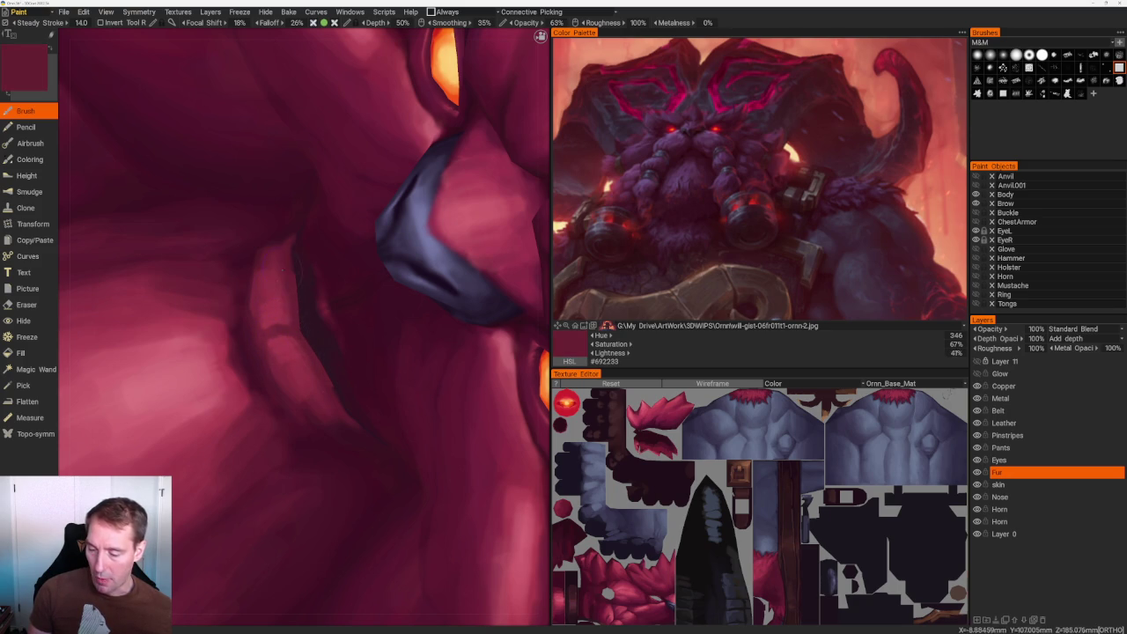
key("v")
scroll(412, 183, "down", 5)
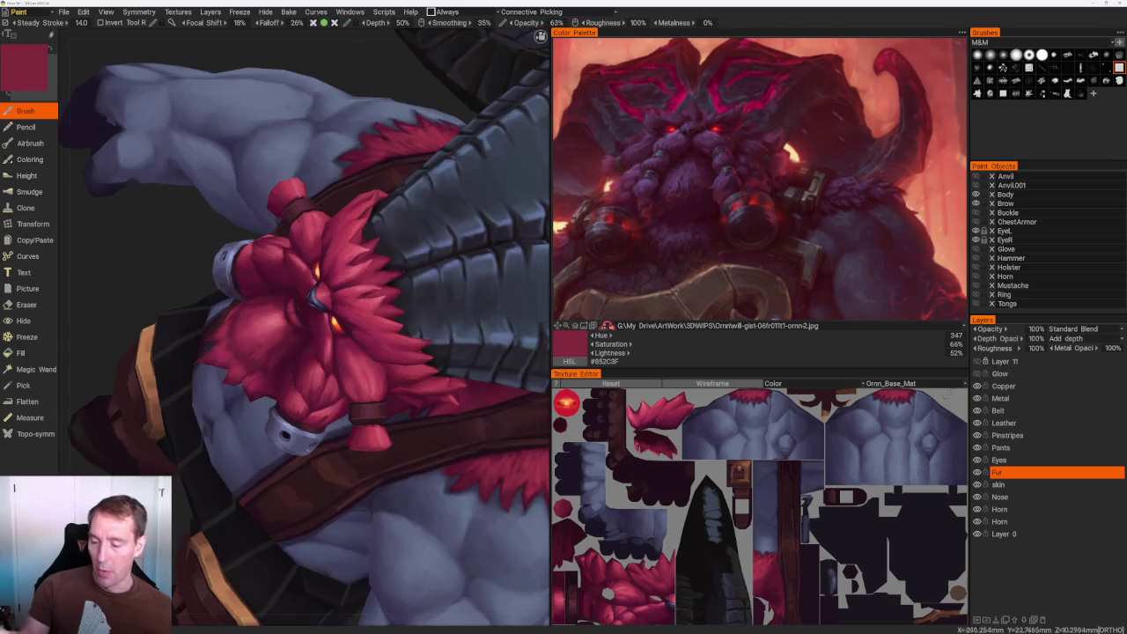
scroll(412, 183, "down", 4)
From the front, add lighter red around the mouth and mid and dark shading to the beard.
right_click_drag(412, 184, 490, 285)
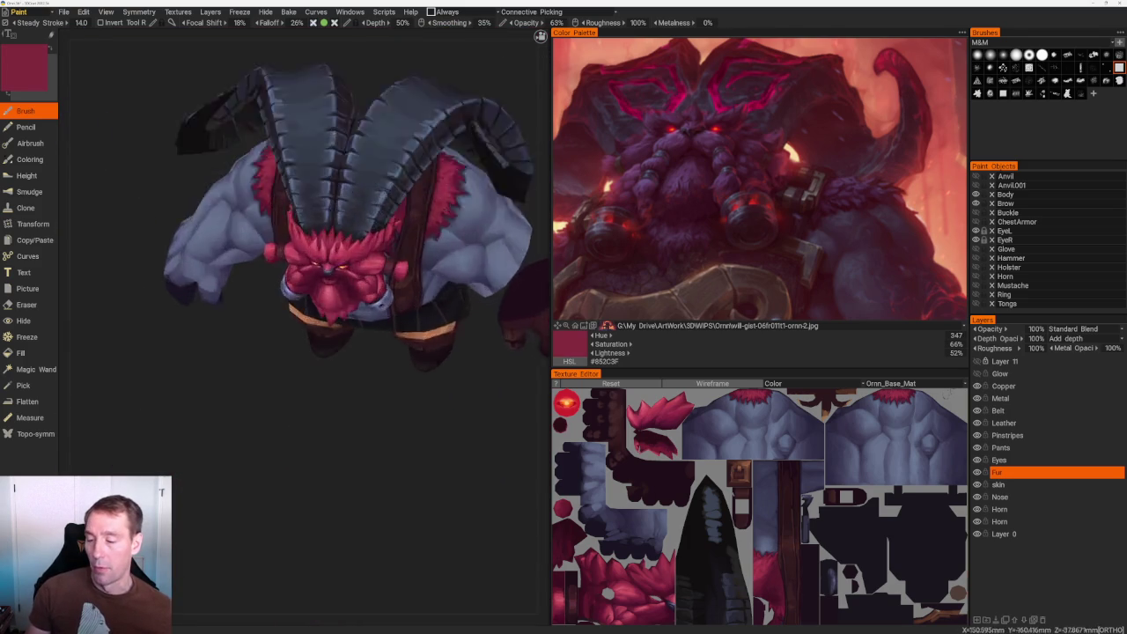
scroll(403, 428, "up", 3)
scroll(364, 557, "up", 3)
scroll(364, 557, "up", 5)
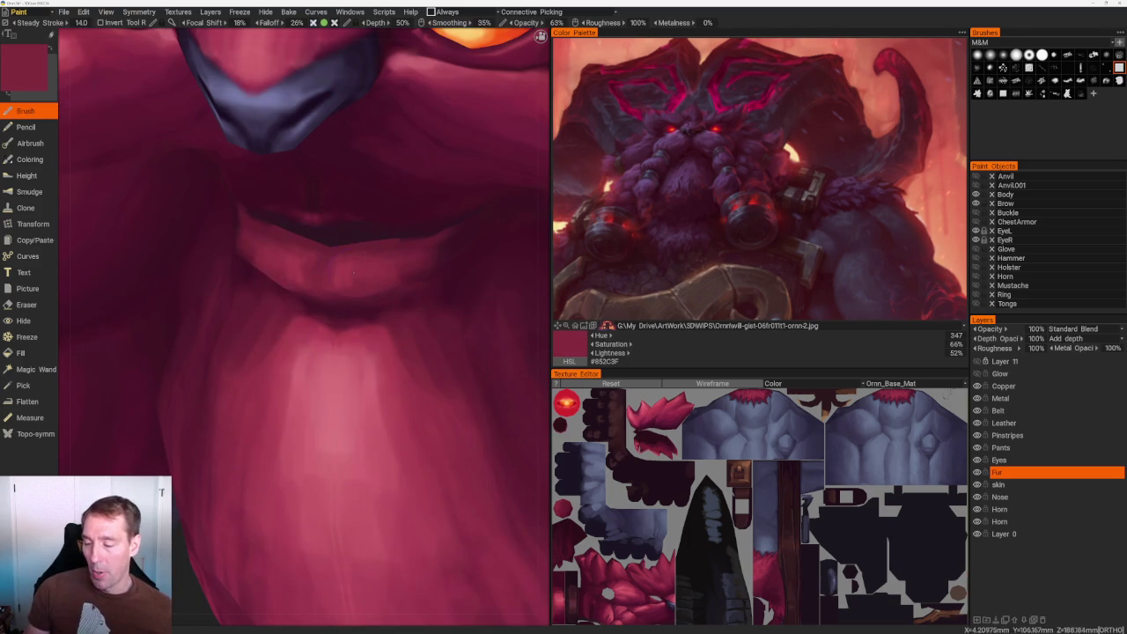
key("v")
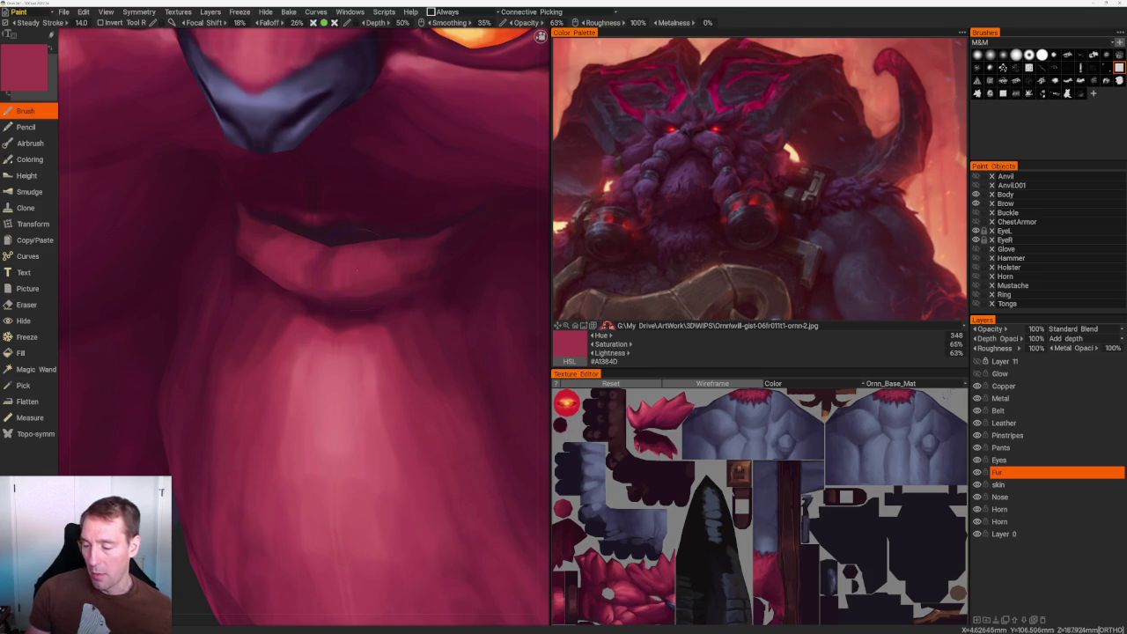
key("v")
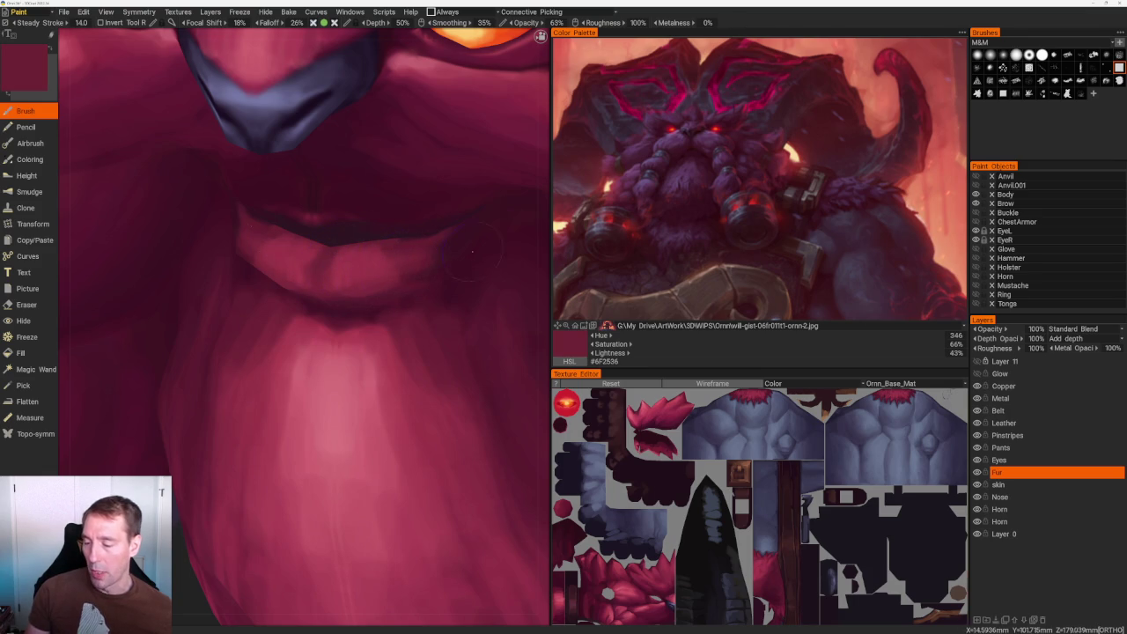
middle_click_drag(331, 251, 360, 311)
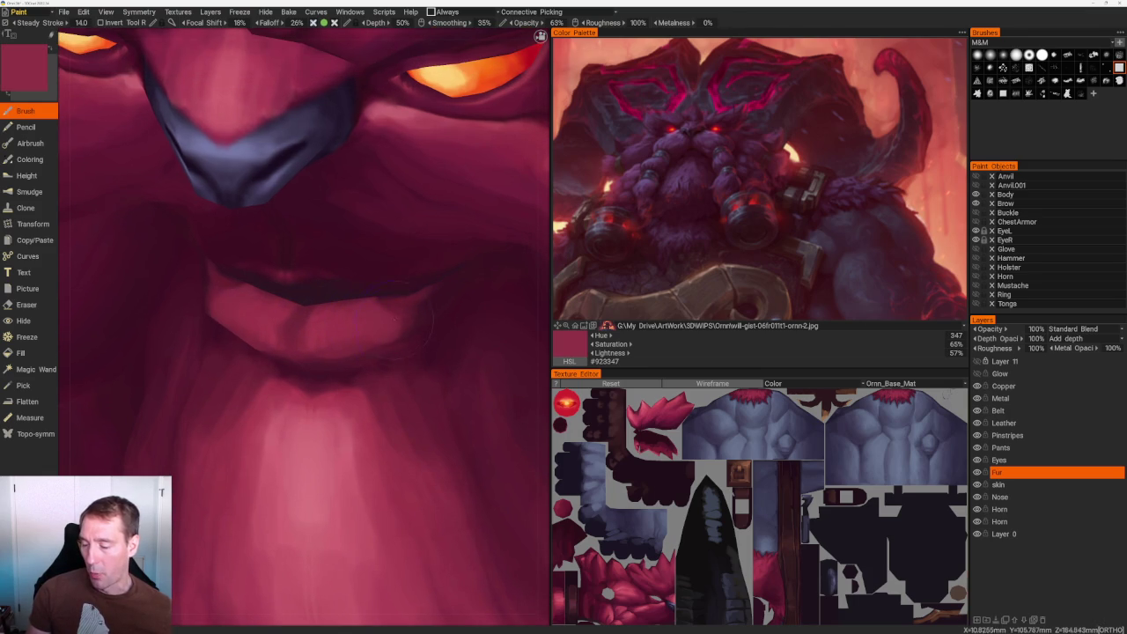
key("v")
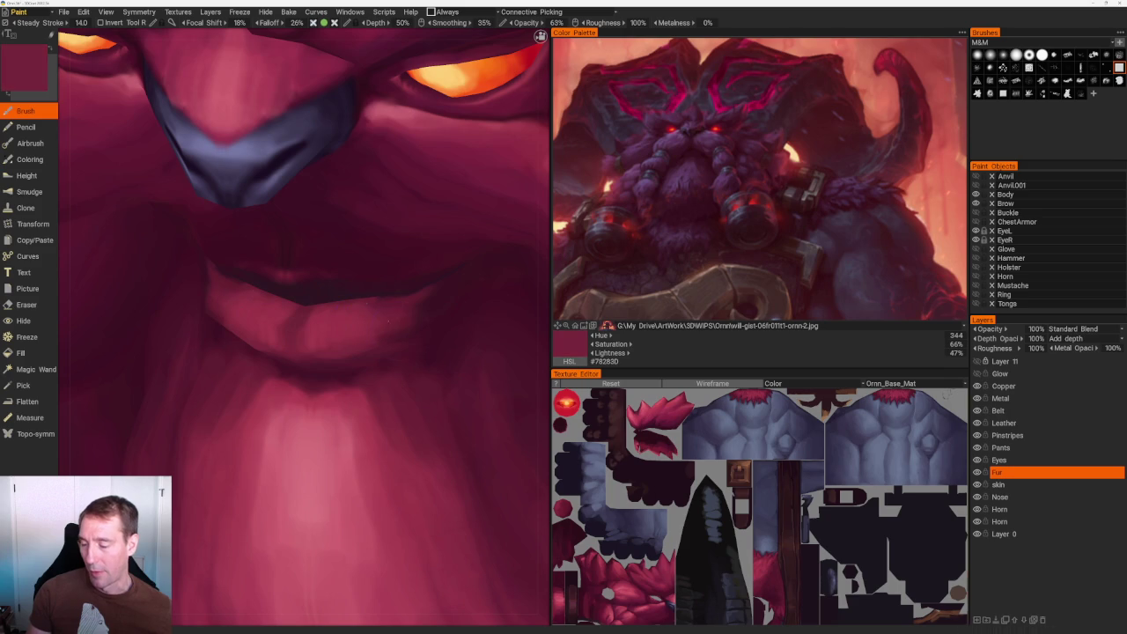
scroll(304, 164, "down", 2)
scroll(304, 165, "down", 6)
left_click_drag(304, 164, 337, 88)
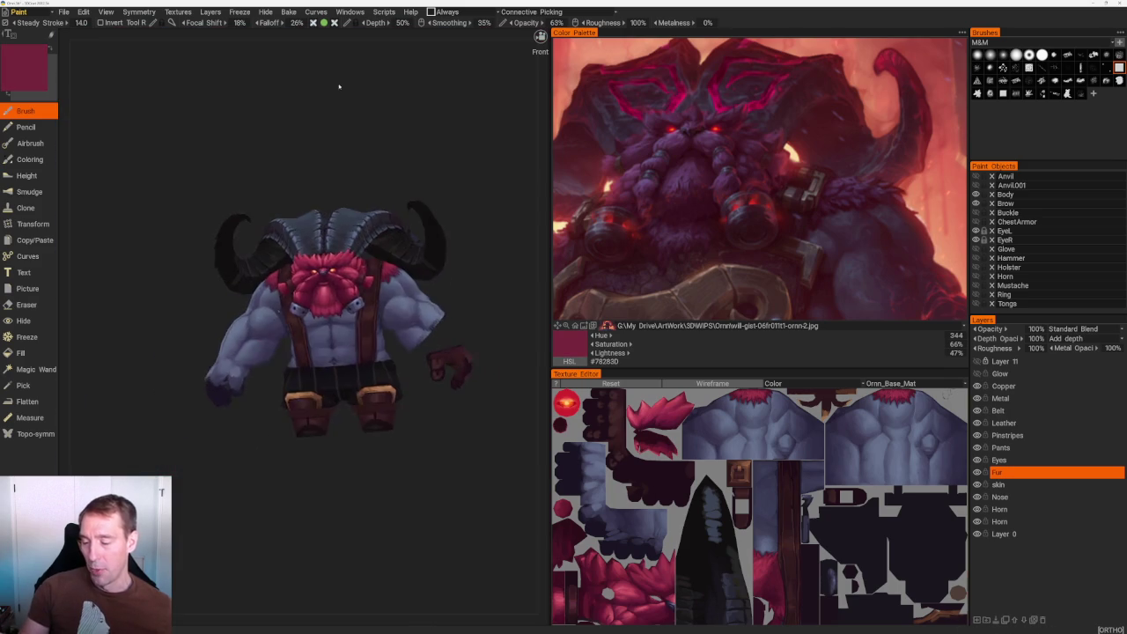
Sample a brighter beard red and brush a light highlight onto the beard beside the cuff.
scroll(460, 155, "up", 3)
left_click_drag(461, 156, 414, 185)
scroll(414, 185, "up", 3)
left_click_drag(493, 405, 420, 411)
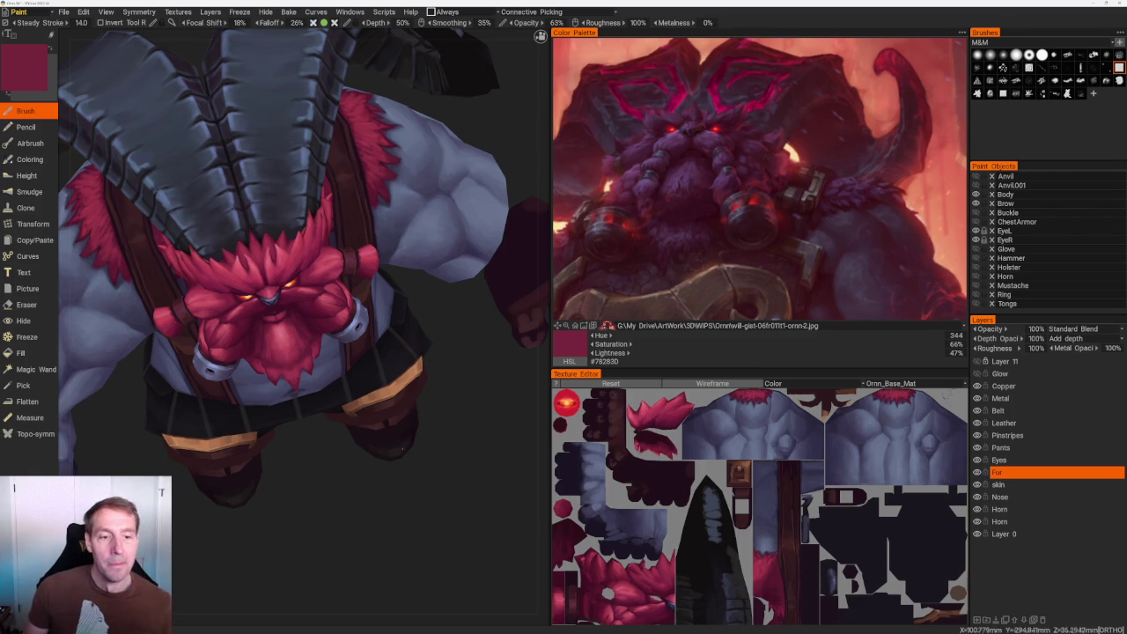
left_click_drag(420, 411, 384, 508)
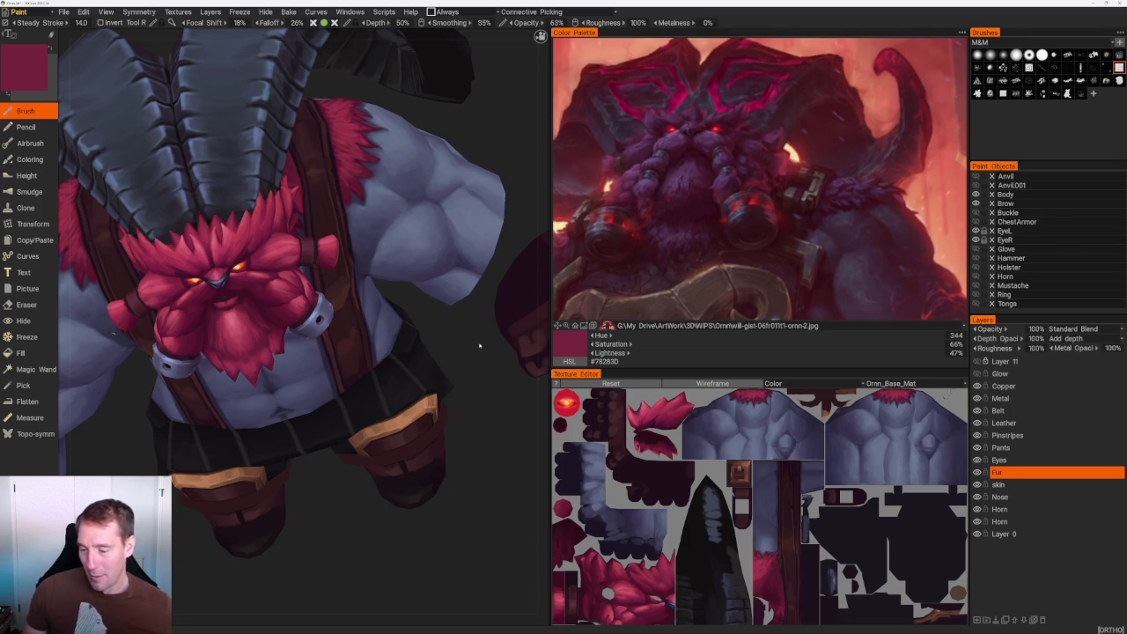
scroll(479, 346, "up", 3)
scroll(479, 346, "up", 3)
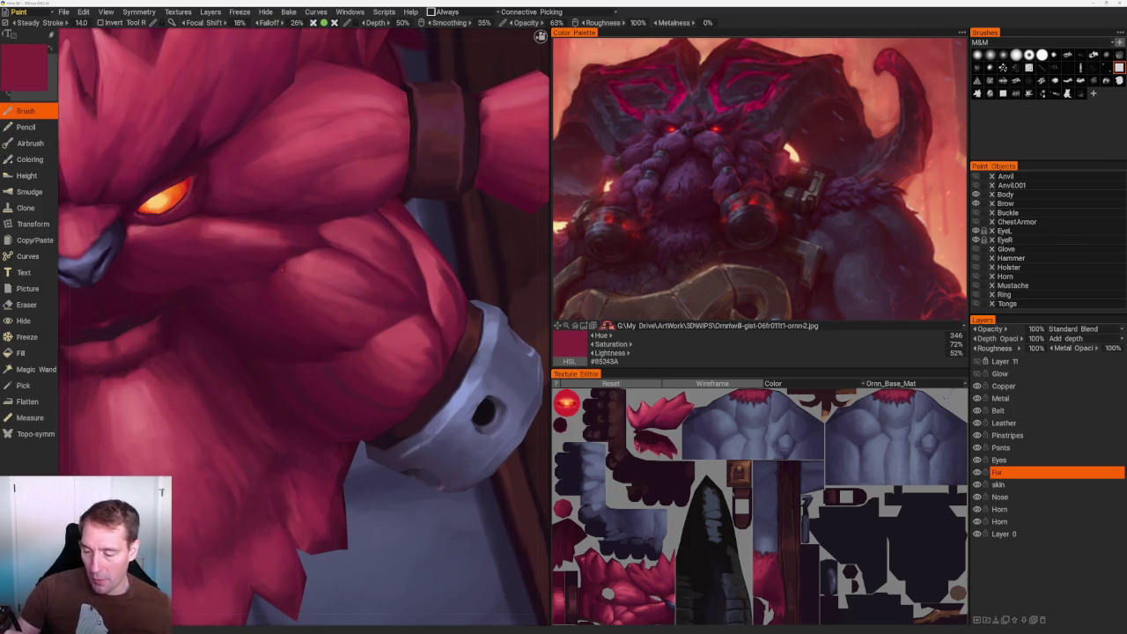
key("v")
left_click_drag(283, 283, 328, 316)
Pick progressively darker reds and maroons from the beard for shadow shading.
key("v")
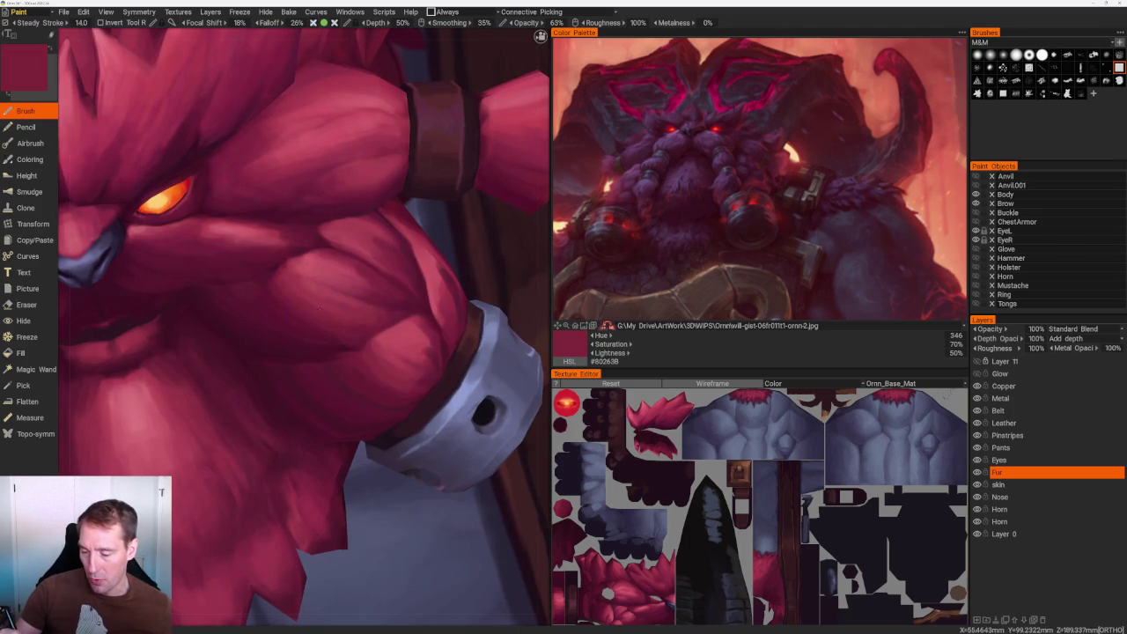
scroll(275, 300, "down", 3)
right_click_drag(276, 299, 285, 131)
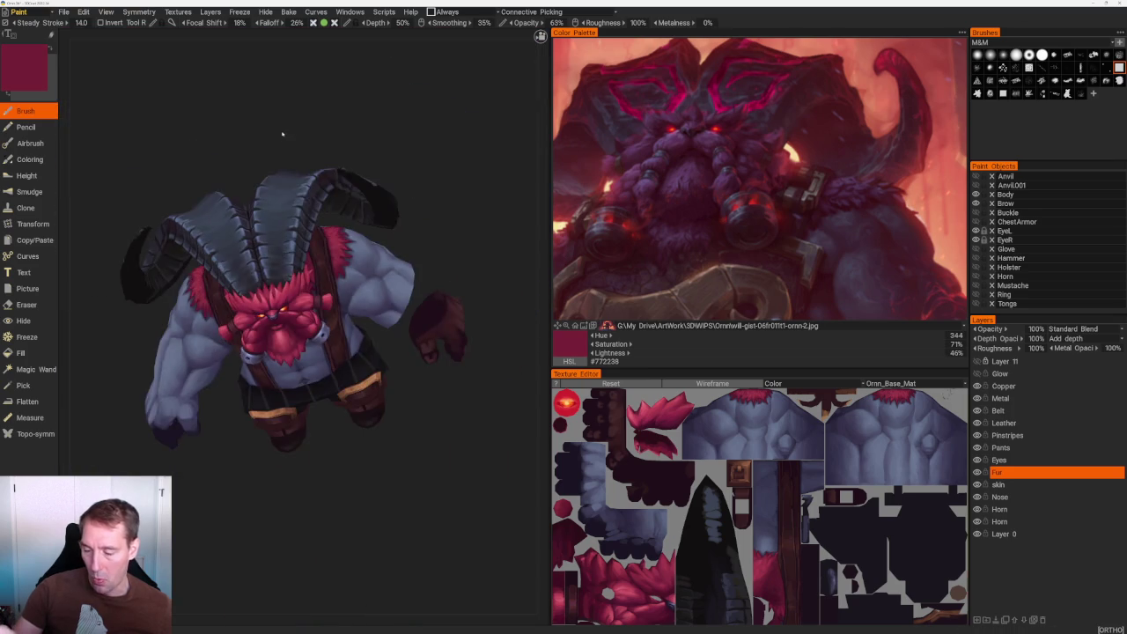
scroll(298, 323, "up", 5)
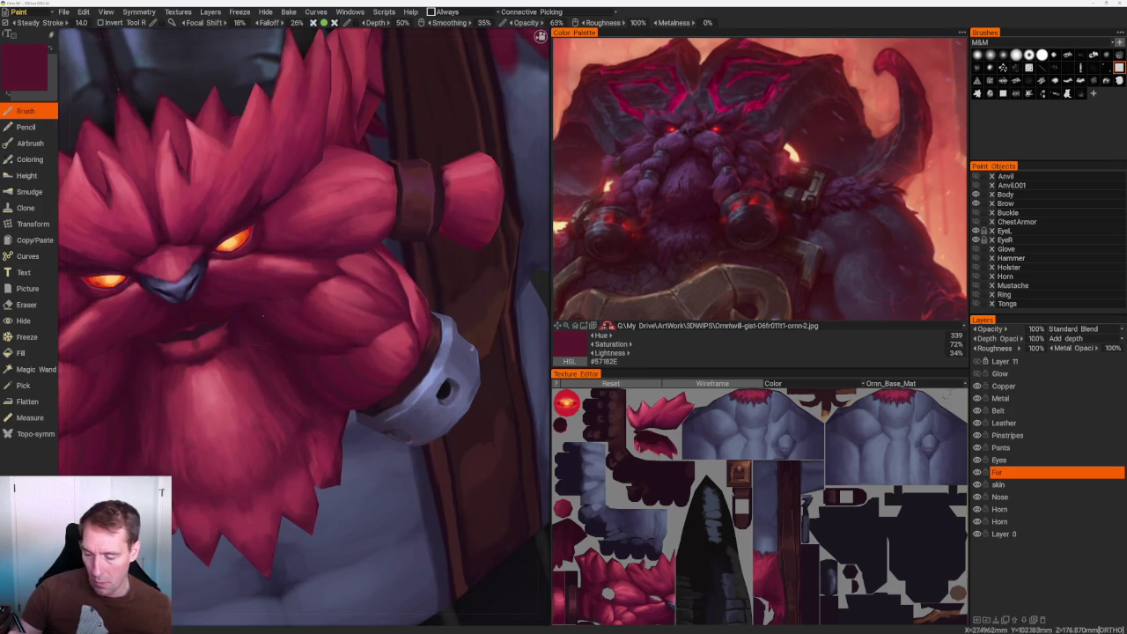
key("v")
scroll(272, 171, "down", 3)
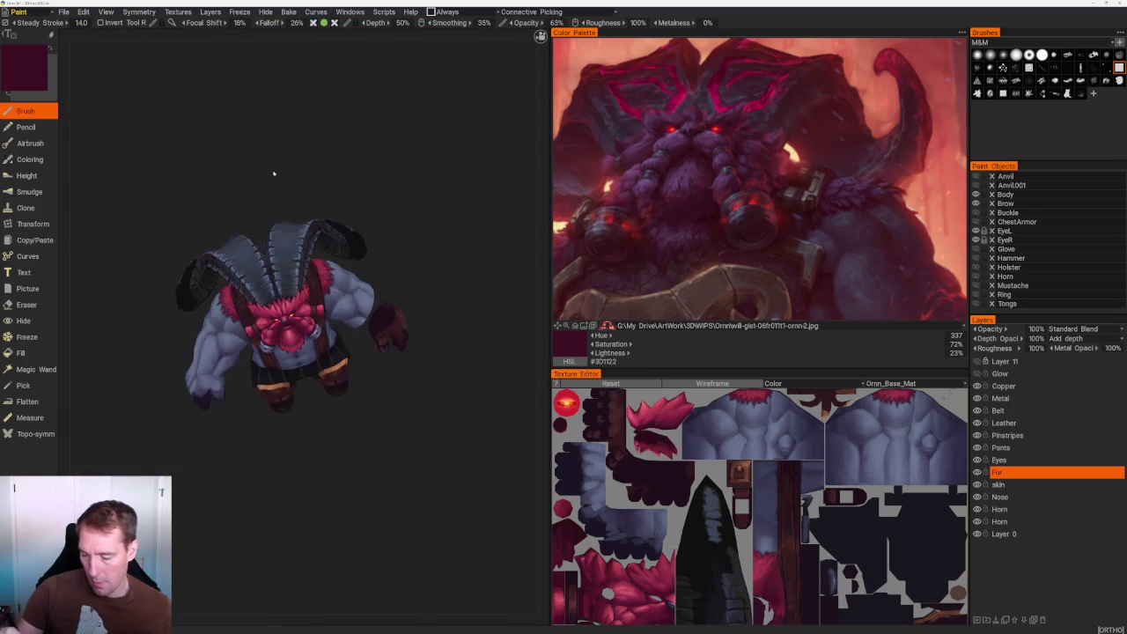
left_click_drag(272, 170, 281, 290)
scroll(282, 290, "up", 4)
left_click_drag(512, 511, 311, 277)
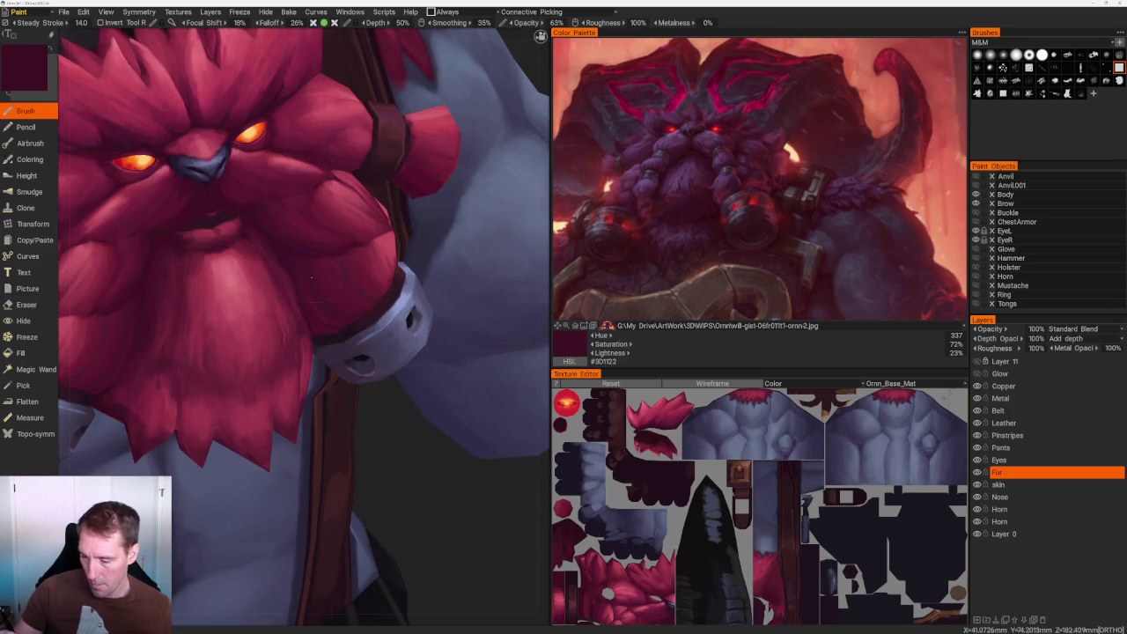
key("v")
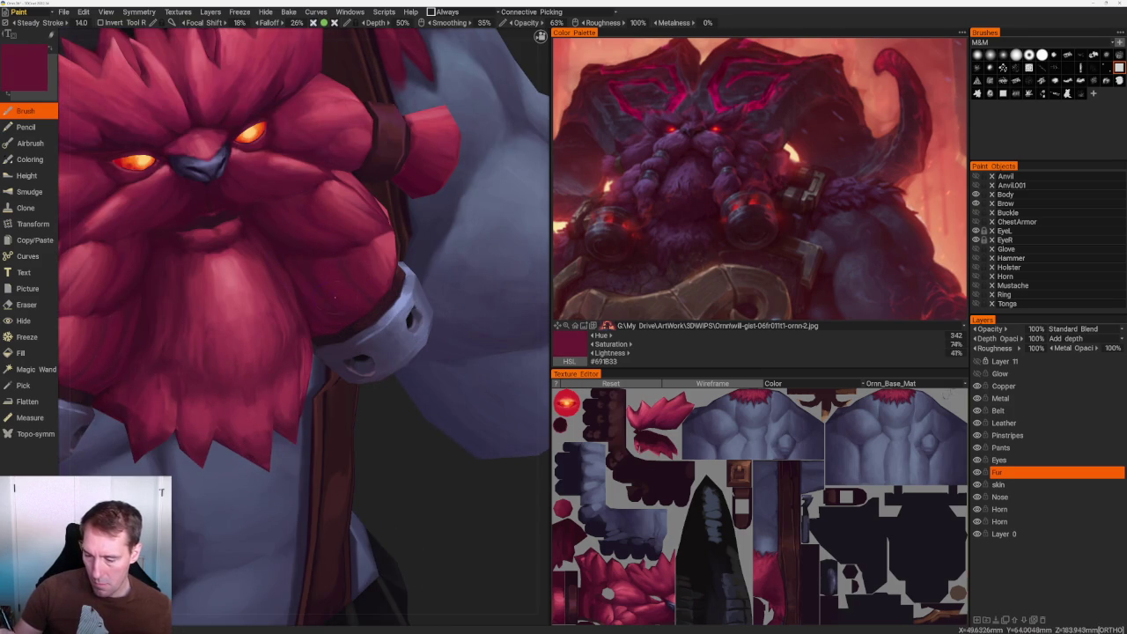
key("v")
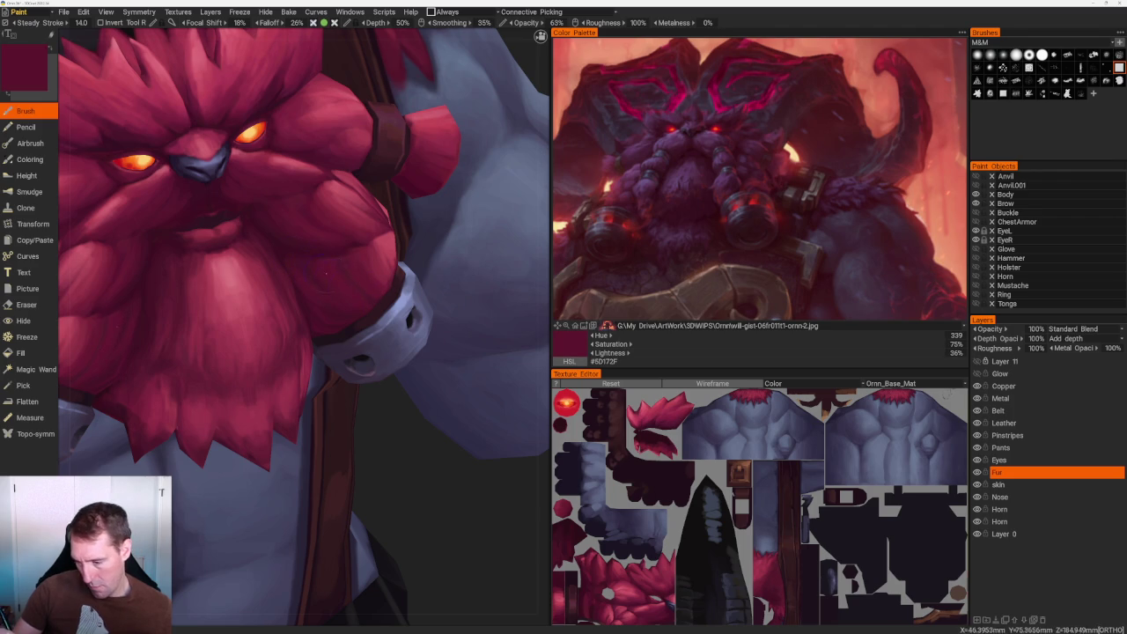
Sample a lighter dark red, then the brighter beard red #9C3649 for highlights.
scroll(344, 191, "down", 10)
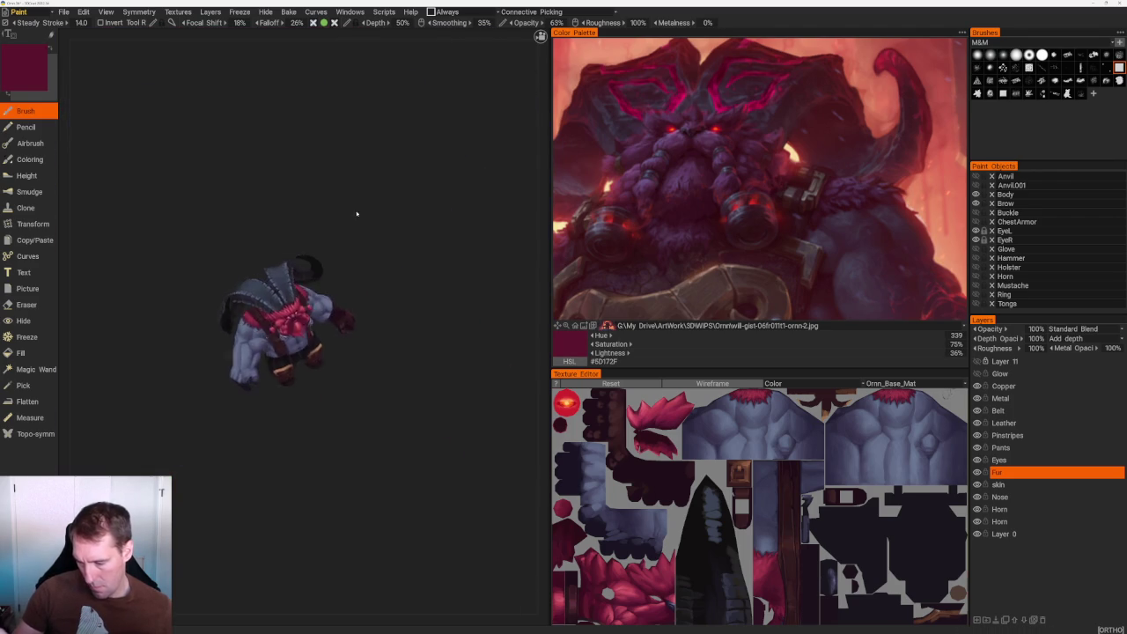
scroll(435, 412, "up", 5)
mouse_move(435, 412)
left_mouse_down()
mouse_move(456, 411)
mouse_move(372, 408)
mouse_move(385, 415)
left_mouse_up()
scroll(384, 414, "up", 3)
key("v")
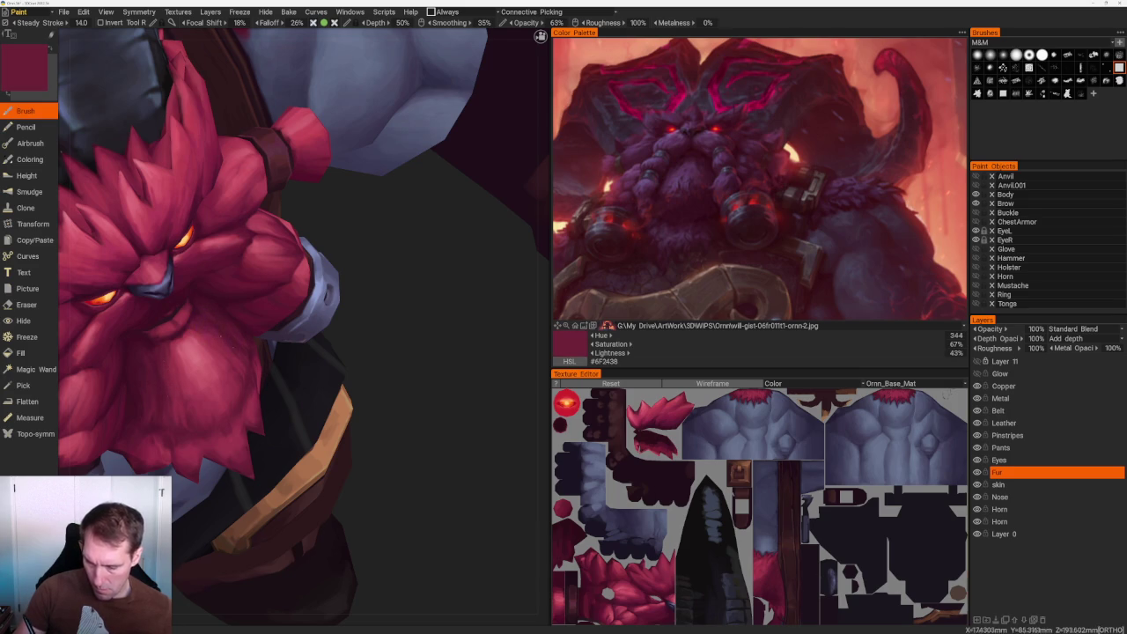
key("v")
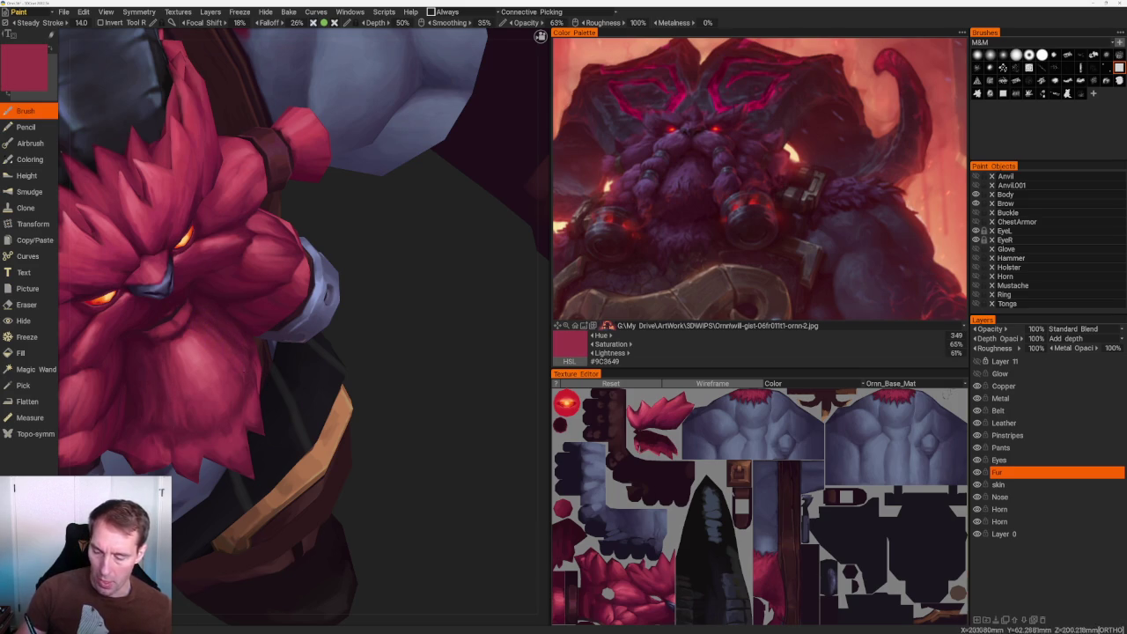
scroll(370, 302, "down", 5)
mouse_move(370, 302)
left_mouse_down()
mouse_move(333, 211)
mouse_move(344, 560)
left_mouse_up()
scroll(333, 211, "up", 5)
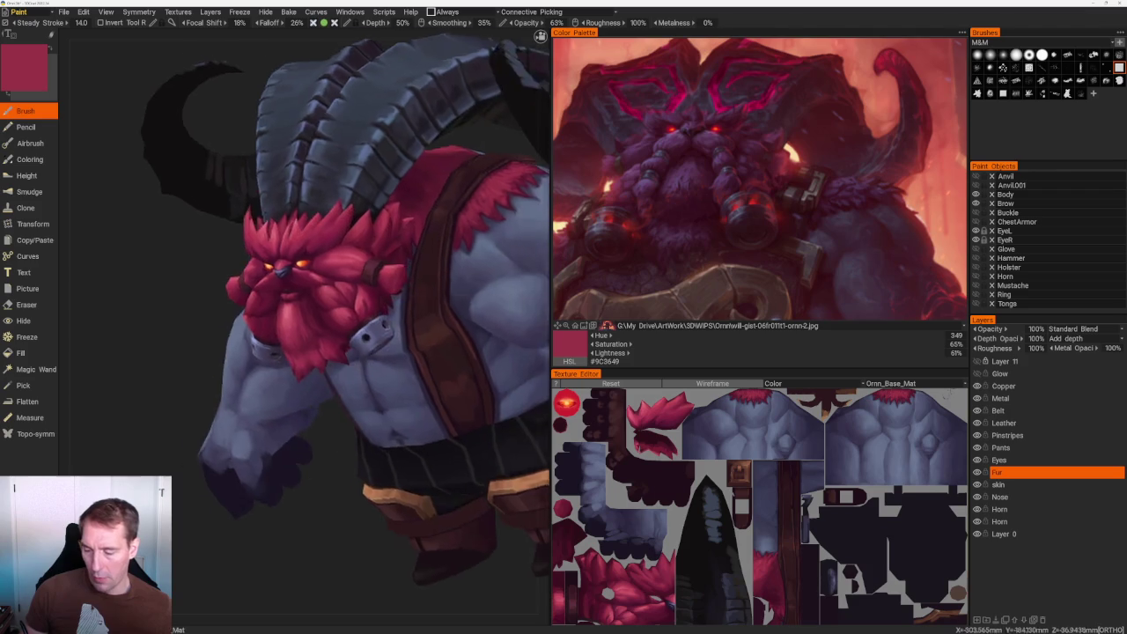
Zoom into the beard and alternate picking darker and lighter beard reds for shading.
scroll(344, 560, "up", 3)
scroll(344, 560, "up", 3)
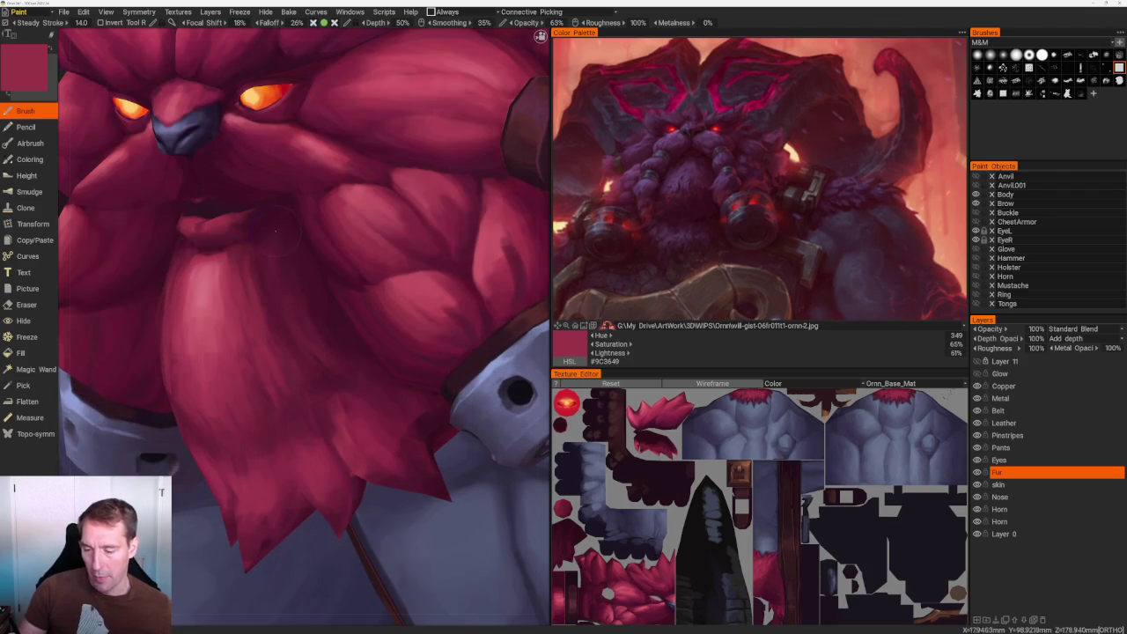
key("v")
key("v")
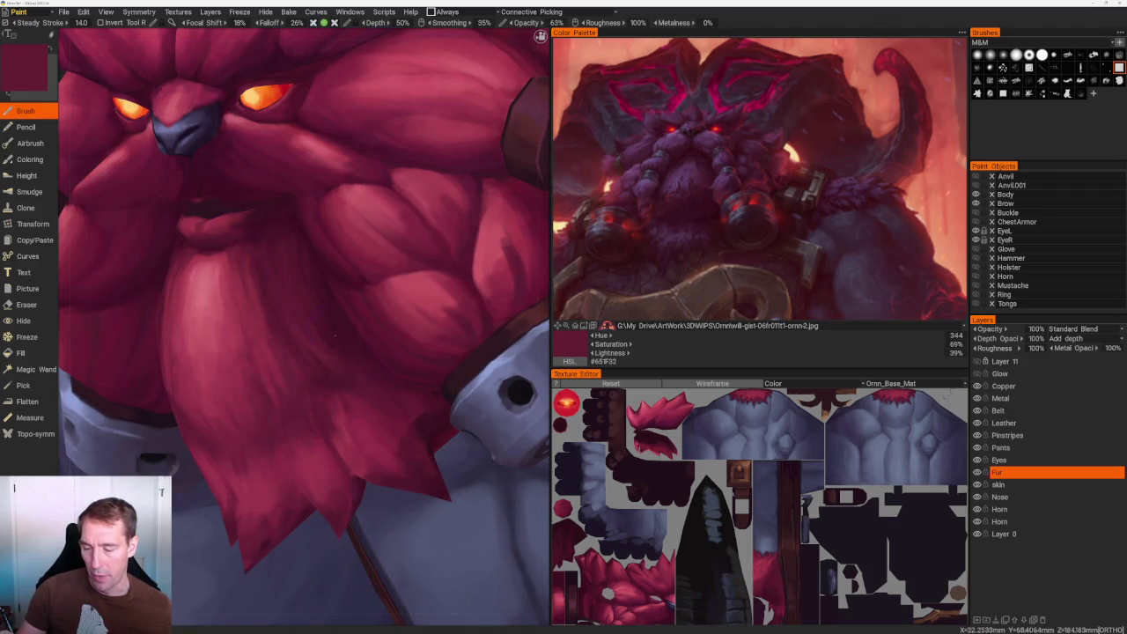
scroll(264, 133, "down", 5)
mouse_move(264, 133)
left_mouse_down()
mouse_move(277, 144)
mouse_move(312, 445)
mouse_move(264, 353)
left_mouse_up()
scroll(277, 144, "up", 4)
scroll(264, 352, "up", 4)
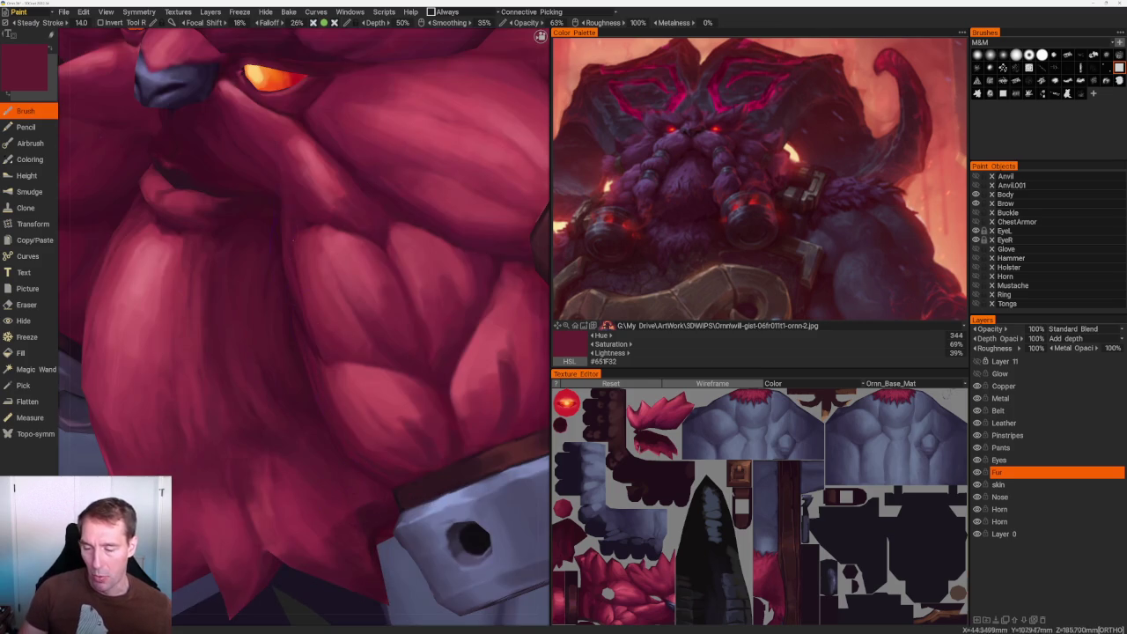
key("v")
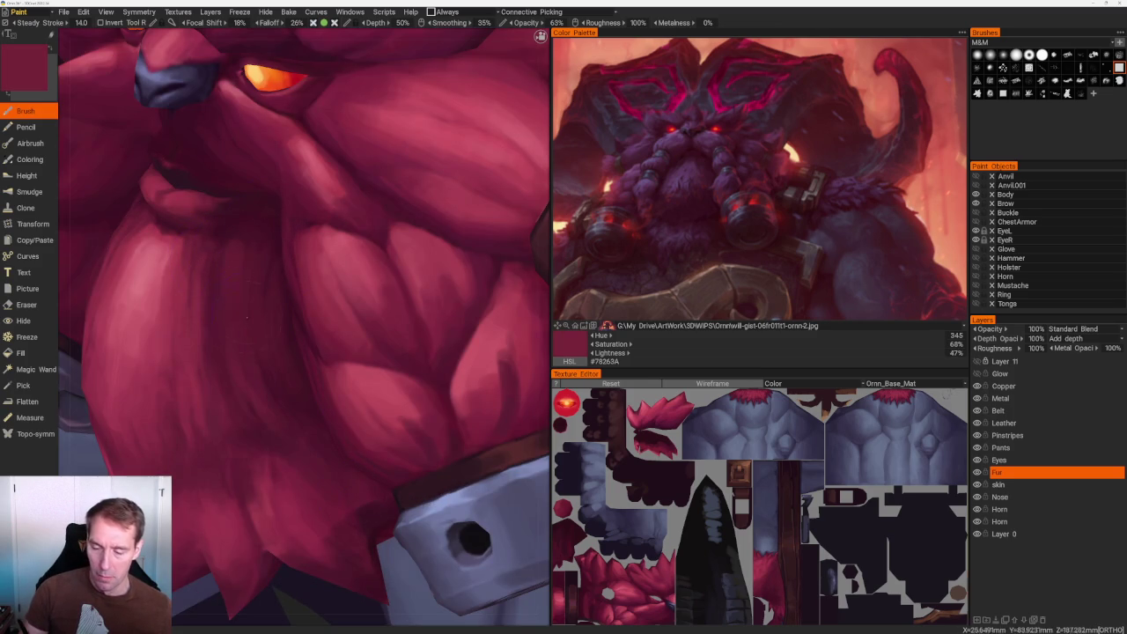
key("v")
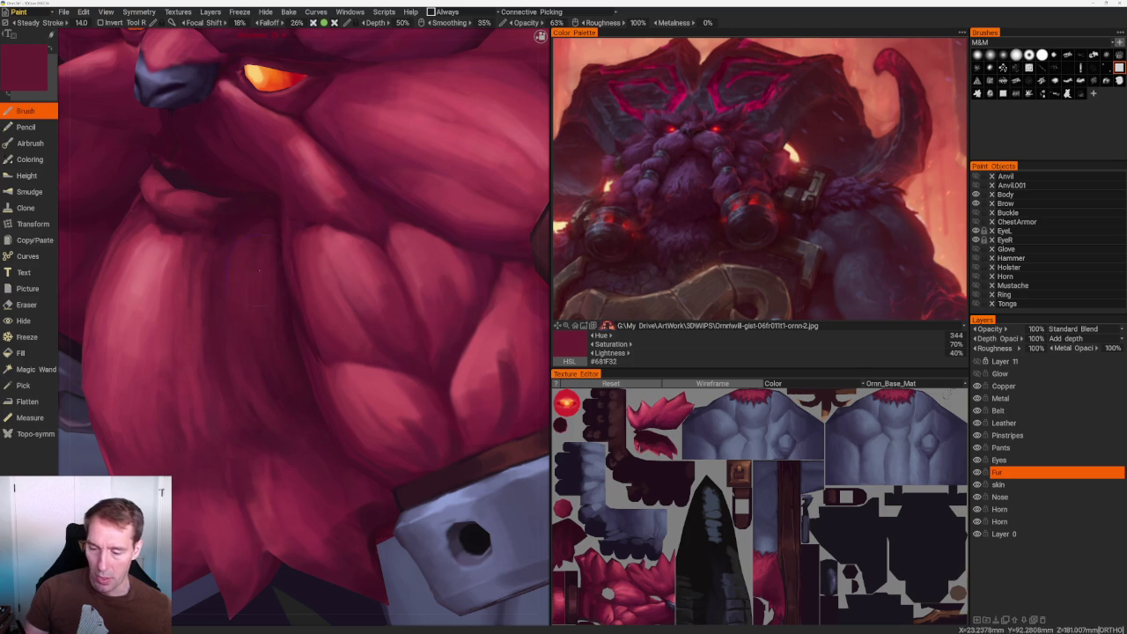
Pick lighter then darker reds along the side of the beard, ending on a deep maroon.
scroll(260, 269, "down", 5)
left_click_drag(202, 144, 188, 138)
scroll(188, 138, "up", 5)
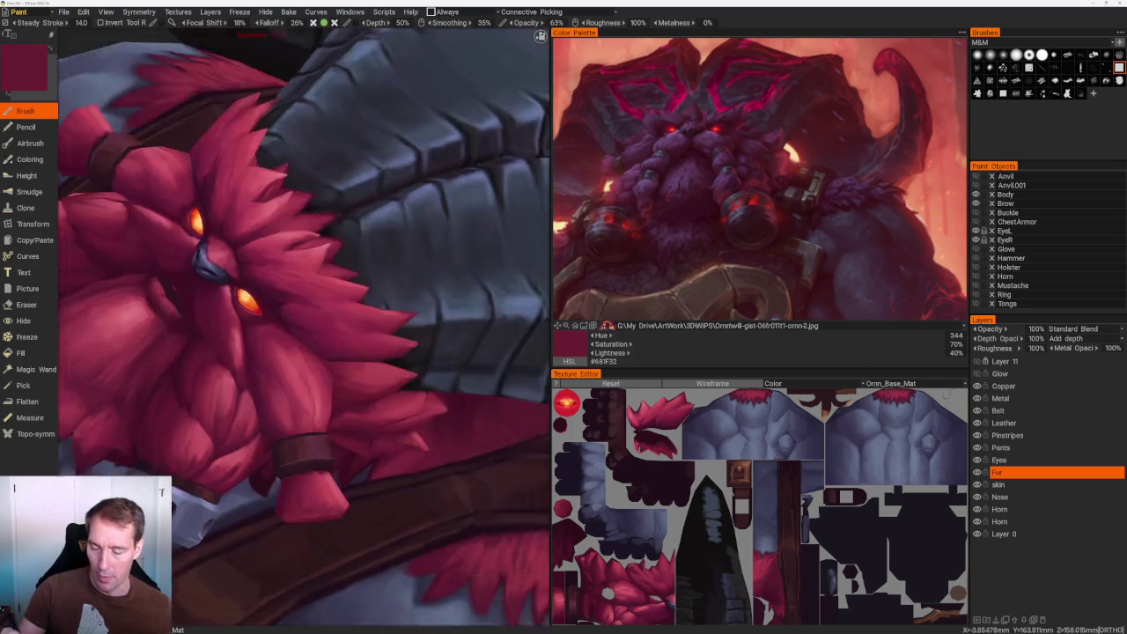
scroll(291, 243, "up", 5)
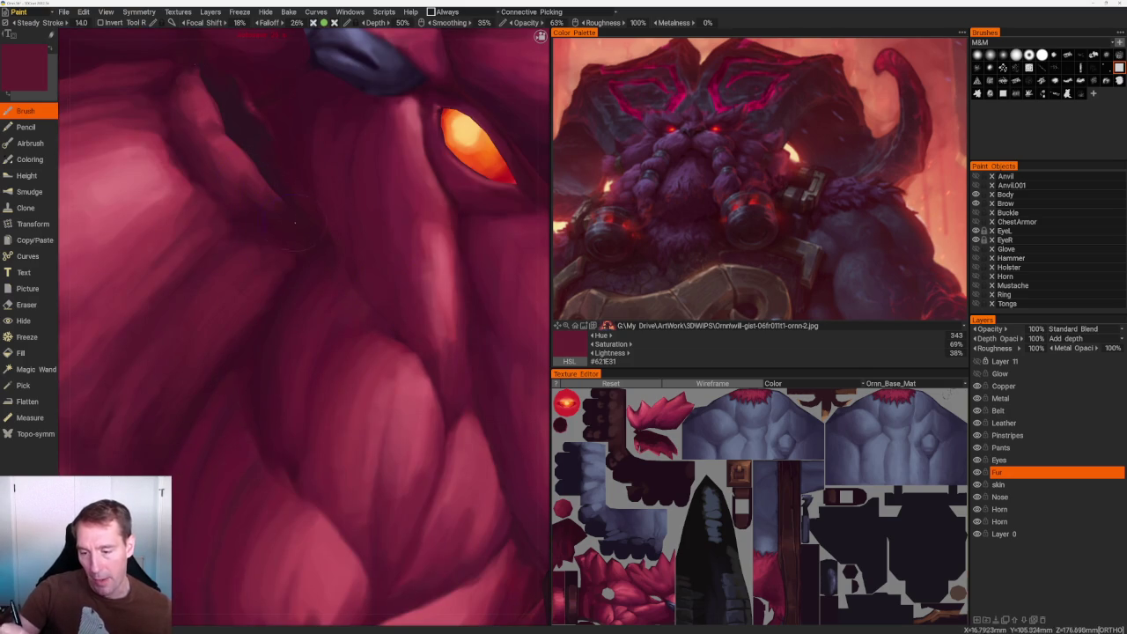
key("v")
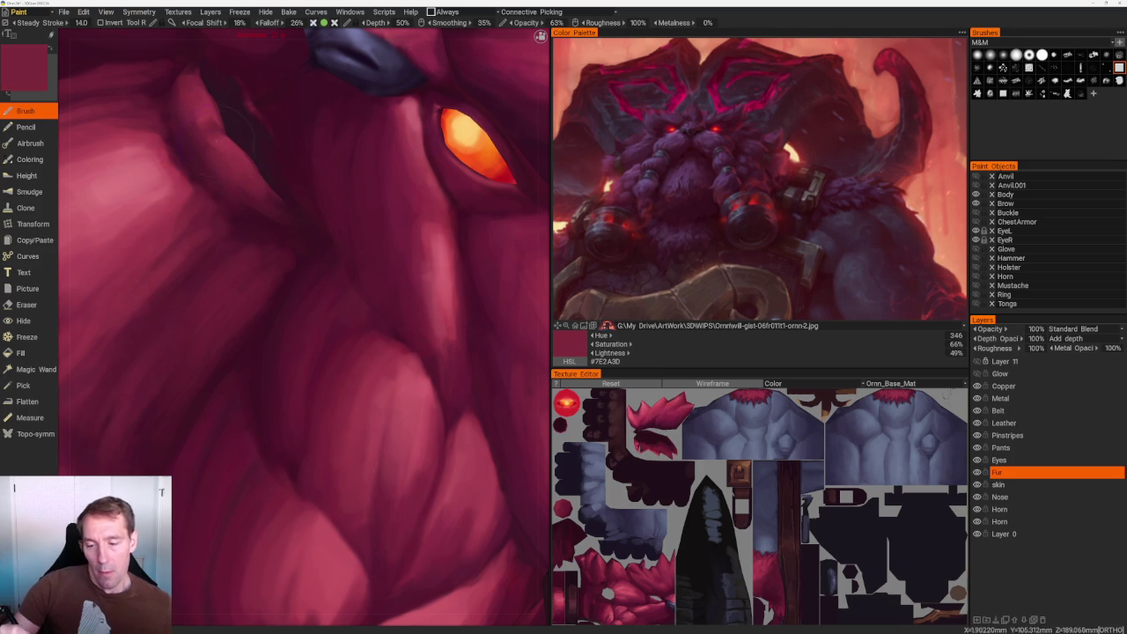
key("v")
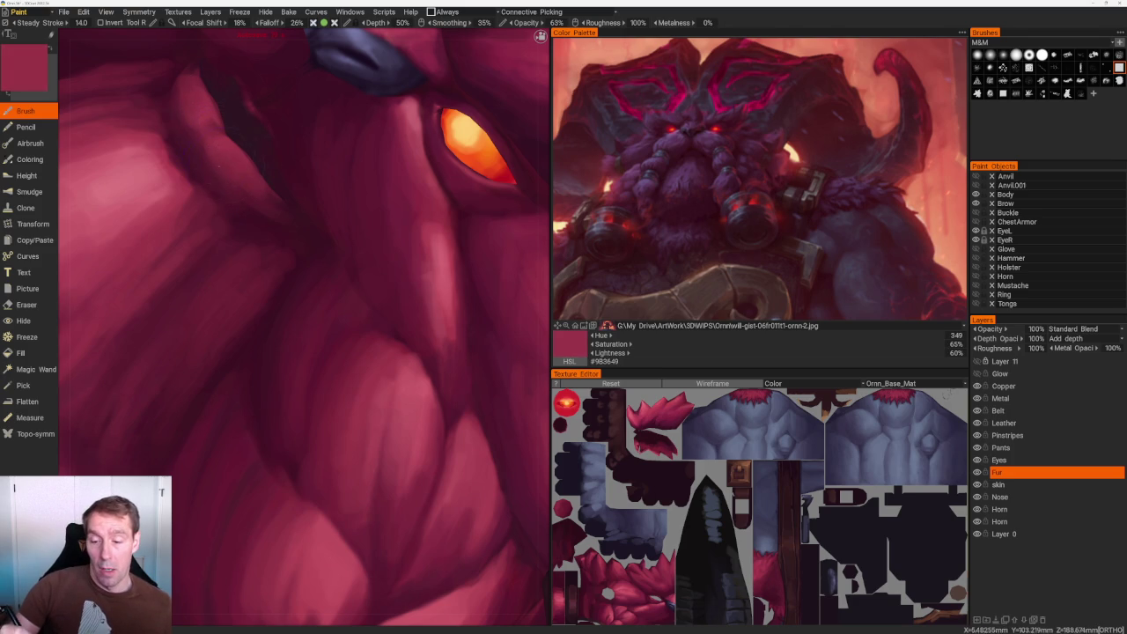
key("v")
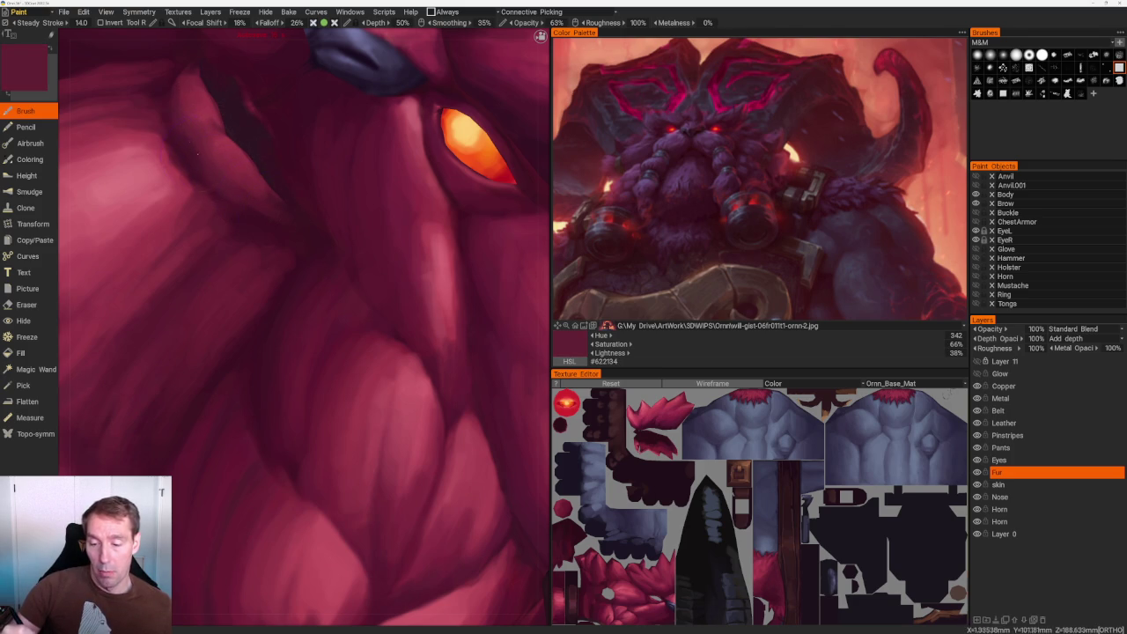
middle_click_drag(300, 326, 348, 405)
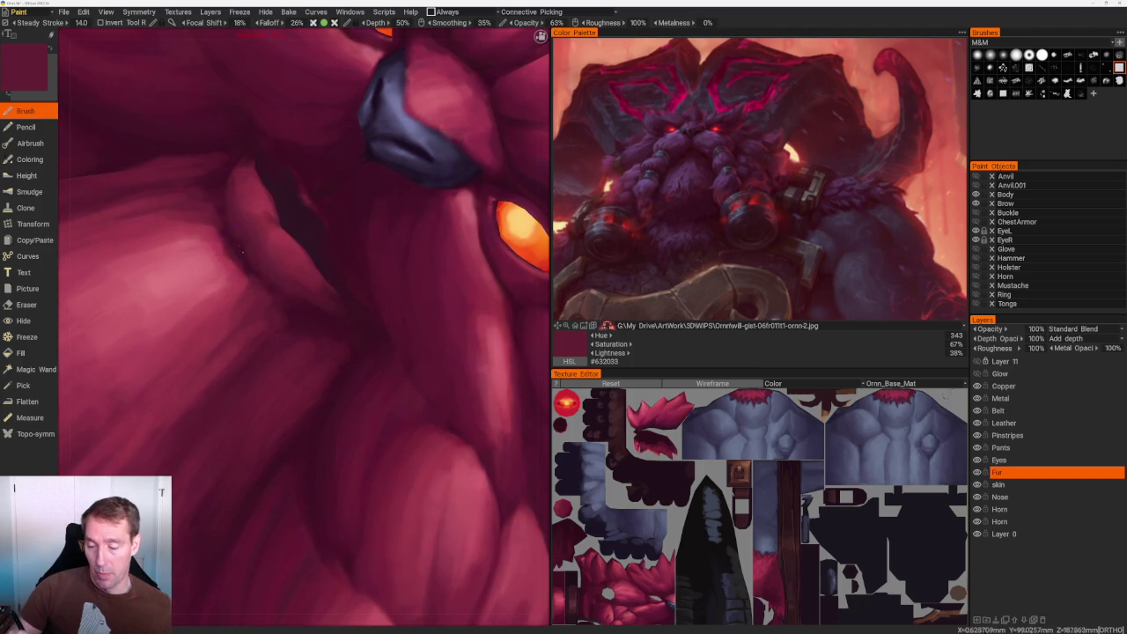
key("v")
key("v")
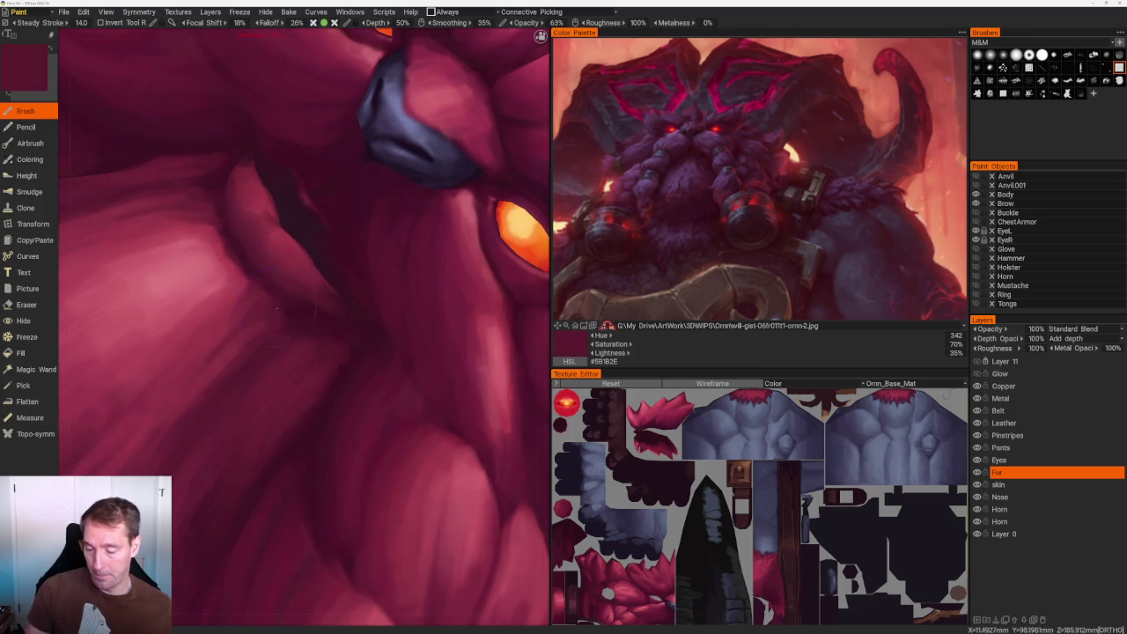
scroll(317, 321, "down", 2)
scroll(317, 321, "down", 5)
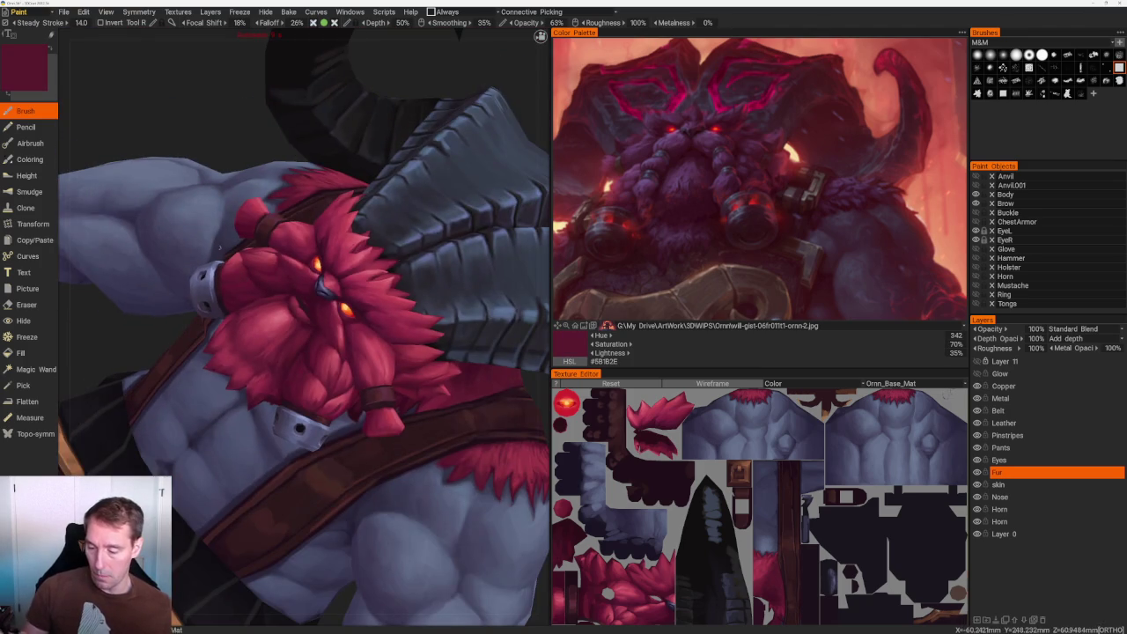
Pick lighter beard reds, paint a highlight stroke on the cheek, and save.
scroll(327, 126, "down", 5)
left_click_drag(327, 126, 378, 181)
scroll(372, 382, "up", 5)
scroll(360, 417, "up", 2)
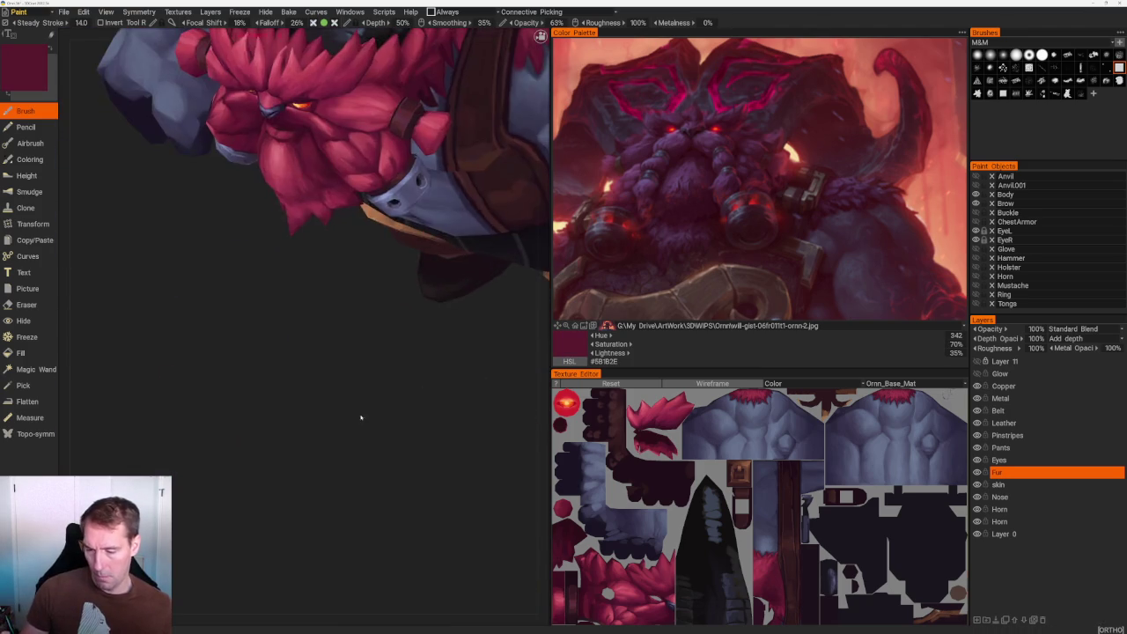
scroll(361, 417, "up", 3)
scroll(360, 417, "up", 3)
key("v")
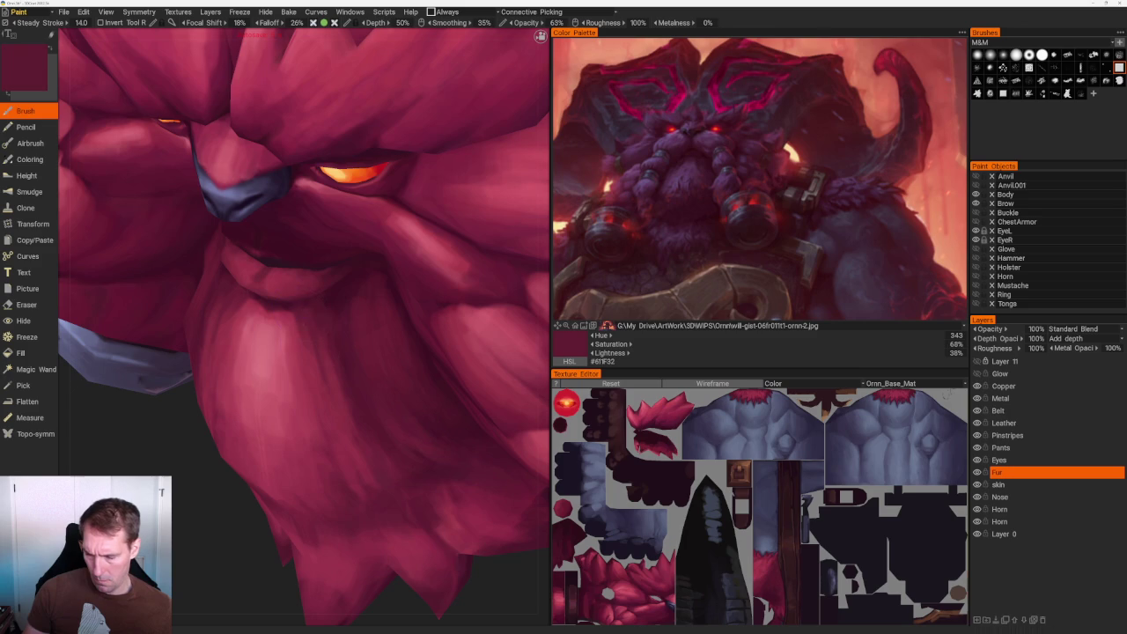
key("v")
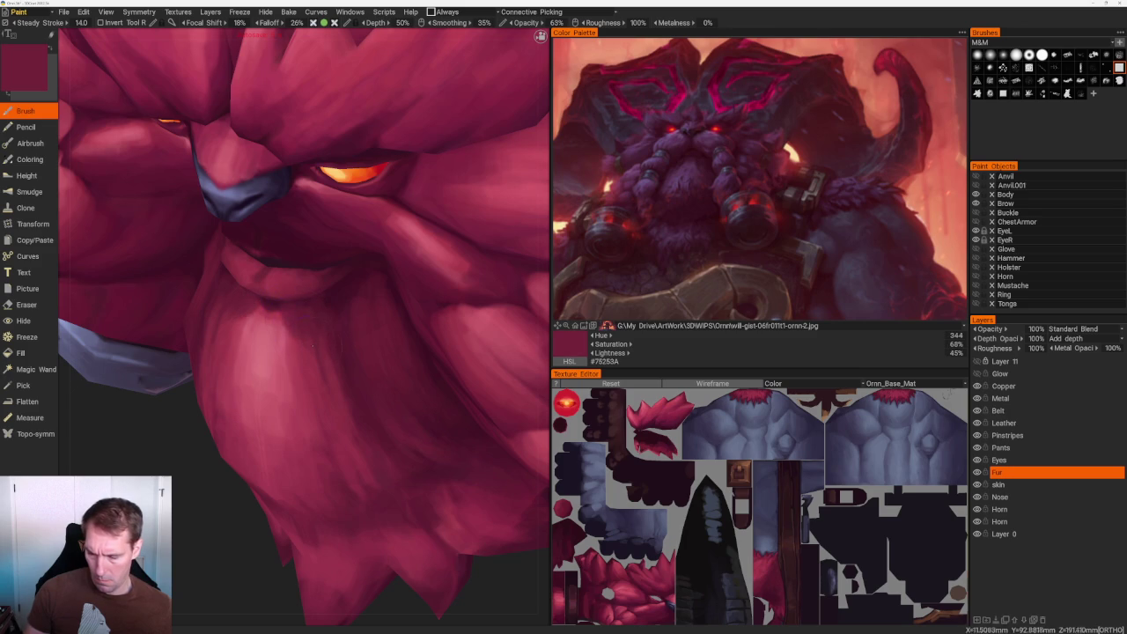
key("v")
left_click_drag(243, 311, 260, 300)
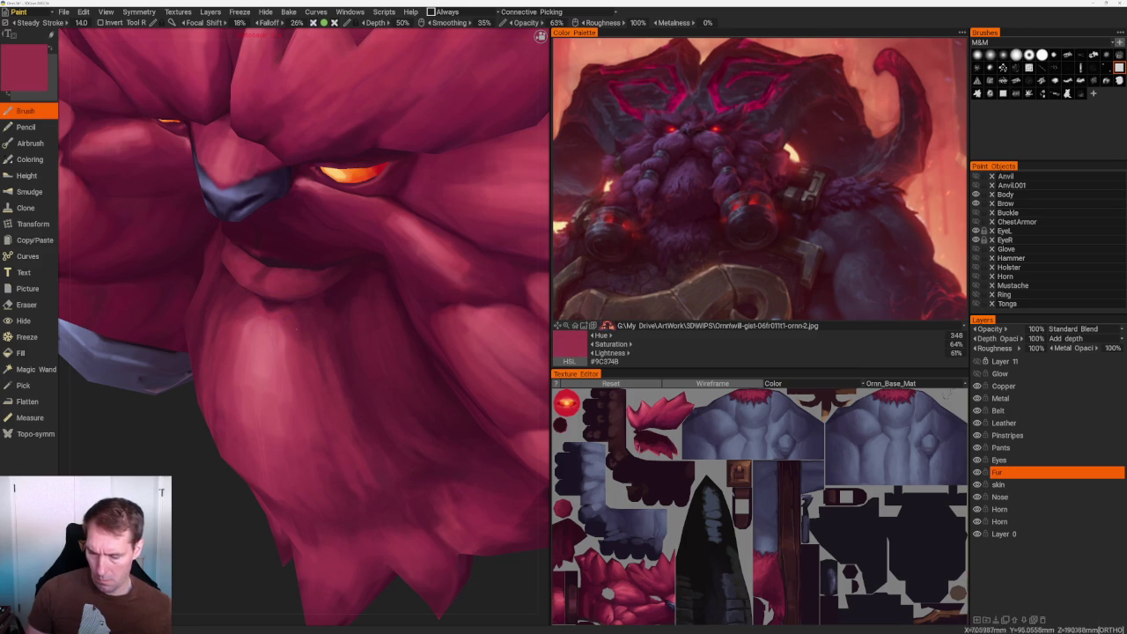
key("ctrl+s")
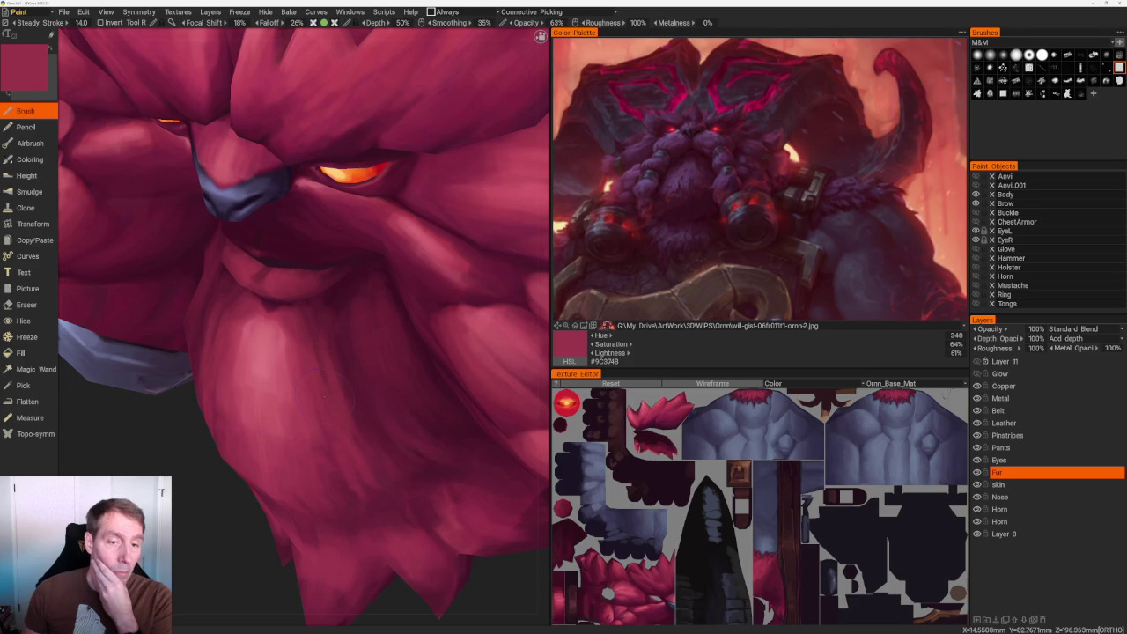
Pick darker and deeper shadow reds from the beard across the upper body.
scroll(215, 502, "down", 5)
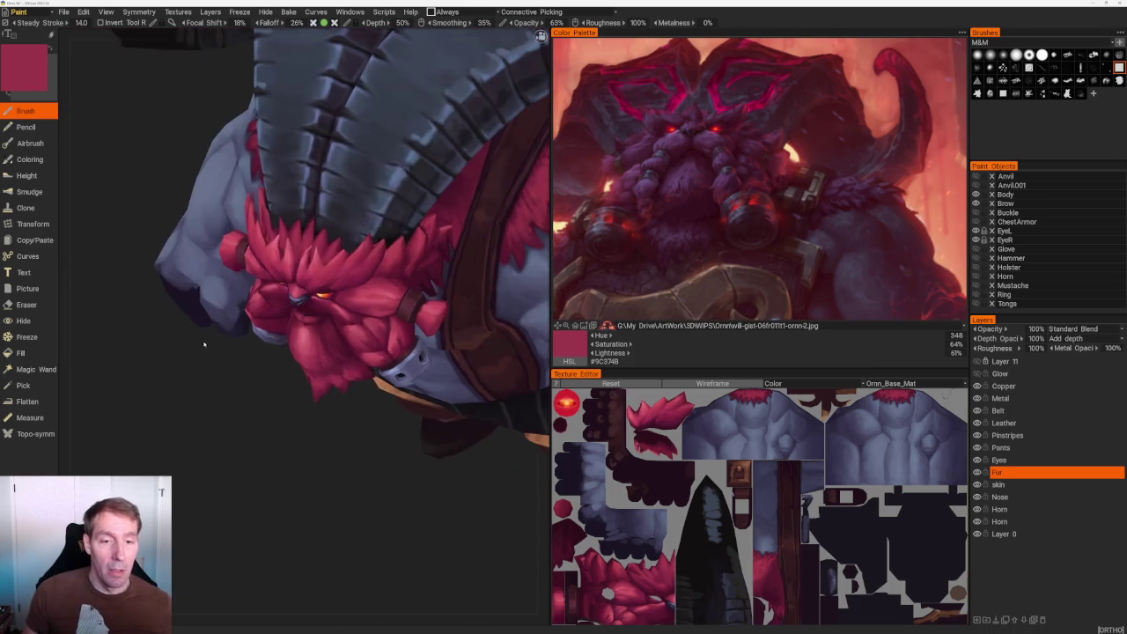
mouse_move(244, 496)
left_mouse_down()
mouse_move(200, 474)
mouse_move(252, 465)
mouse_move(242, 470)
mouse_move(297, 503)
left_mouse_up()
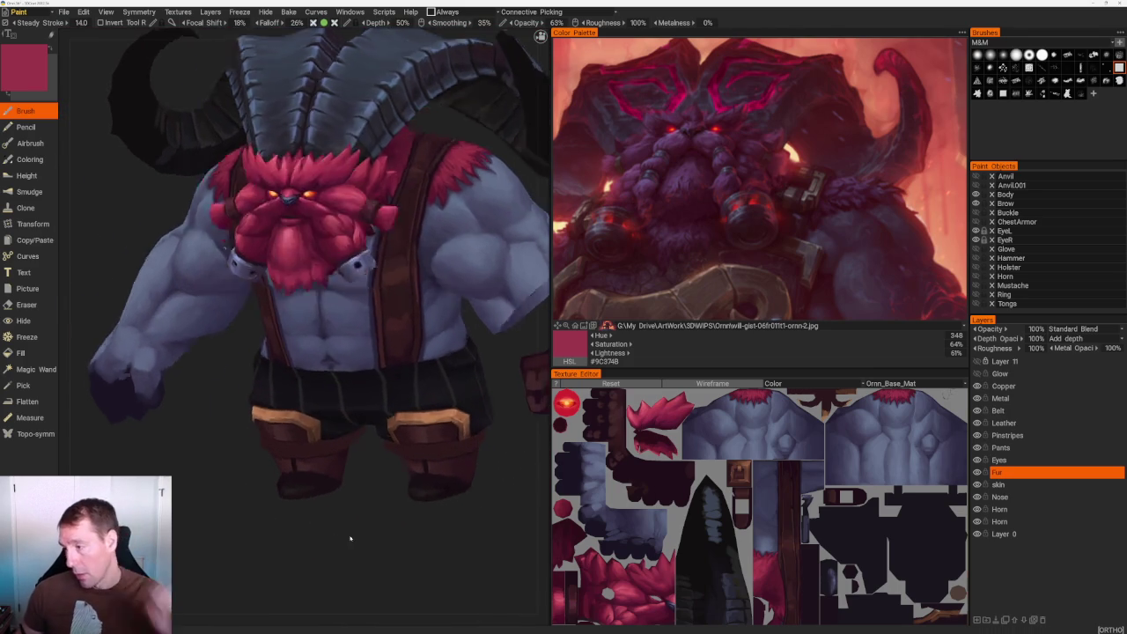
scroll(328, 543, "up", 2)
scroll(328, 543, "up", 2)
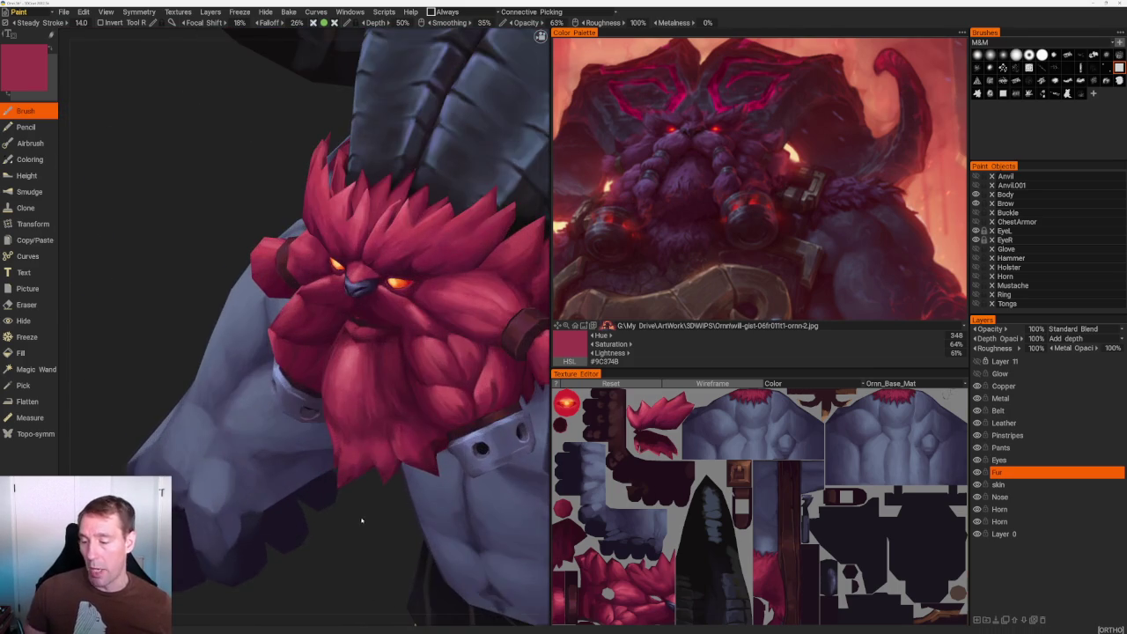
scroll(364, 448, "up", 2)
scroll(269, 448, "up", 2)
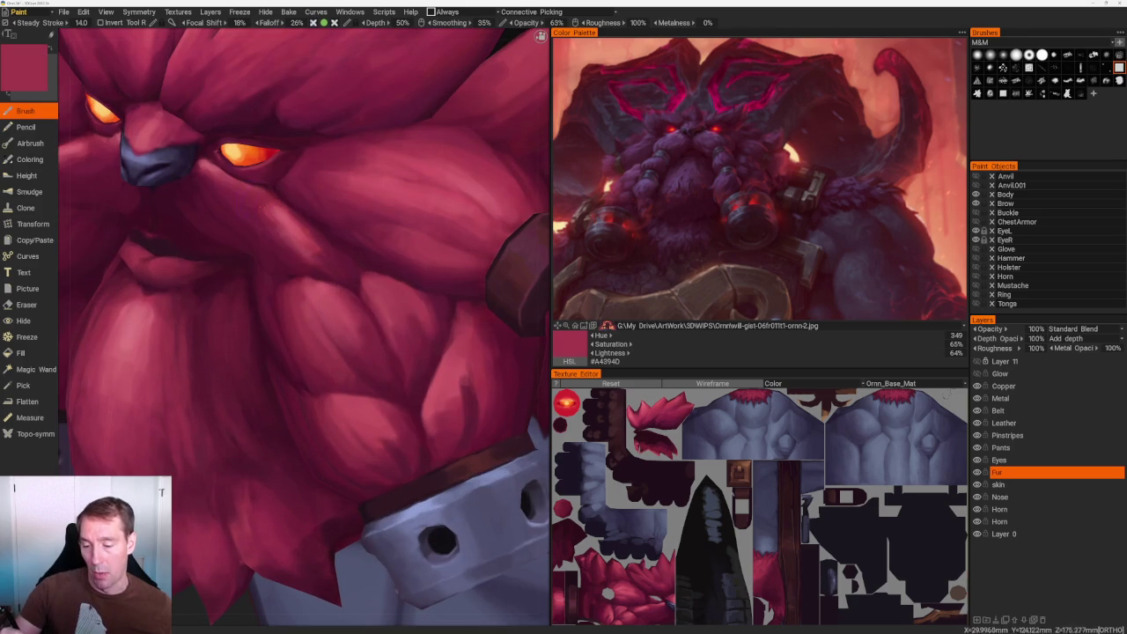
key("v")
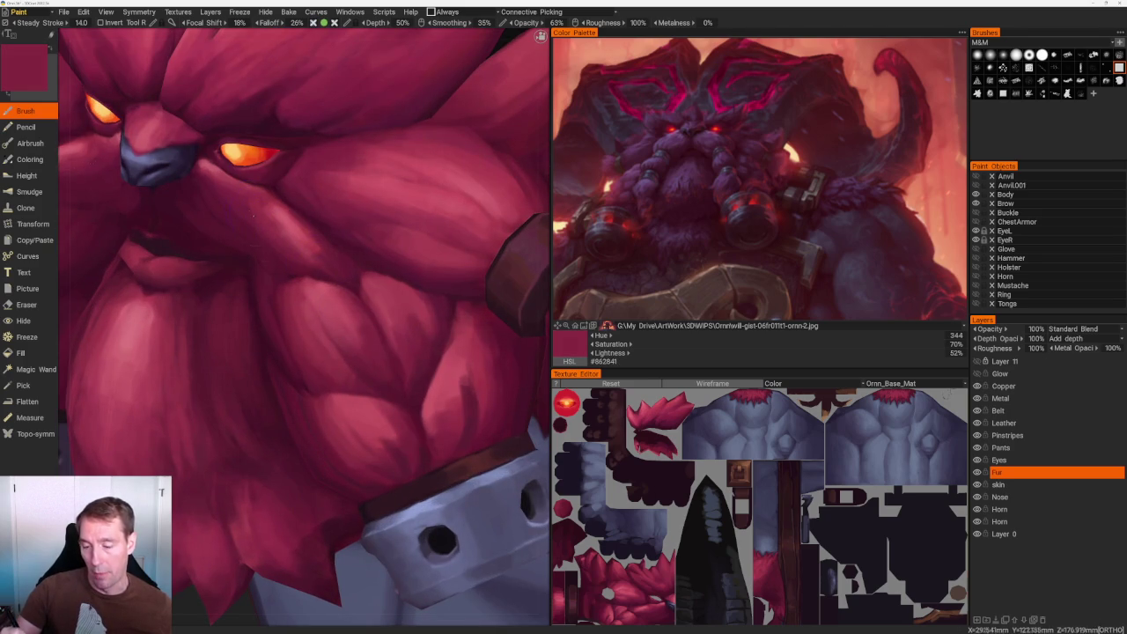
key("v")
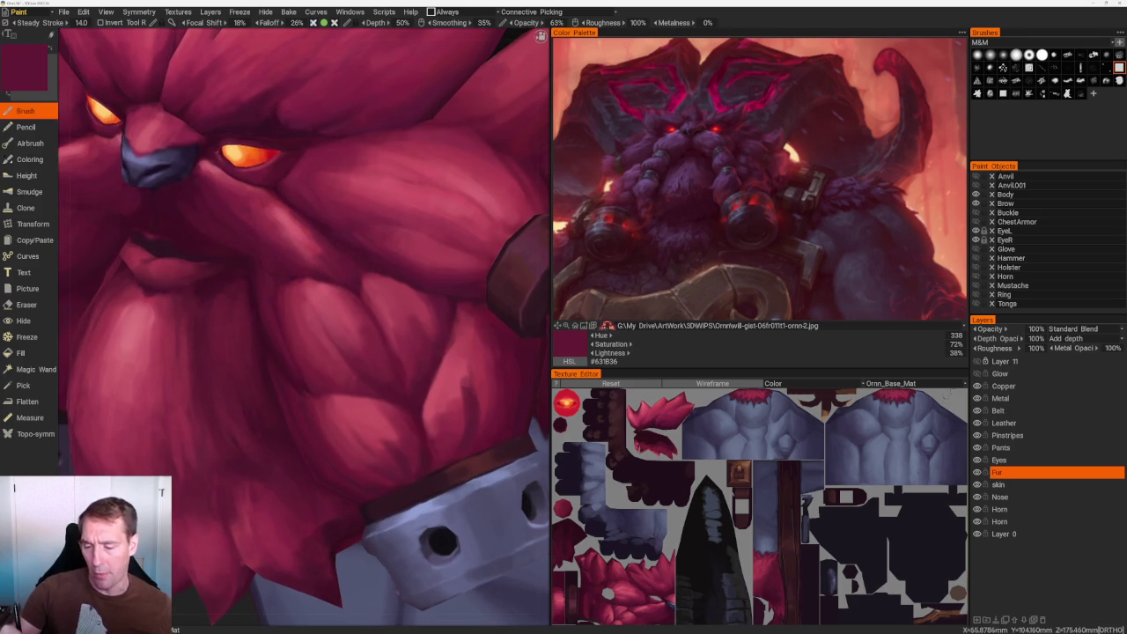
Pick brighter and darker beard reds from a front view, ending on rose red #AB4558.
scroll(249, 70, "down", 6)
mouse_move(249, 70)
left_mouse_down()
mouse_move(249, 88)
mouse_move(265, 92)
left_mouse_up()
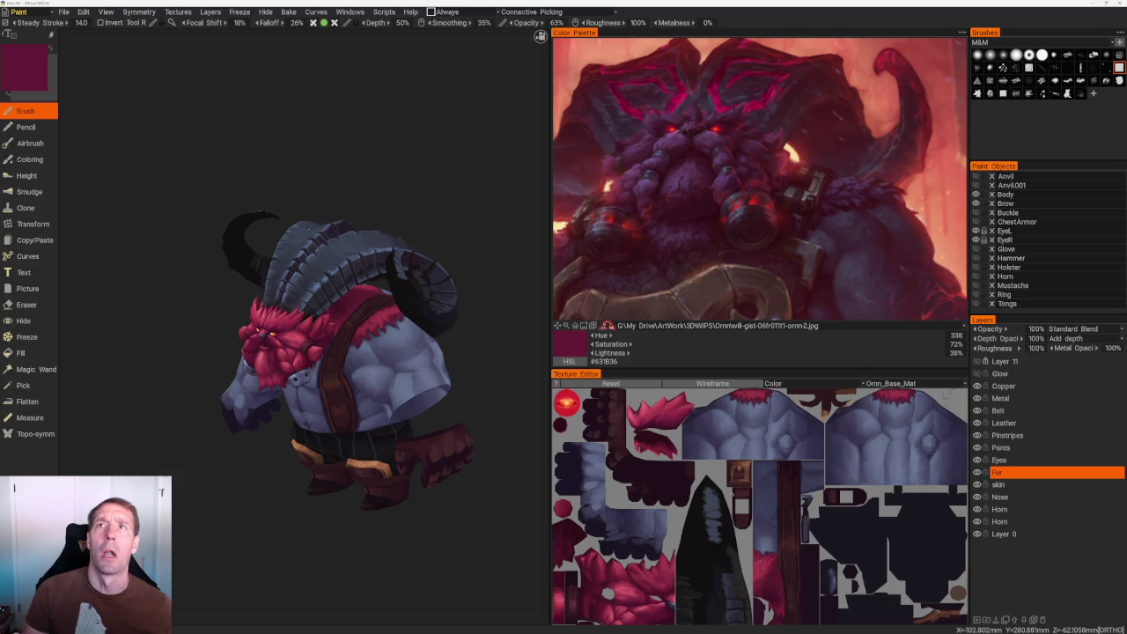
left_click_drag(453, 202, 461, 190)
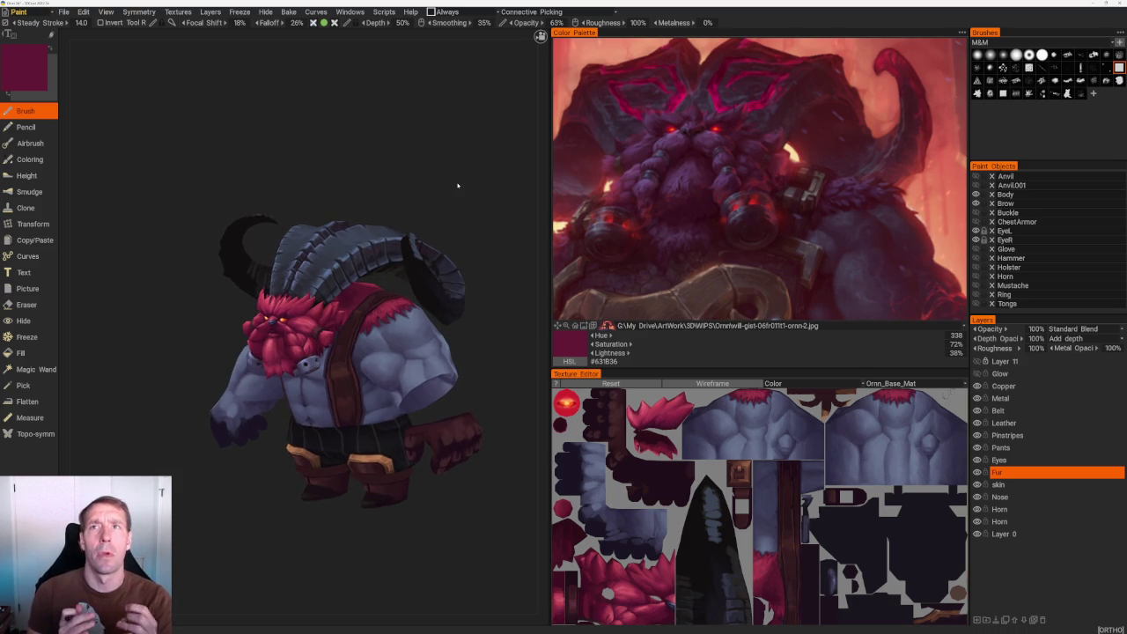
middle_click_drag(457, 185, 229, 533)
scroll(212, 515, "up", 3)
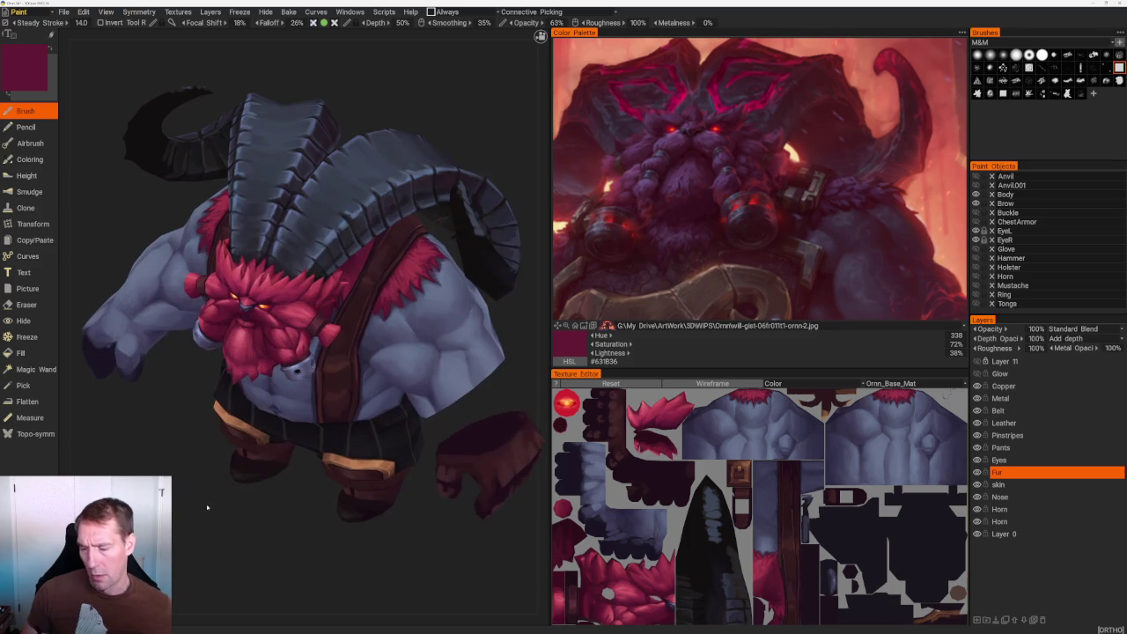
middle_click_drag(299, 291, 282, 308)
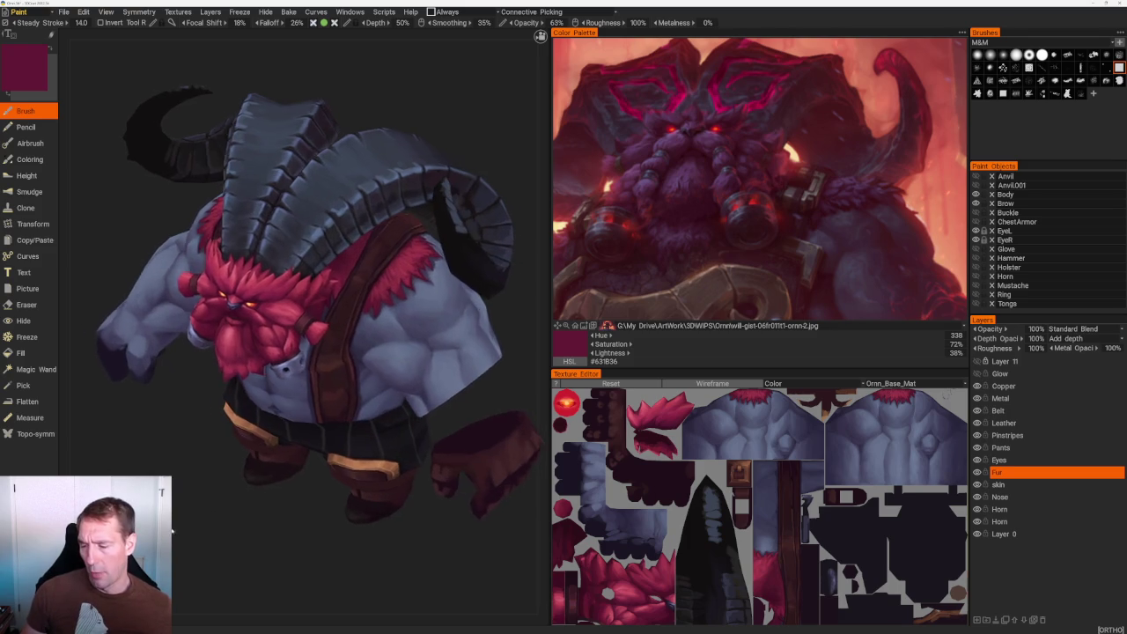
scroll(299, 291, "up", 3)
scroll(300, 291, "up", 2)
scroll(182, 551, "up", 3)
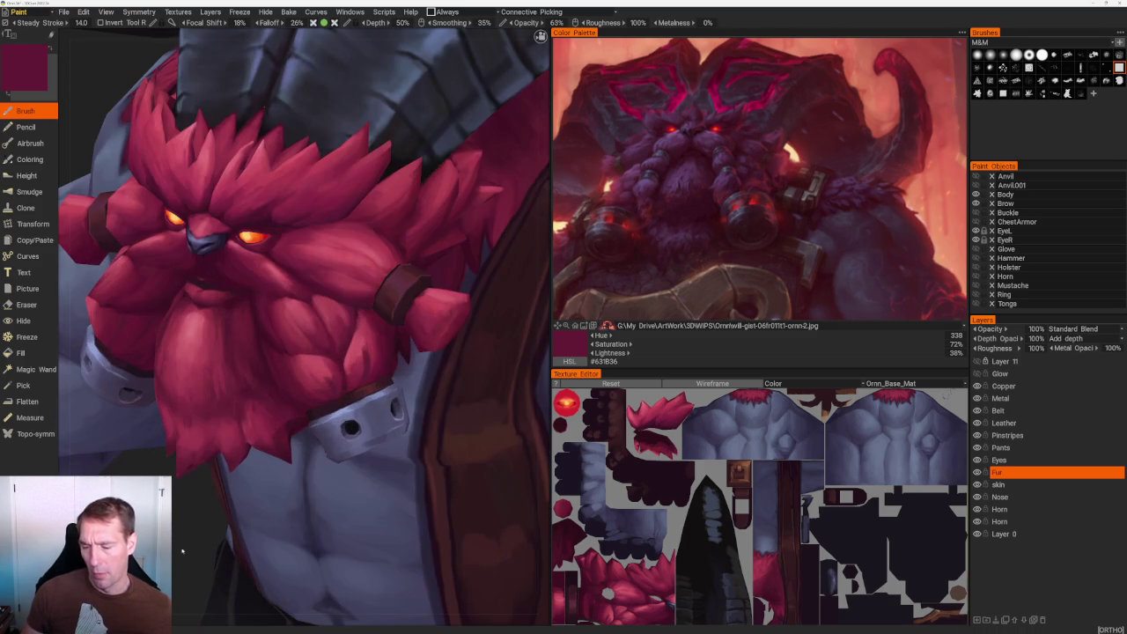
scroll(175, 548, "up", 3)
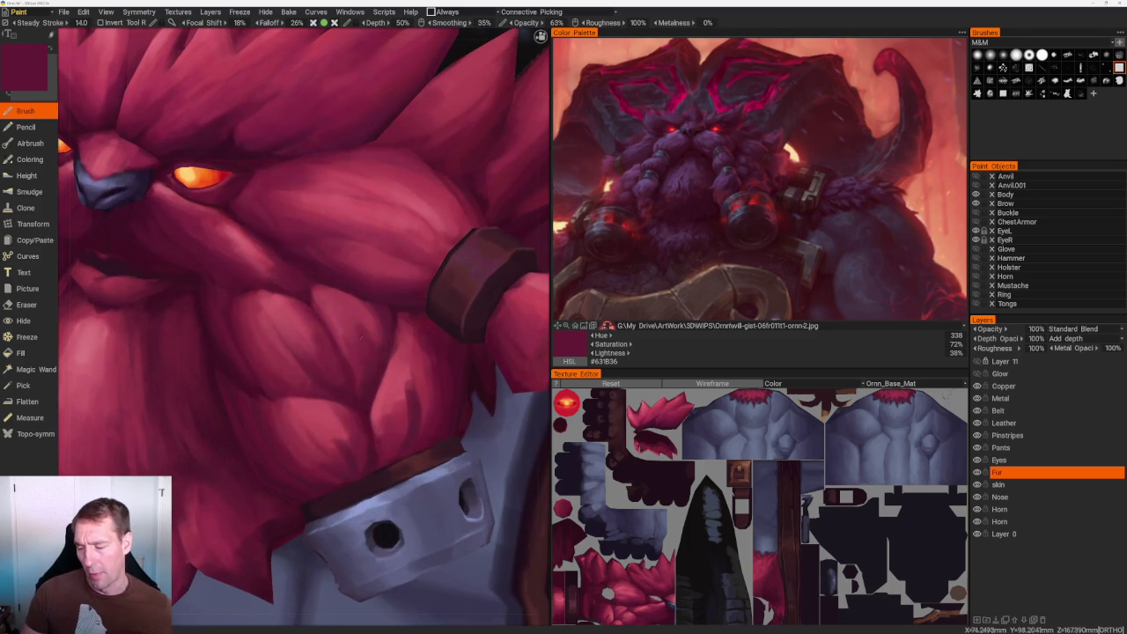
key("v")
key("v")
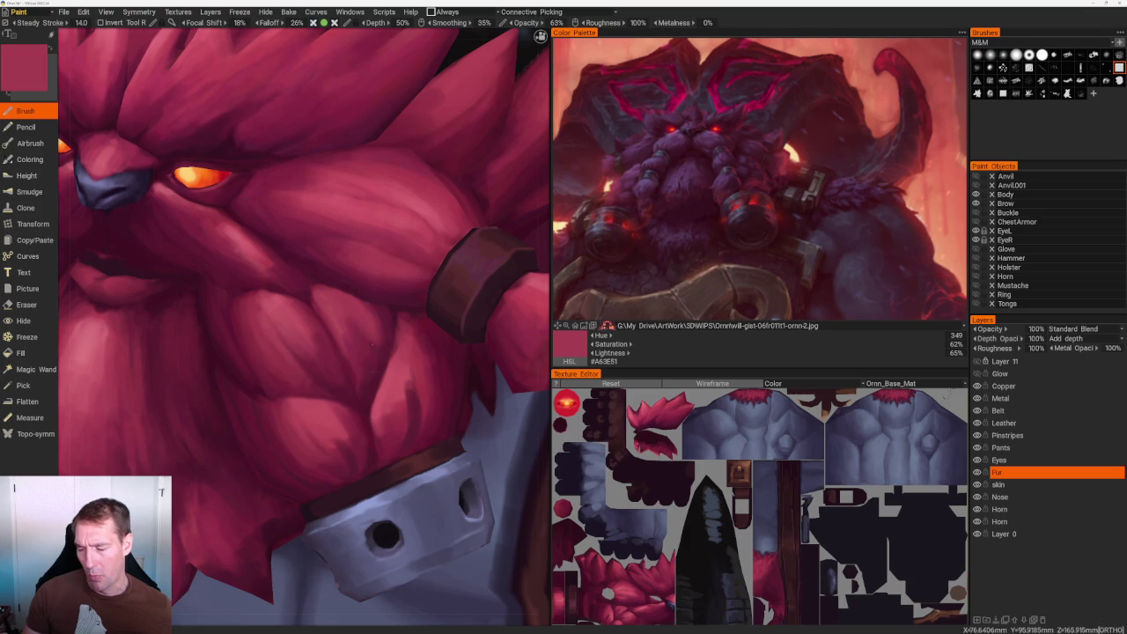
key("v")
key("v")
key("v")
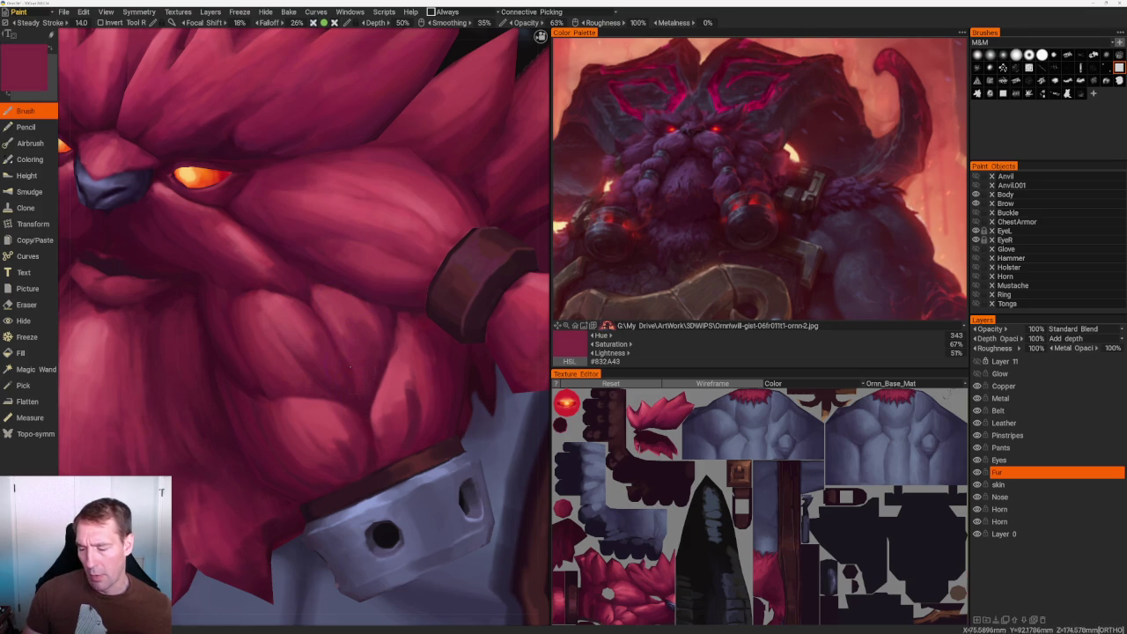
key("v")
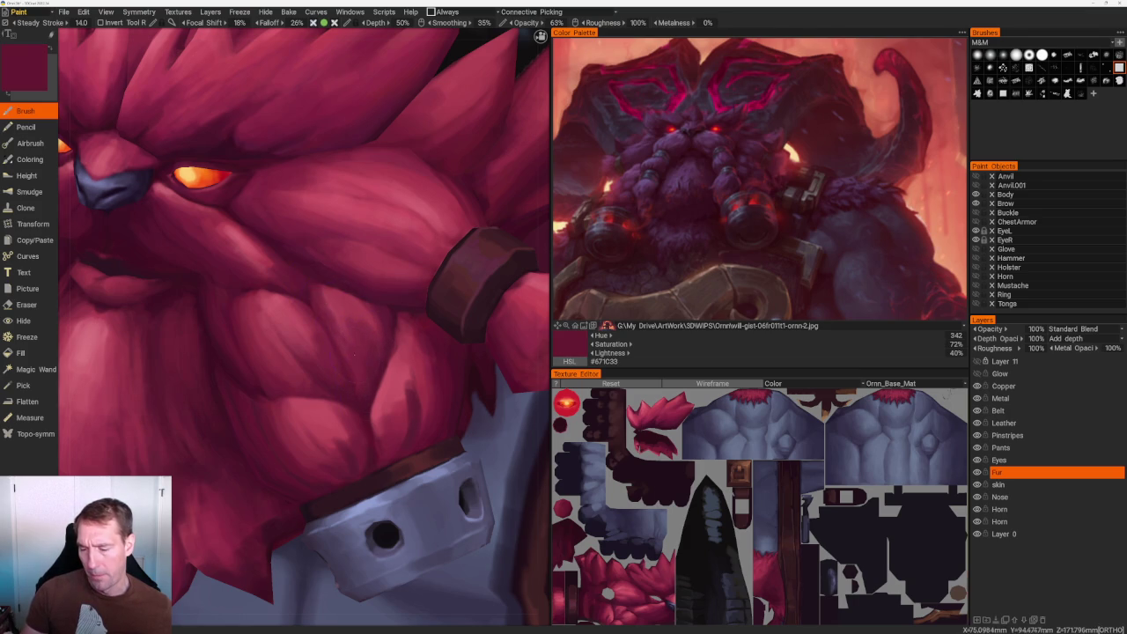
key("v")
key("KP_1")
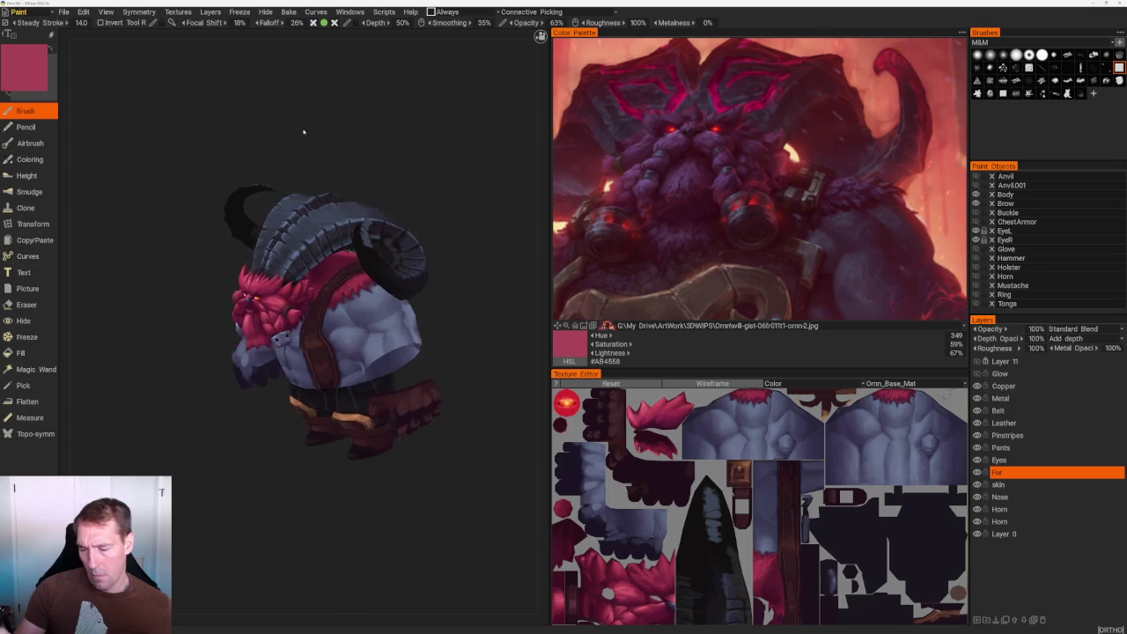
Pick the dark maroon #501629 from the beard for shadows around the nose and chin.
mouse_move(351, 92)
left_mouse_down()
mouse_move(329, 103)
mouse_move(432, 155)
mouse_move(418, 251)
left_mouse_up()
right_click_drag(418, 250, 297, 313)
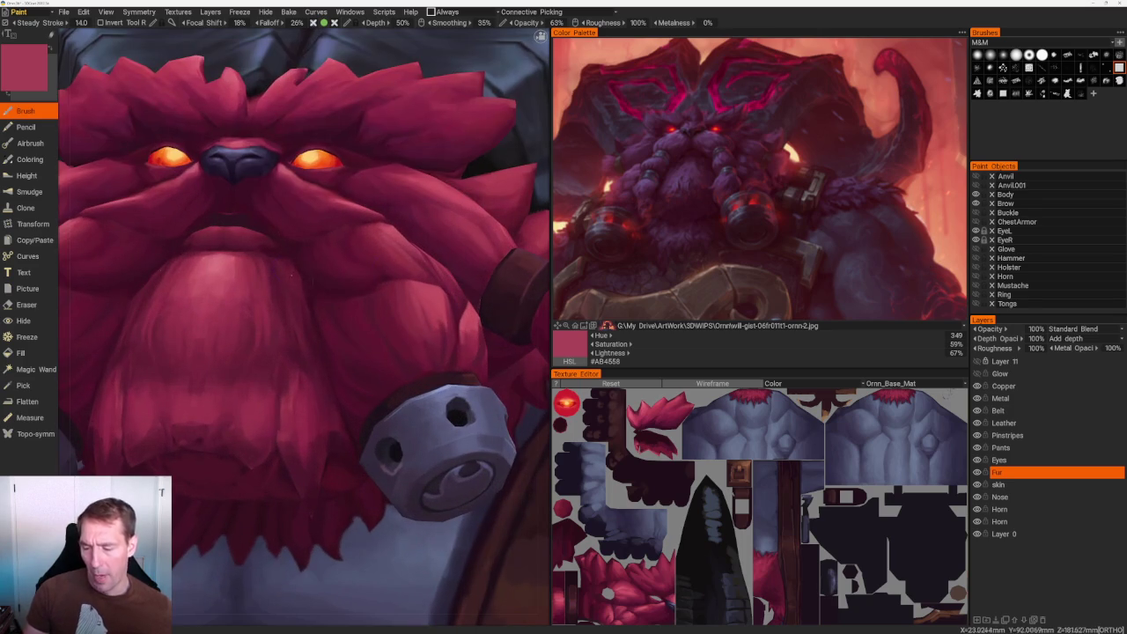
key("v")
mouse_move(353, 264)
left_mouse_down()
mouse_move(317, 273)
mouse_move(370, 264)
left_mouse_up()
right_click_drag(370, 264, 394, 278)
key("v")
key("v")
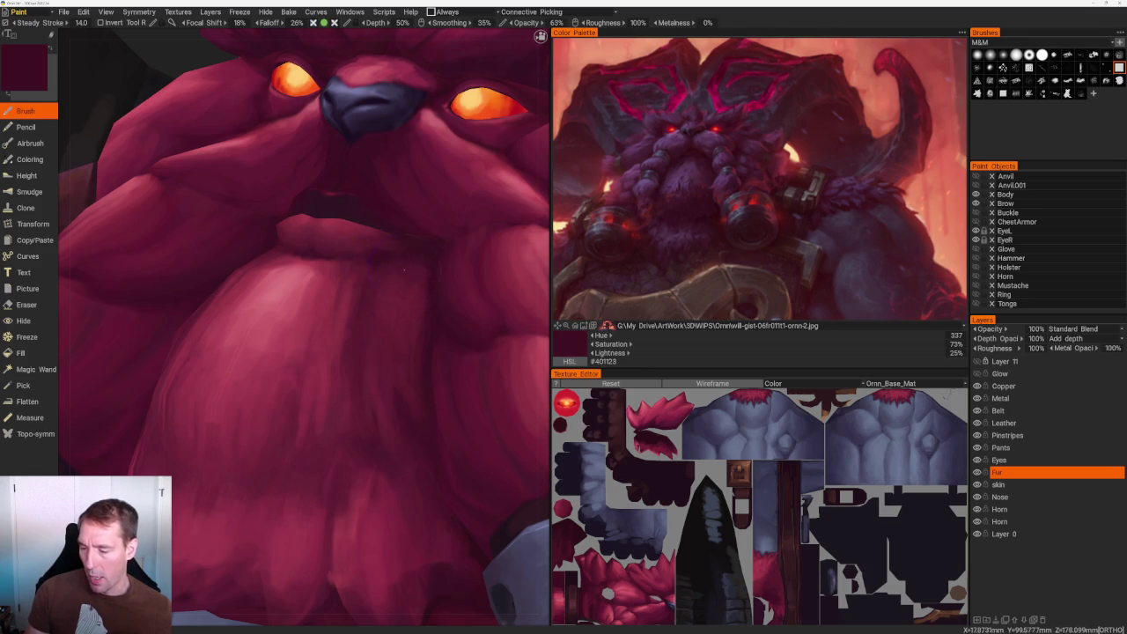
mouse_move(388, 254)
right_mouse_down()
mouse_move(418, 170)
mouse_move(456, 254)
right_mouse_up()
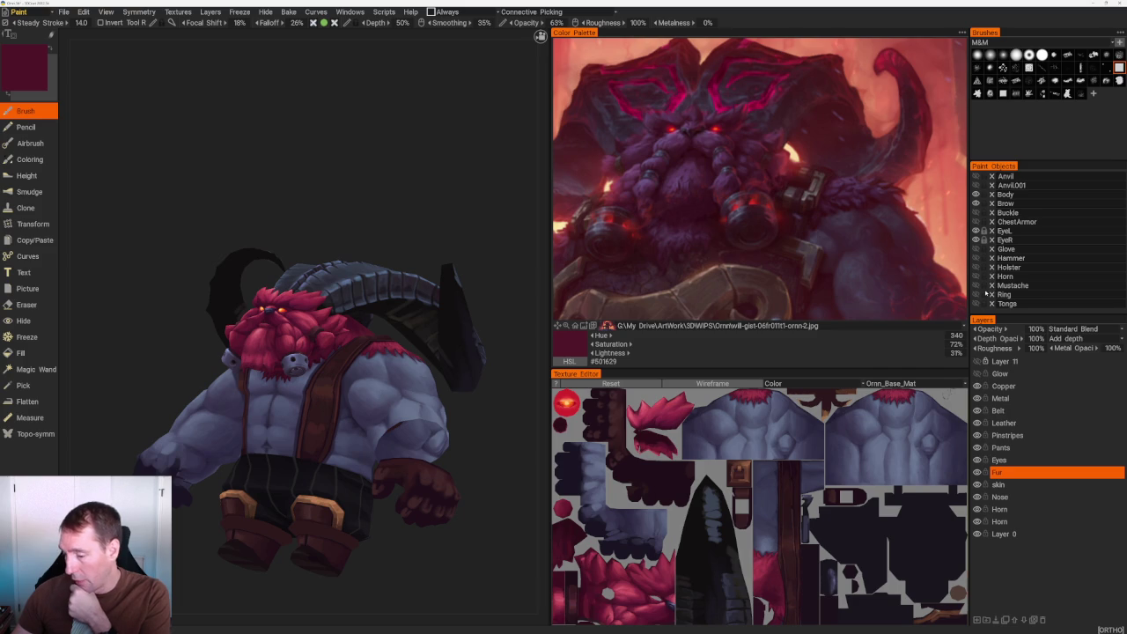
Sample a peach from the reference image, then swap back to the dark maroon.
left_click(767, 180)
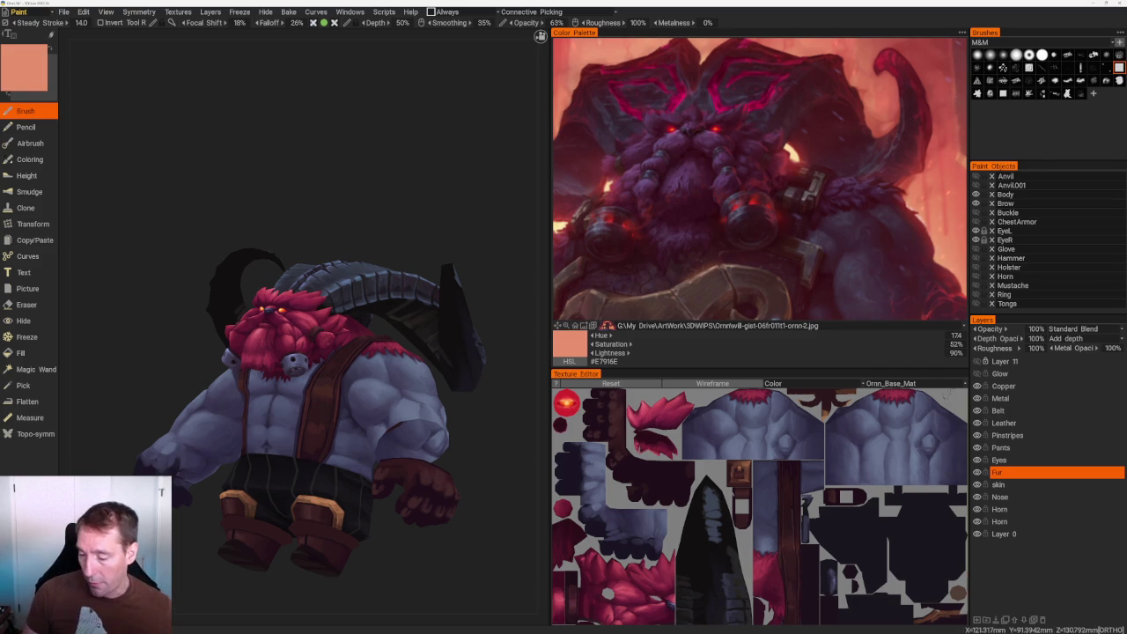
key("x")
mouse_move(416, 236)
left_mouse_down()
mouse_move(413, 171)
mouse_move(414, 184)
mouse_move(470, 188)
left_mouse_up()
scroll(446, 314, "up", 5)
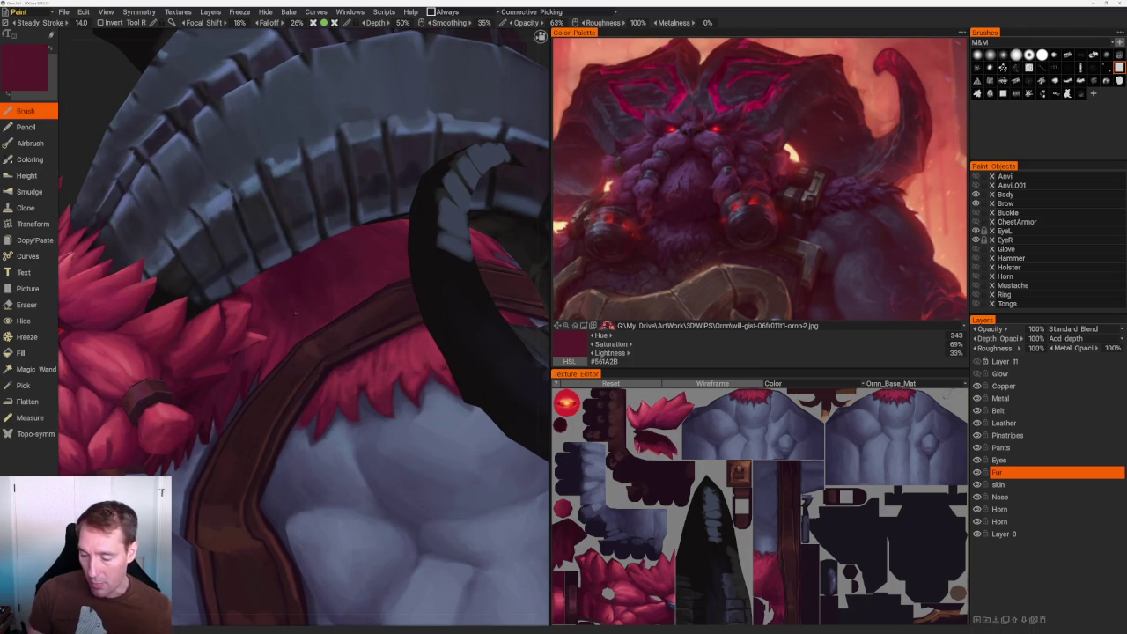
Inspect the shoulder fur and horns, then show the Color Palette's display-style options.
scroll(308, 326, "down", 5)
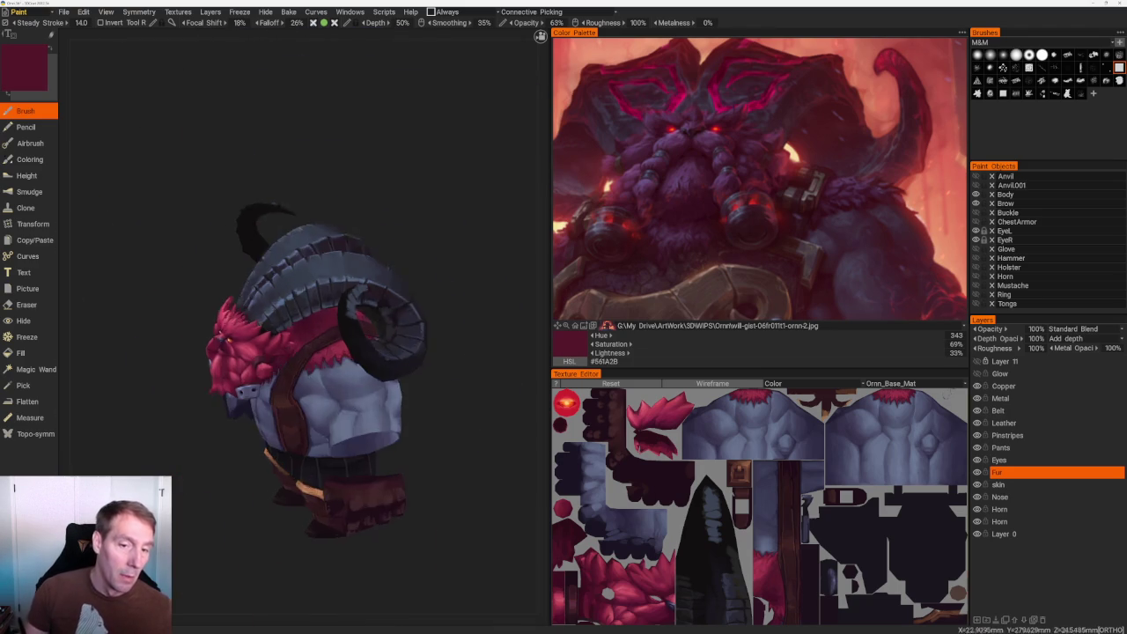
right_click_drag(307, 326, 408, 207)
scroll(414, 210, "up", 3)
scroll(428, 214, "up", 2)
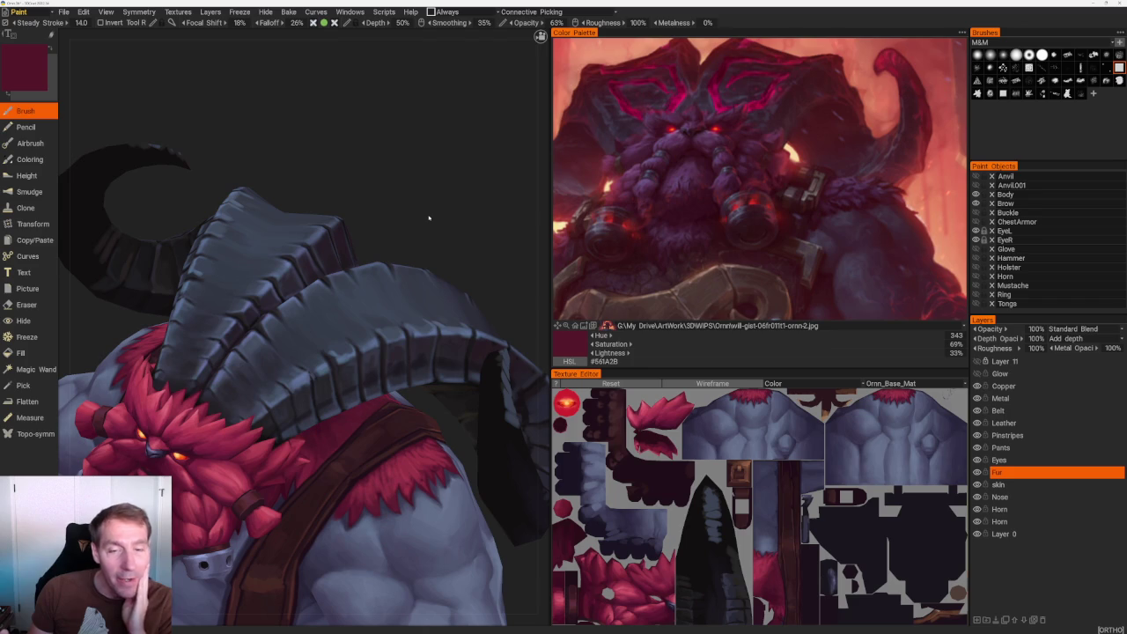
scroll(429, 218, "down", 2)
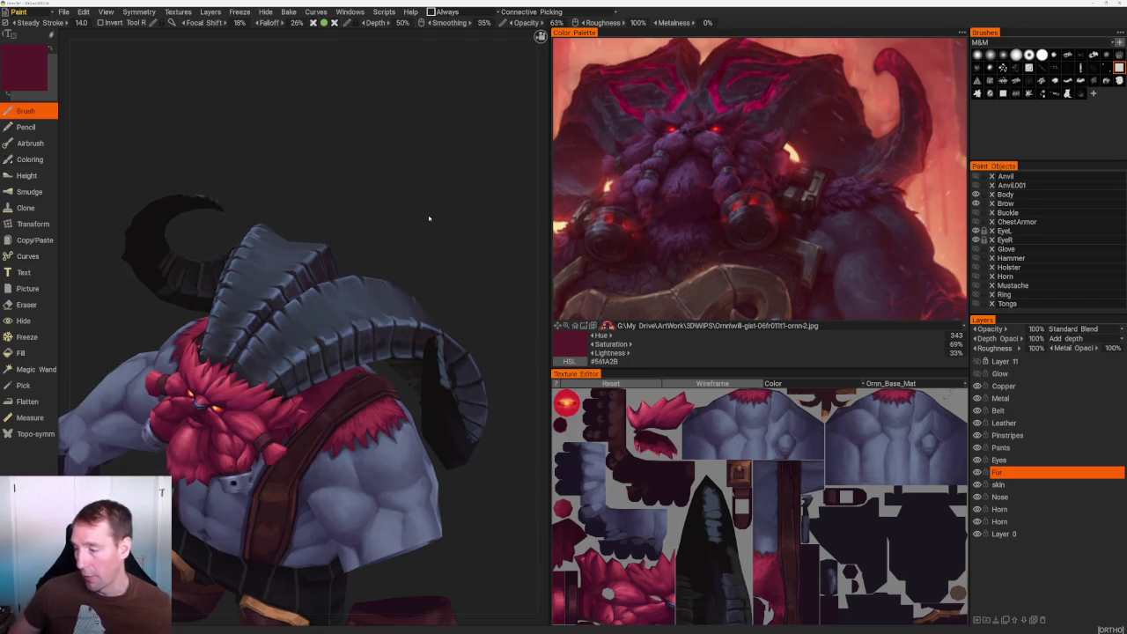
left_click(961, 32)
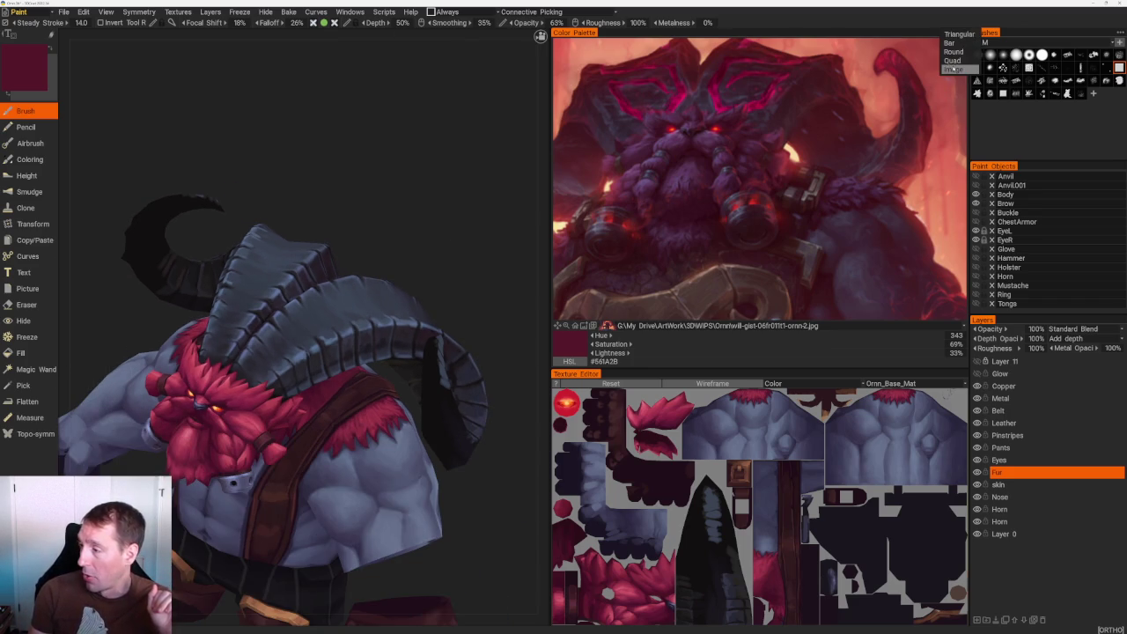
Switch the reference image to the front-view Screenshot 110427 from the recent list.
left_click(954, 70)
left_click(608, 326)
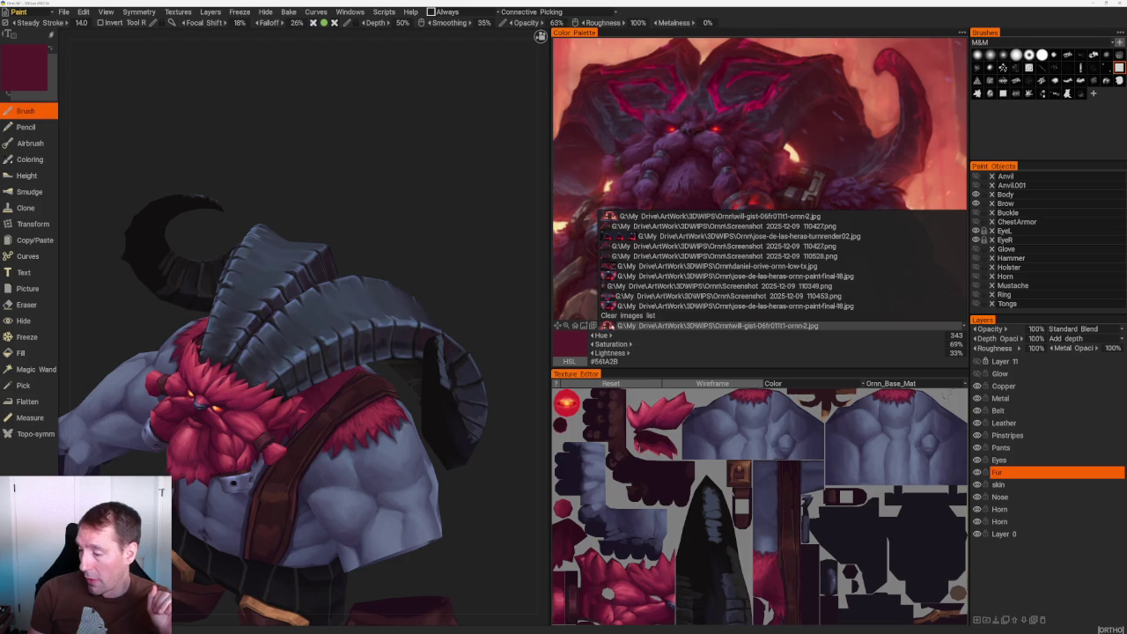
left_click(616, 246)
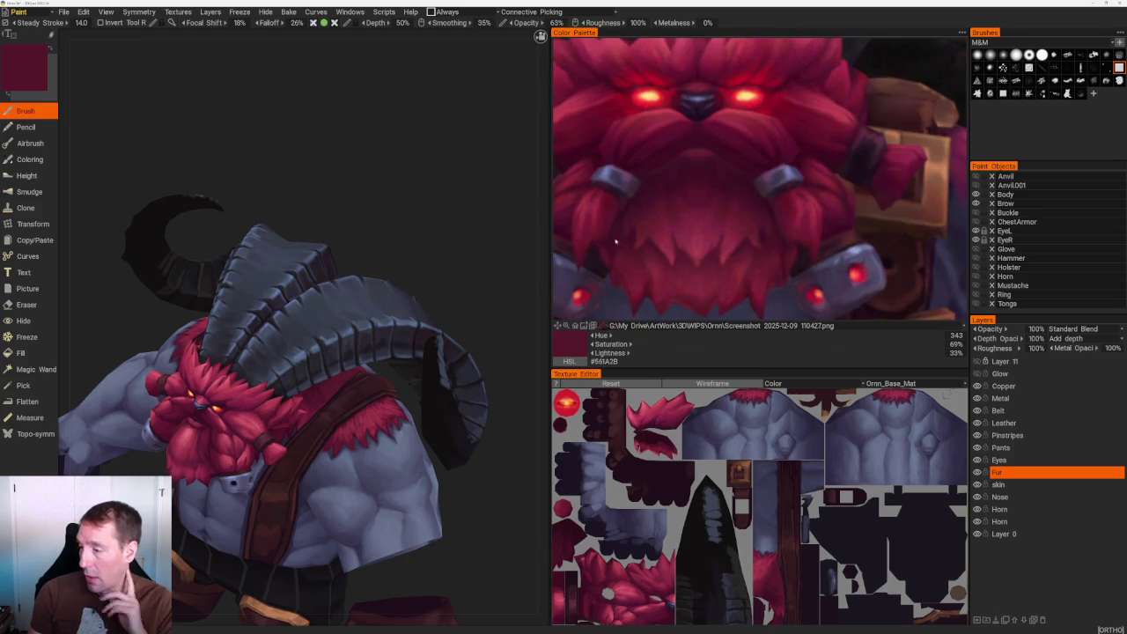
scroll(740, 177, "down", 3)
scroll(740, 178, "up", 3)
scroll(740, 178, "down", 3)
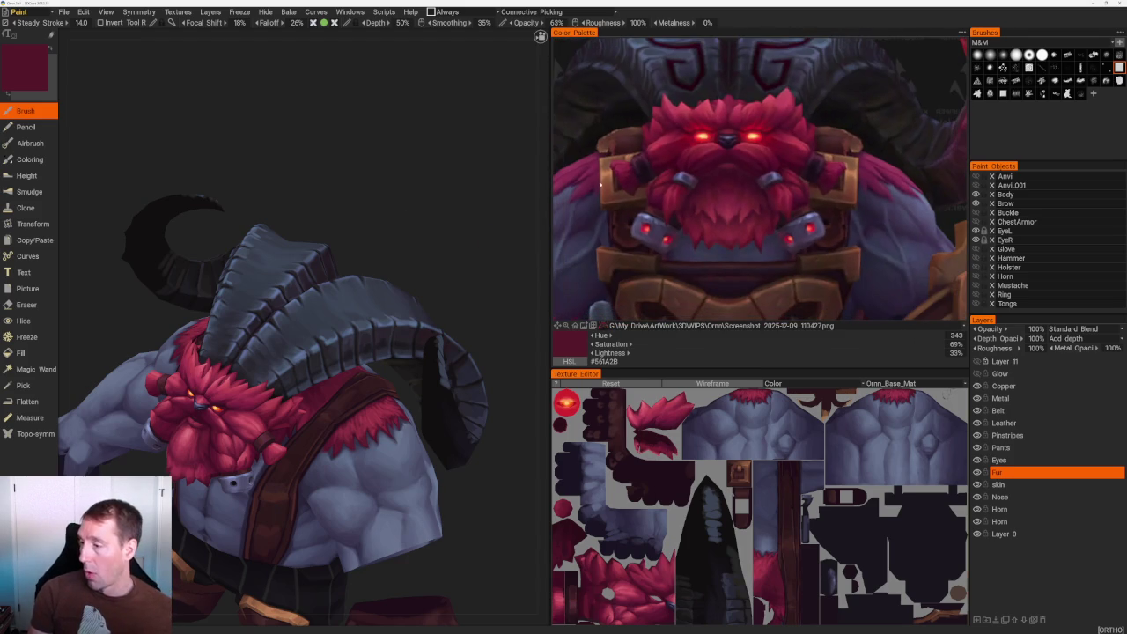
Turn the model nearly front-on and make the tongs visible.
left_click_drag(414, 207, 404, 198)
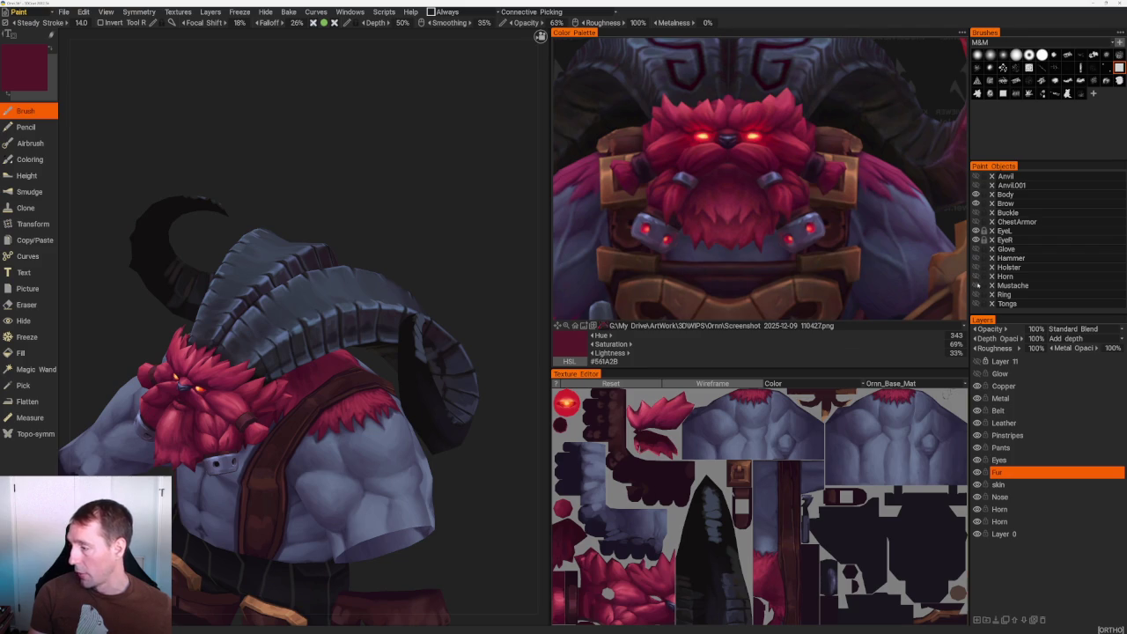
mouse_move(423, 176)
left_mouse_down()
mouse_move(475, 141)
mouse_move(437, 121)
left_mouse_up()
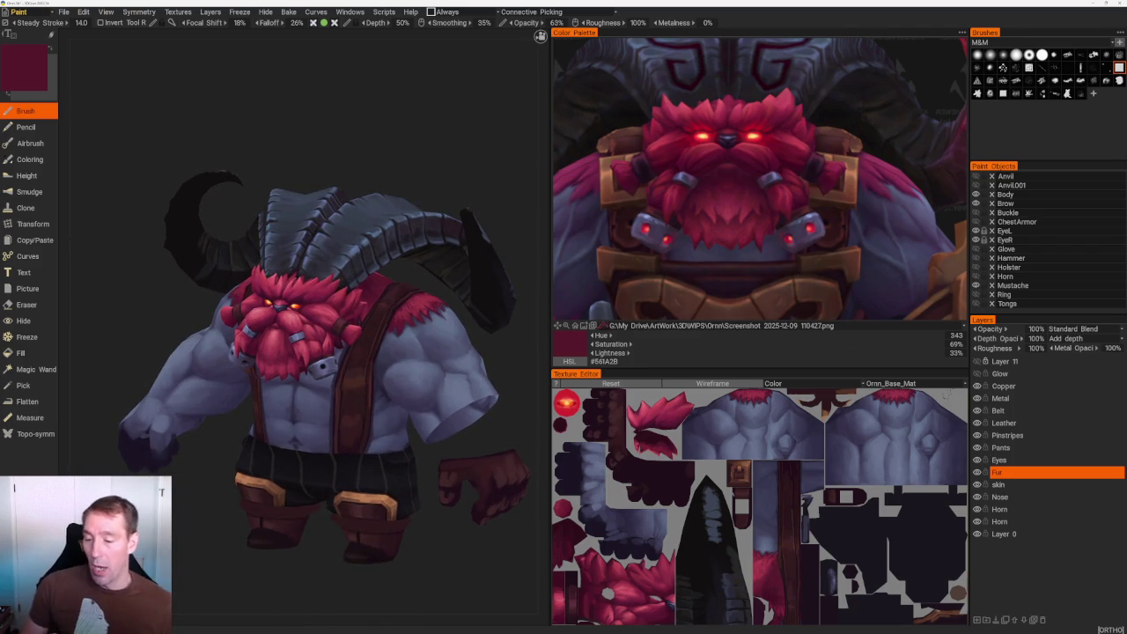
scroll(191, 531, "down", 3)
mouse_move(214, 493)
left_mouse_down()
mouse_move(250, 523)
mouse_move(253, 509)
left_mouse_up()
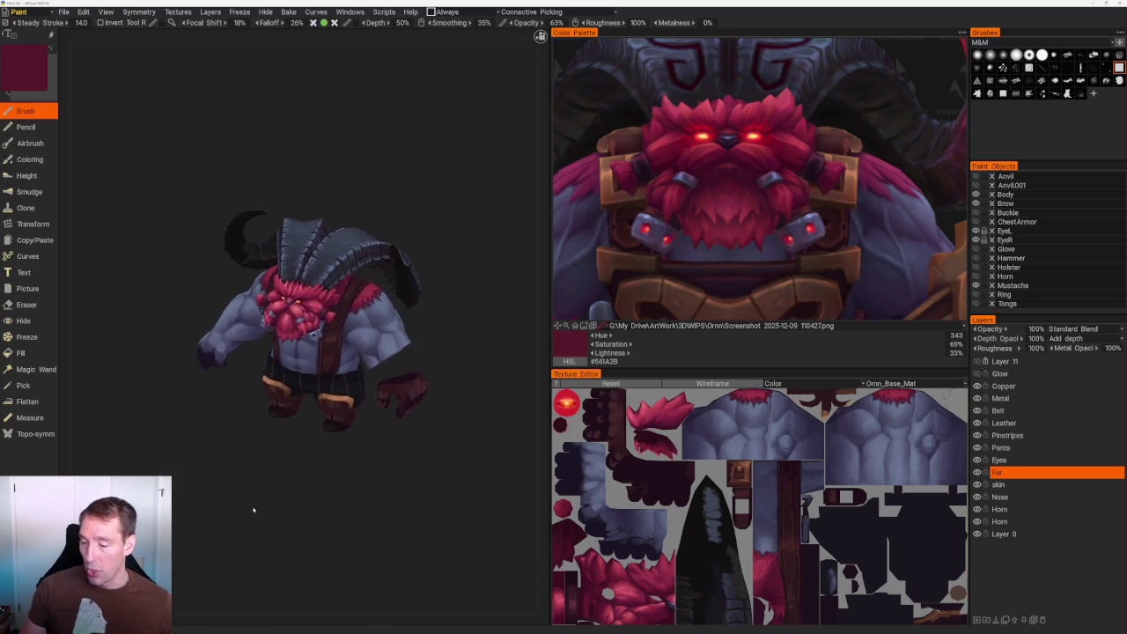
scroll(253, 509, "up", 3)
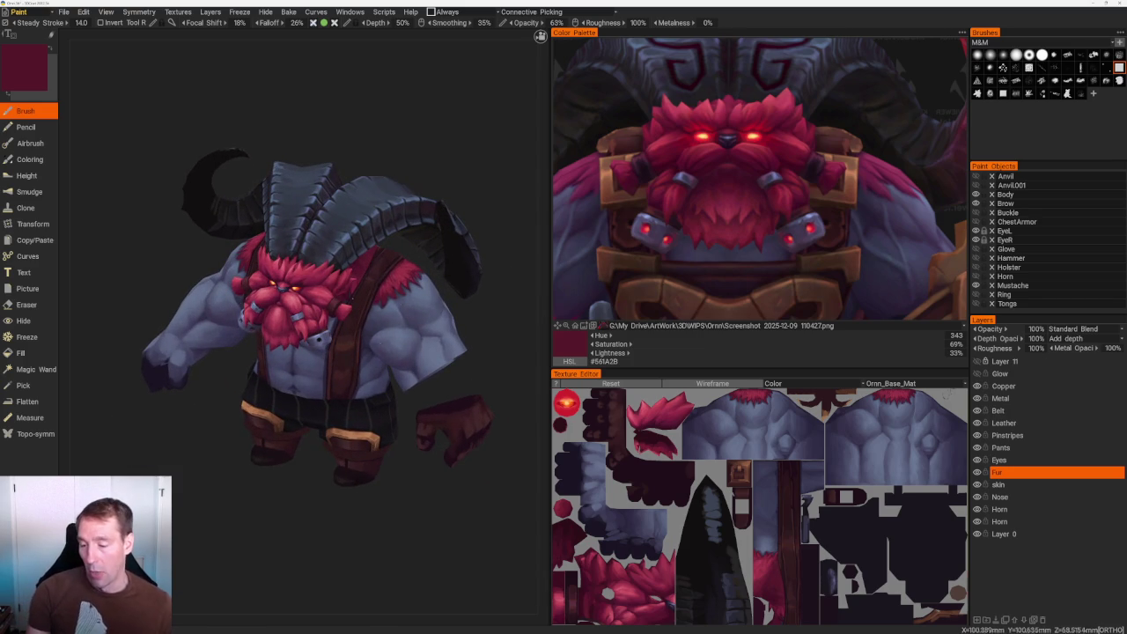
mouse_move(364, 516)
left_mouse_down()
mouse_move(330, 520)
mouse_move(388, 536)
mouse_move(367, 516)
mouse_move(385, 468)
mouse_move(329, 485)
mouse_move(396, 522)
left_mouse_up()
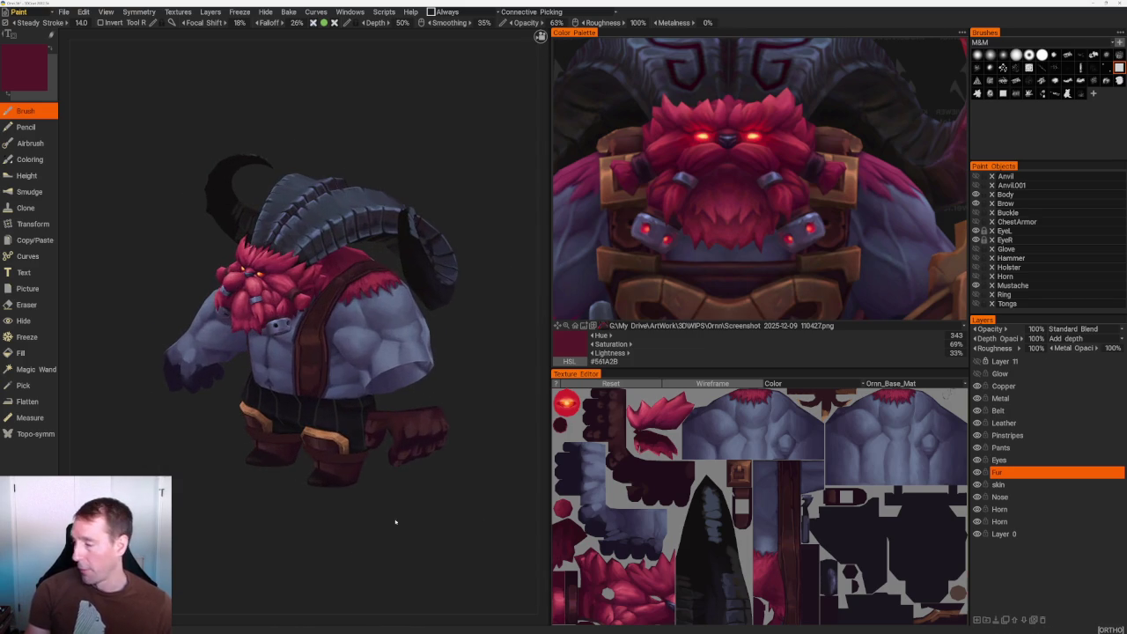
left_click(976, 304)
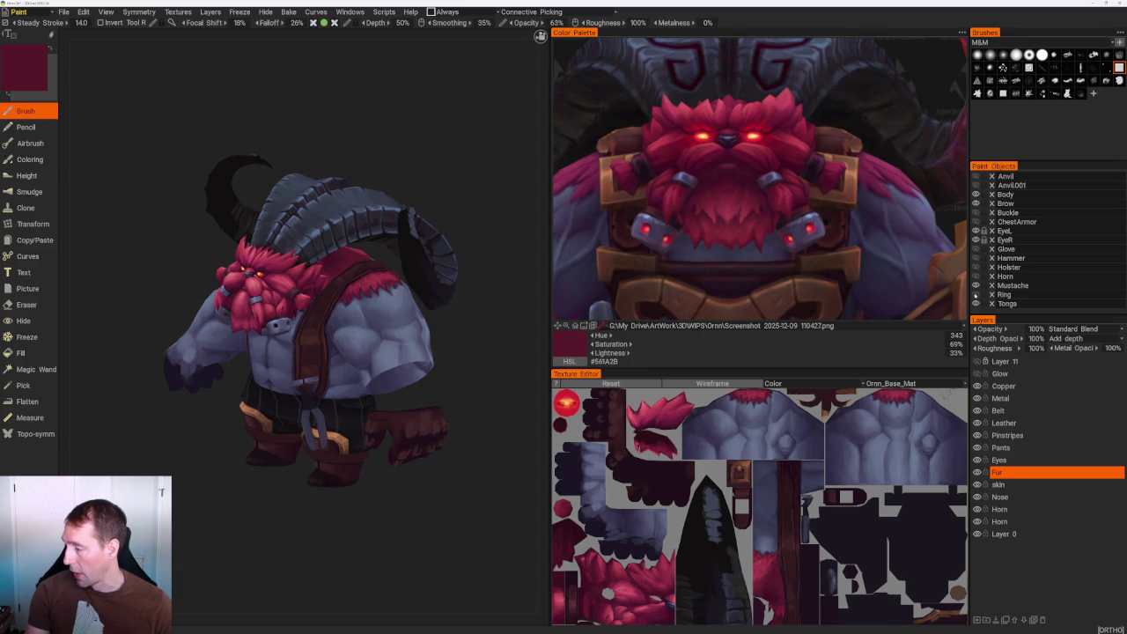
Unhide the Ring, Holster, Hammer, Glove, ChestArmor and both Anvil pieces.
left_click(975, 294)
left_click(976, 267)
left_click(976, 258)
left_click(976, 250)
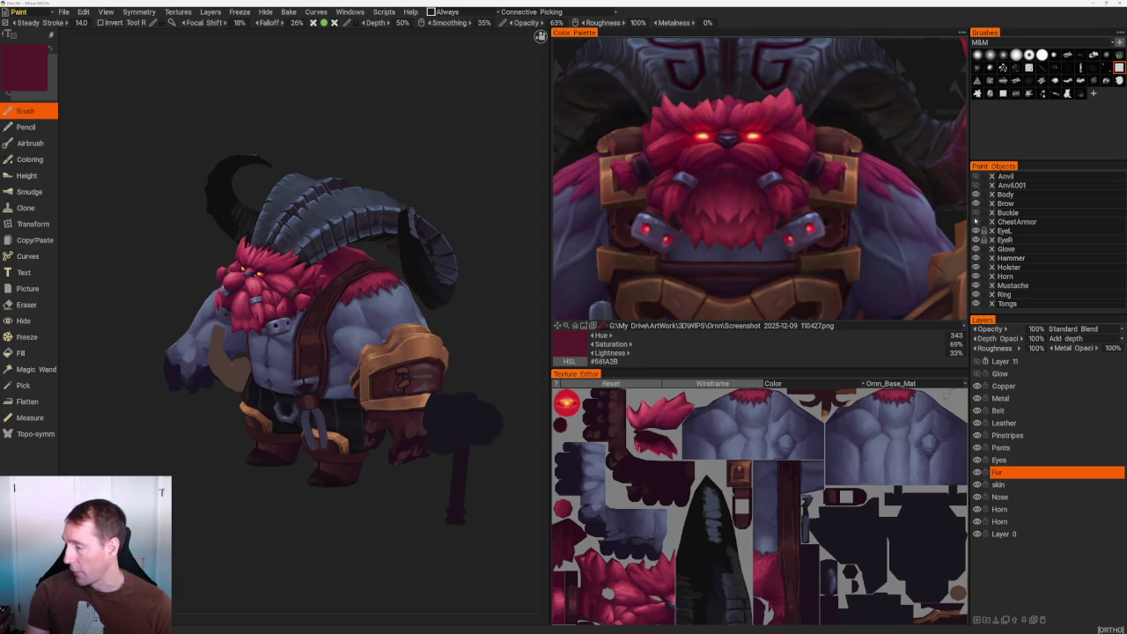
left_click(976, 221)
left_click(976, 185)
left_click(976, 176)
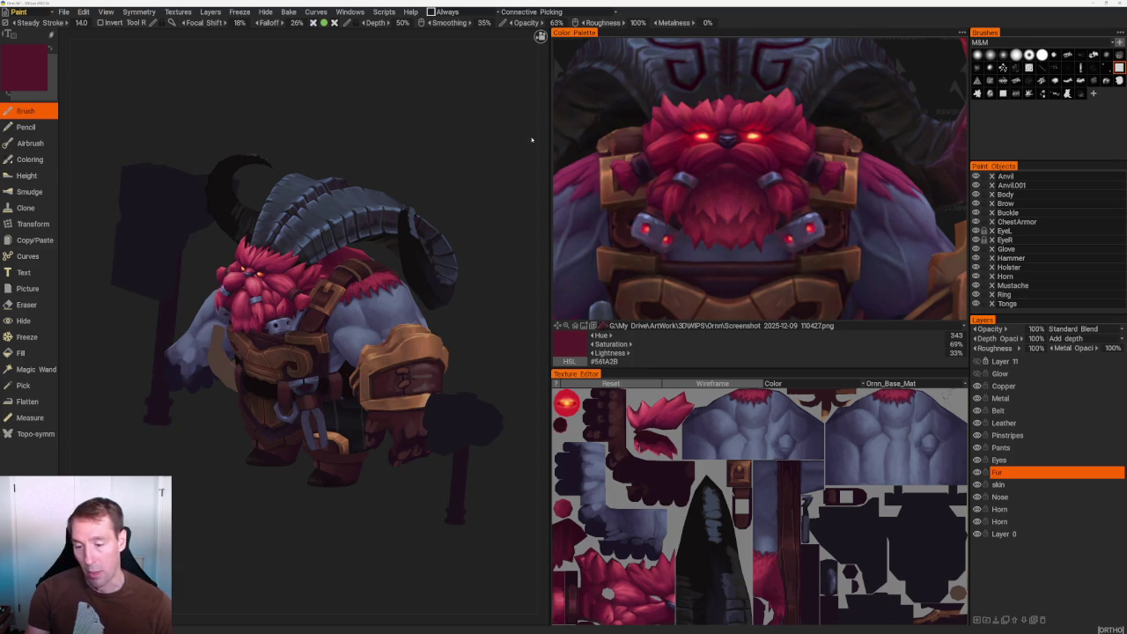
Frame a close front view of the painted beard and face.
left_click_drag(378, 35, 438, 72)
mouse_move(402, 133)
right_mouse_down()
mouse_move(439, 481)
mouse_move(480, 537)
right_mouse_up()
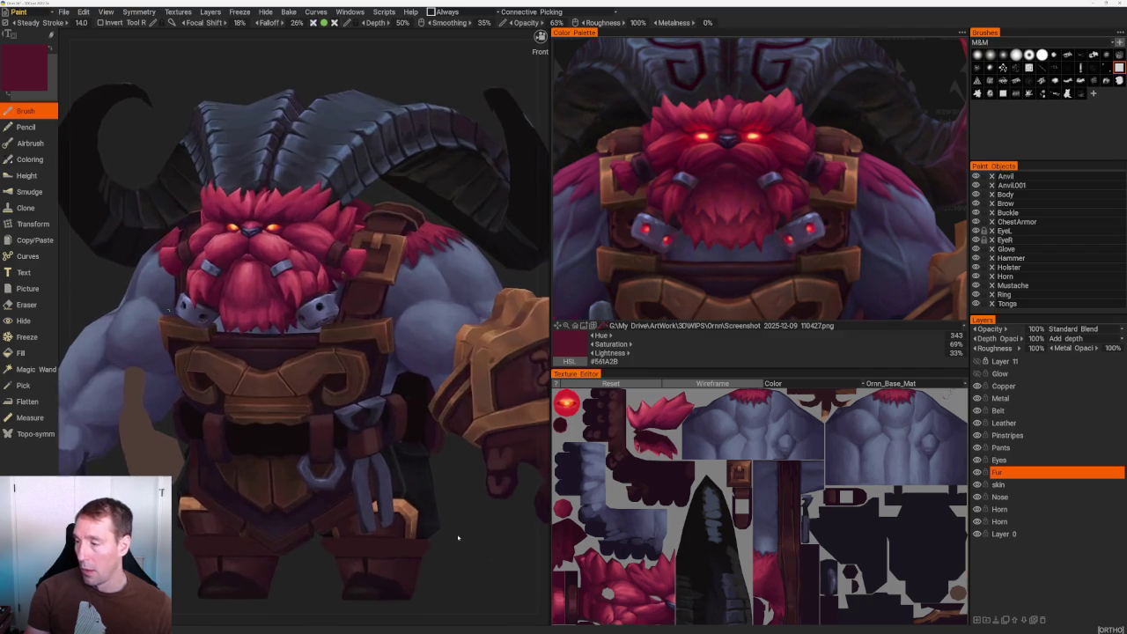
left_click_drag(480, 537, 453, 536)
mouse_move(453, 536)
right_mouse_down()
mouse_move(408, 410)
mouse_move(483, 553)
right_mouse_up()
left_click_drag(483, 553, 538, 498)
mouse_move(538, 498)
right_mouse_down()
mouse_move(505, 553)
mouse_move(520, 599)
right_mouse_up()
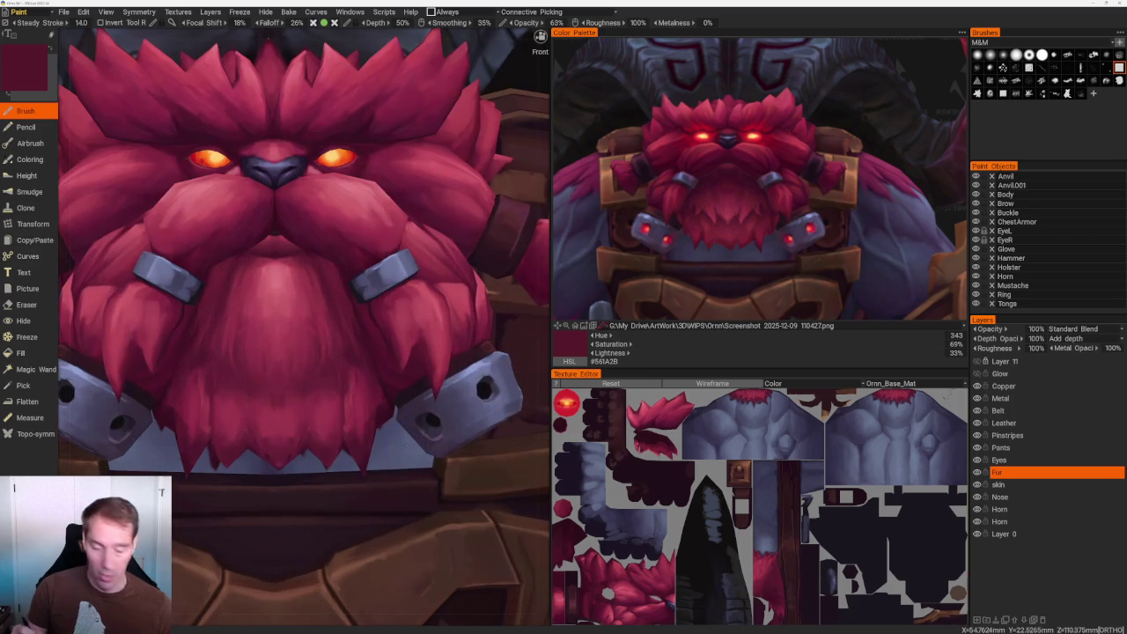
Sample lighter, darker and pinkish-red tones from the beard to shade its strands.
key("v")
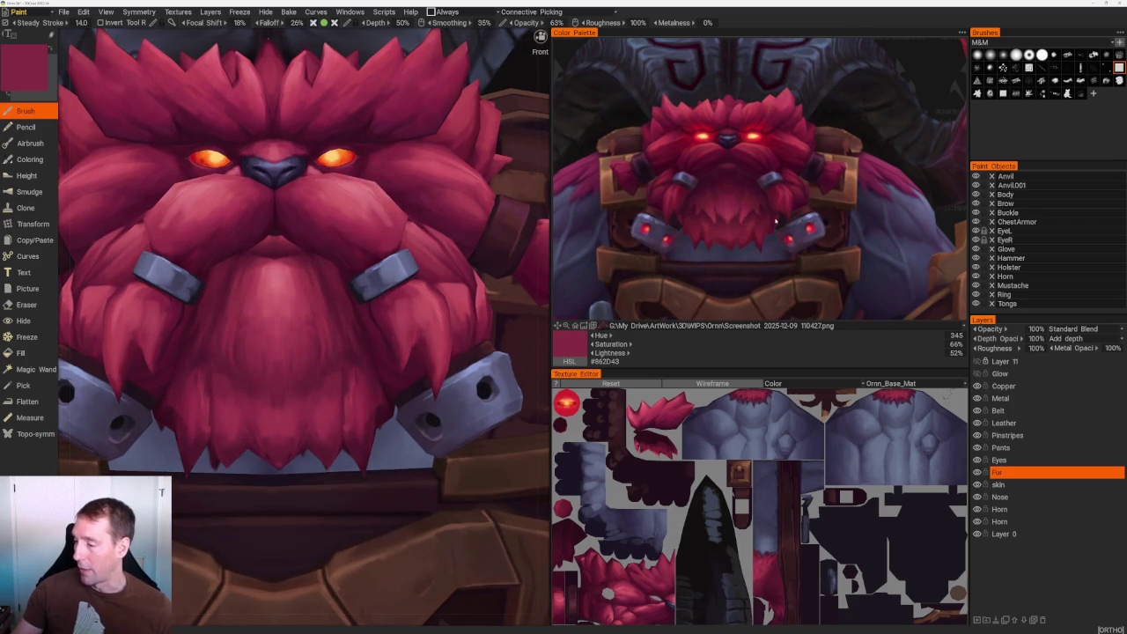
key("v")
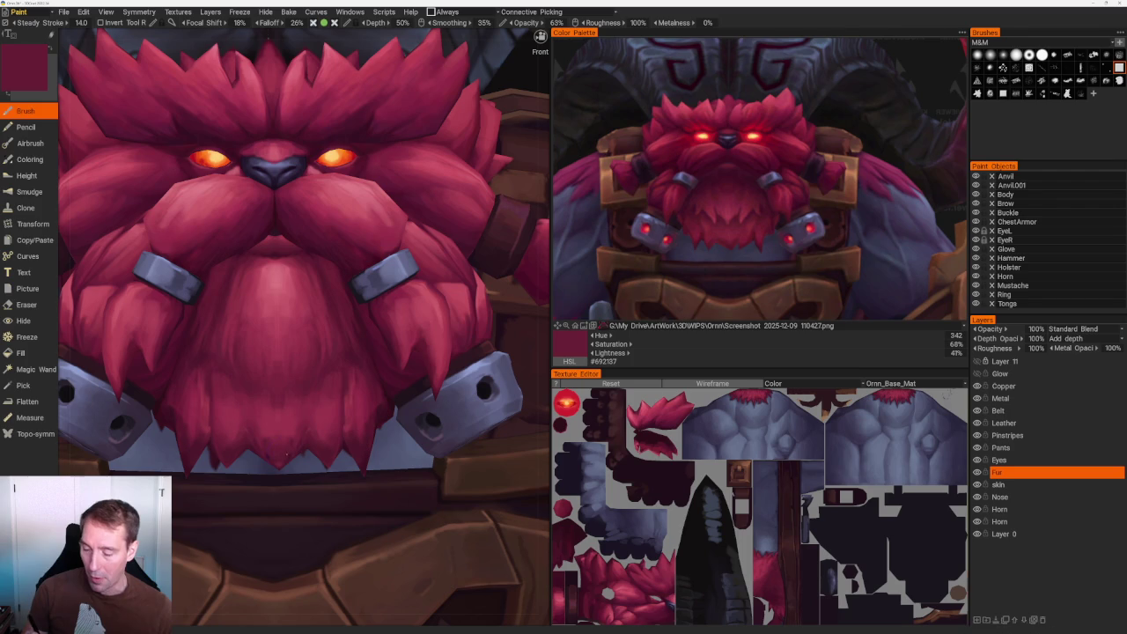
key("v")
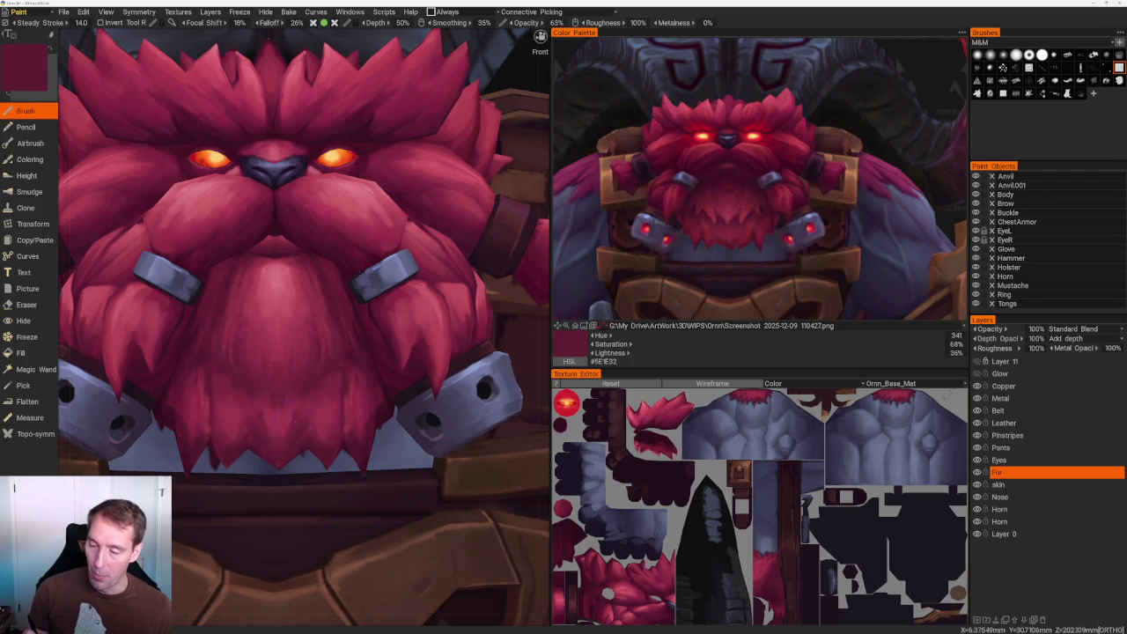
key("v")
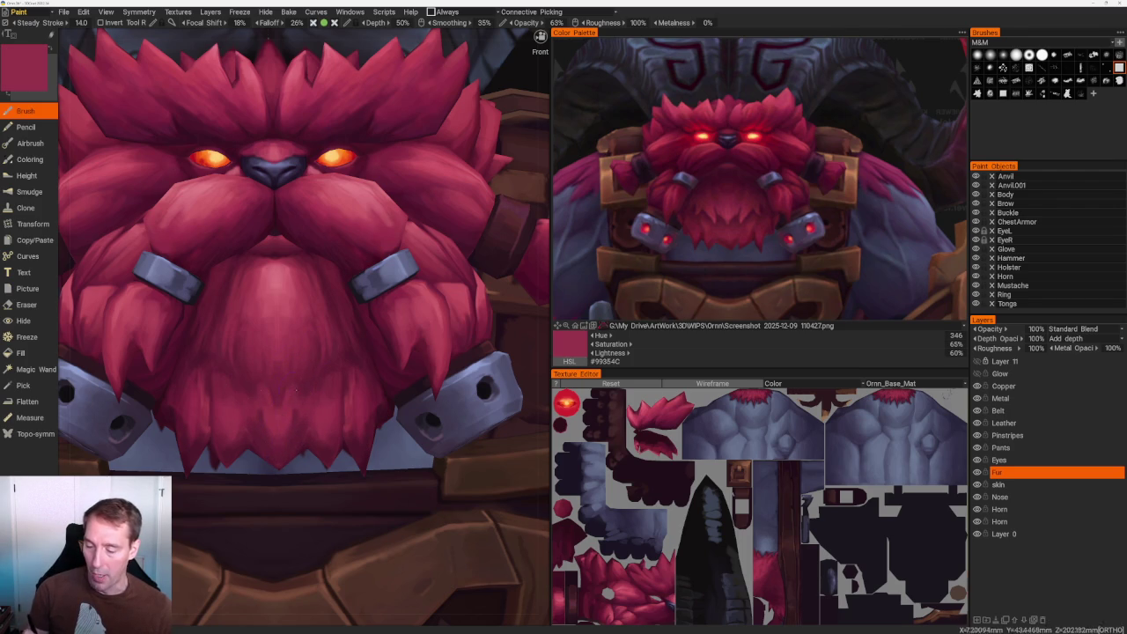
scroll(365, 176, "down", 3)
scroll(365, 176, "down", 8)
left_click_drag(335, 168, 429, 214)
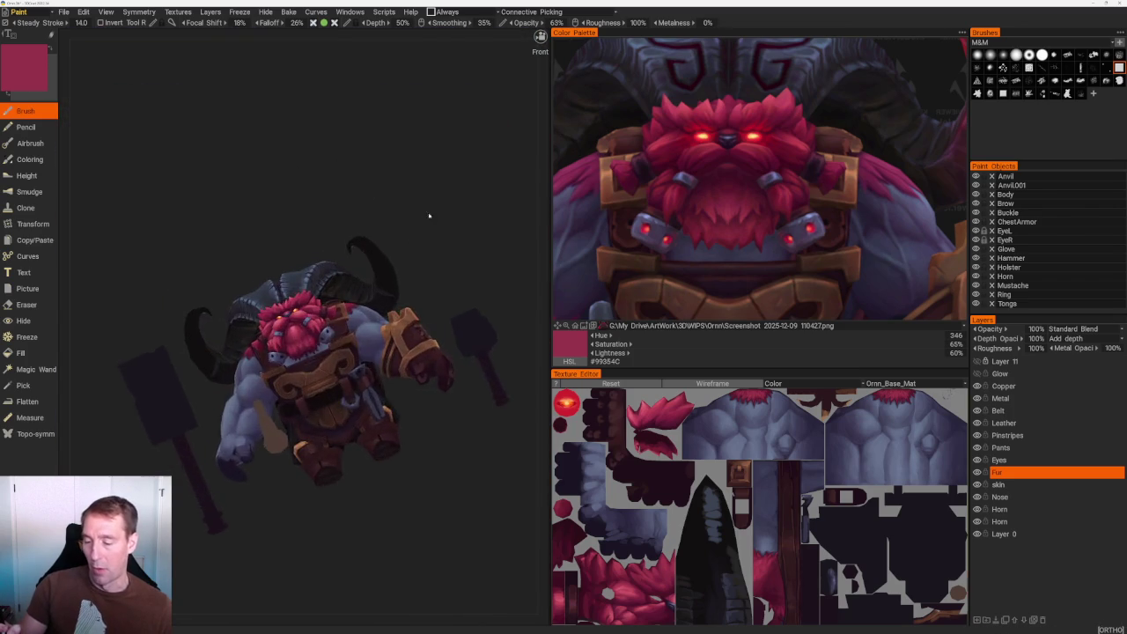
scroll(326, 330, "up", 4)
scroll(326, 330, "up", 2)
scroll(325, 331, "up", 2)
Shade the beard with darker reds, ending on a deep maroon (hue 339, 72% saturation, 33% lightness).
key("v")
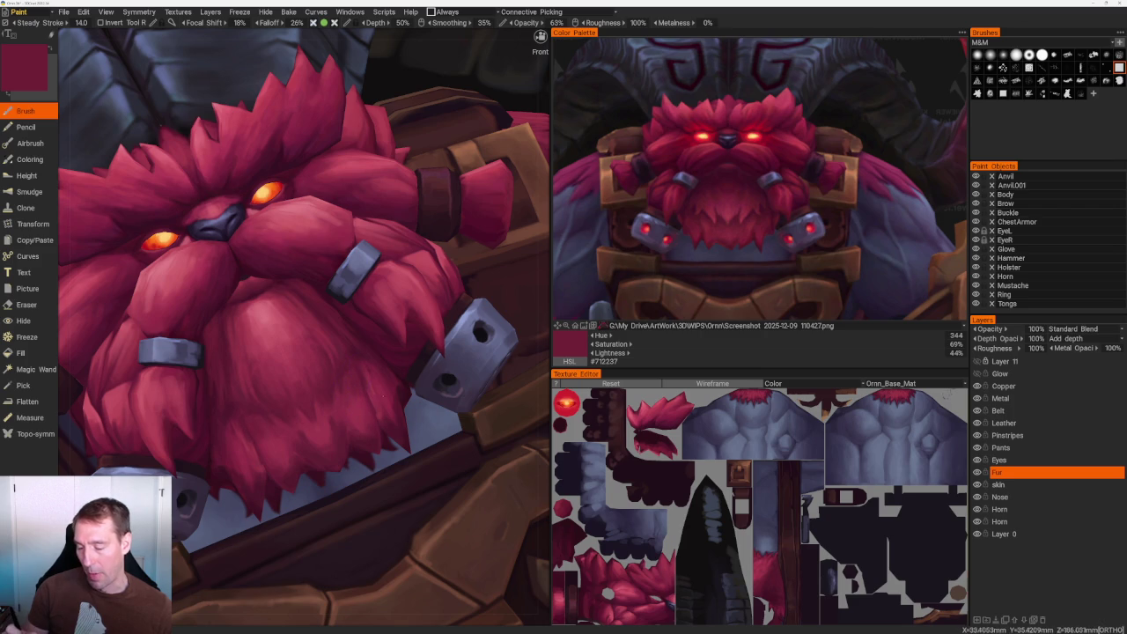
key("v")
scroll(381, 174, "down", 8)
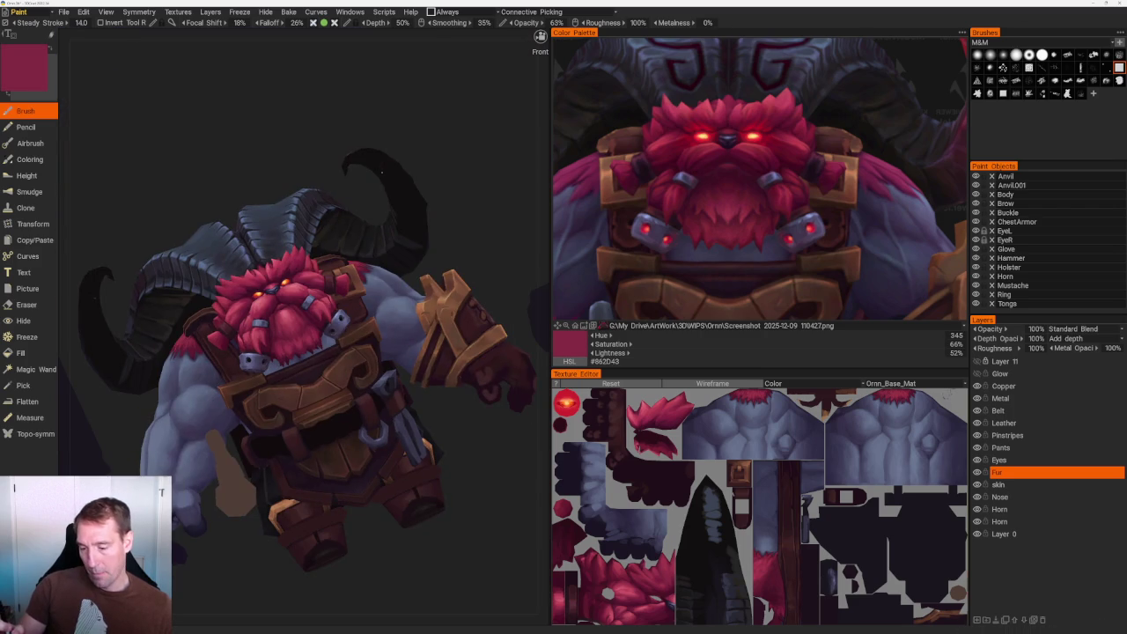
right_click_drag(480, 233, 482, 423)
scroll(484, 482, "up", 3)
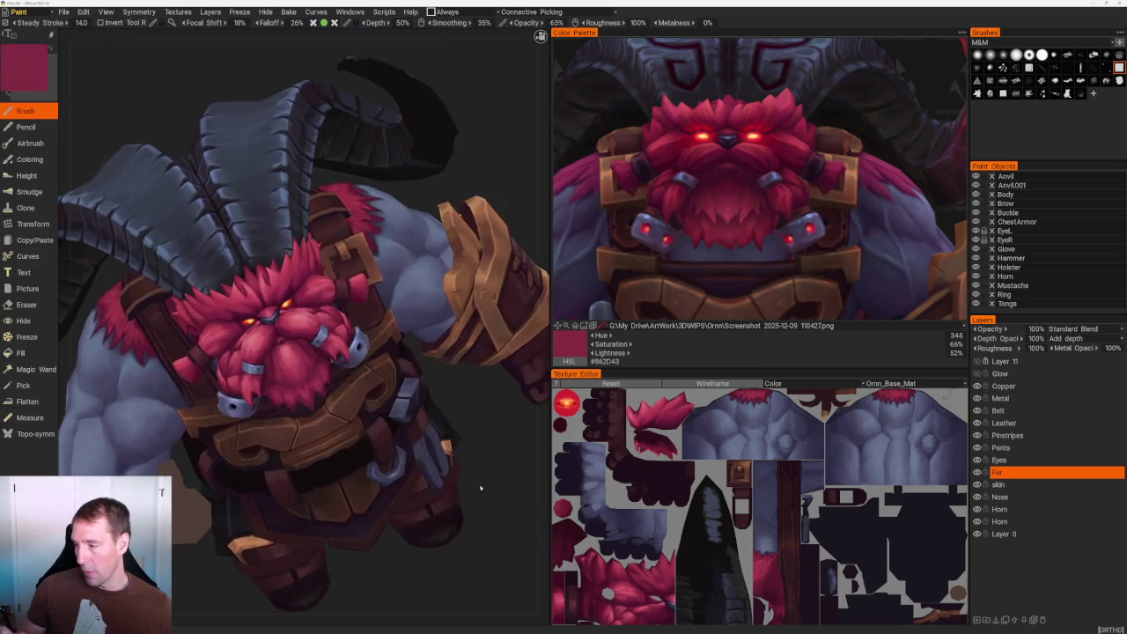
scroll(491, 482, "up", 3)
scroll(491, 483, "up", 2)
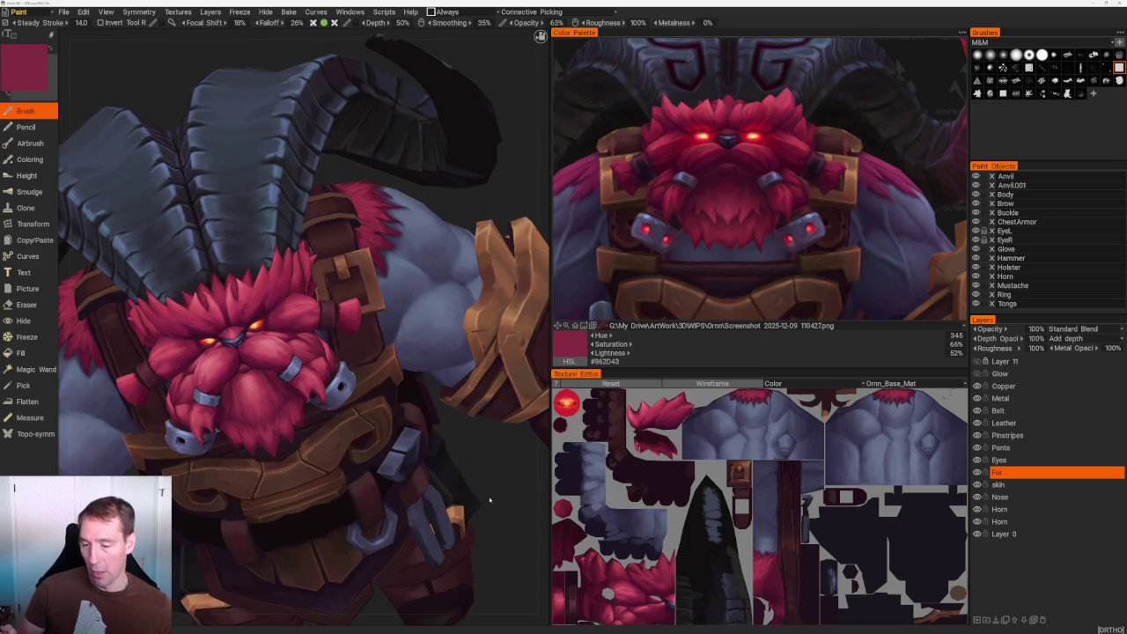
right_click_drag(490, 500, 489, 493, "shift")
scroll(489, 493, "up", 3)
key("v")
key("v")
key("v")
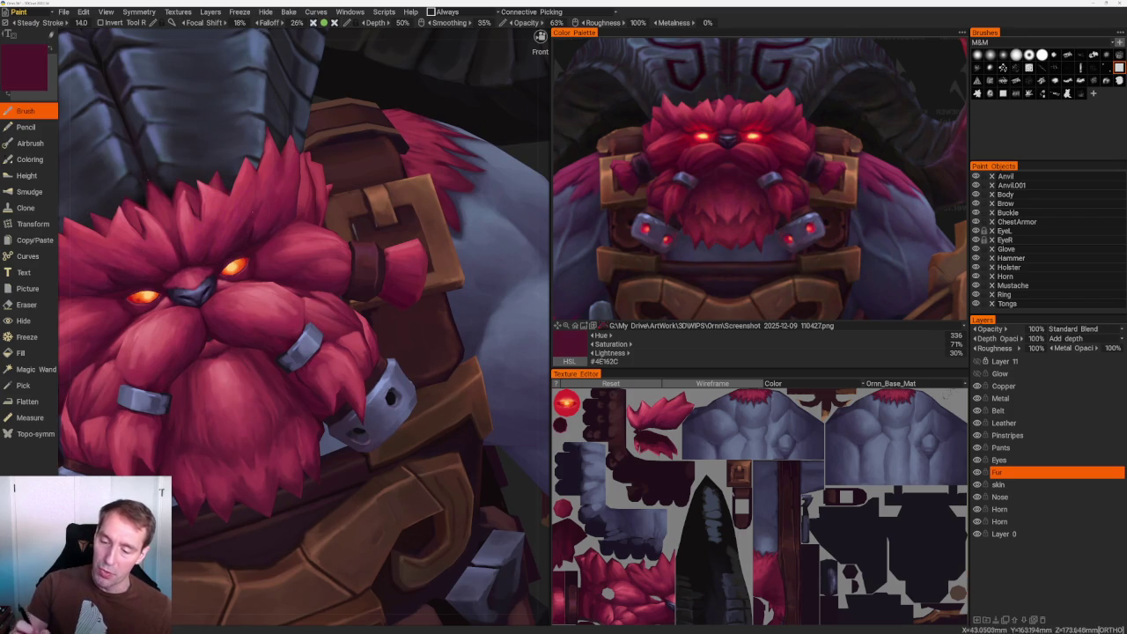
key("v")
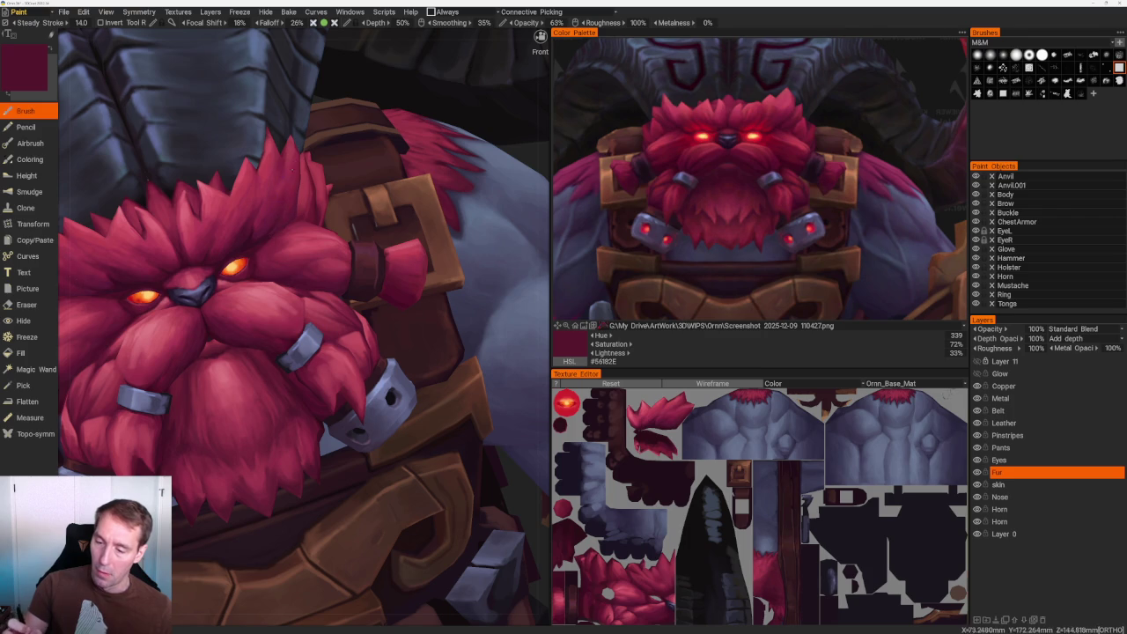
scroll(390, 143, "down", 5)
Paint the beard strands by the horn with alternating bright and dark crimsons, ending on #872A46.
left_click_drag(390, 144, 385, 176)
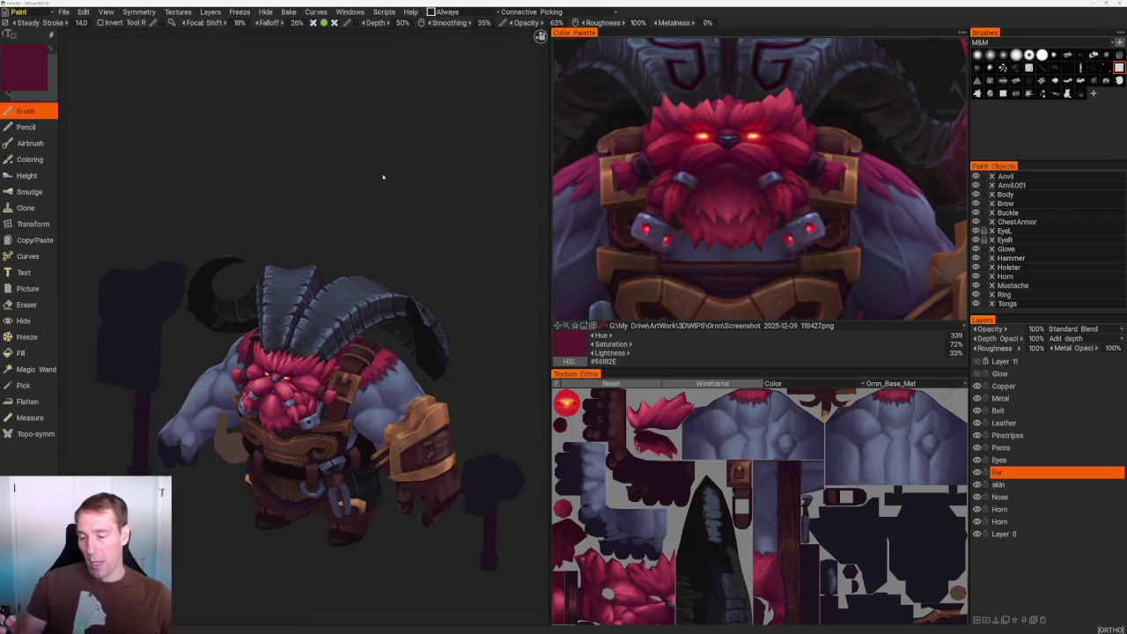
mouse_move(175, 527)
left_mouse_down()
mouse_move(457, 322)
mouse_move(478, 302)
mouse_move(455, 282)
left_mouse_up()
scroll(456, 282, "up", 5)
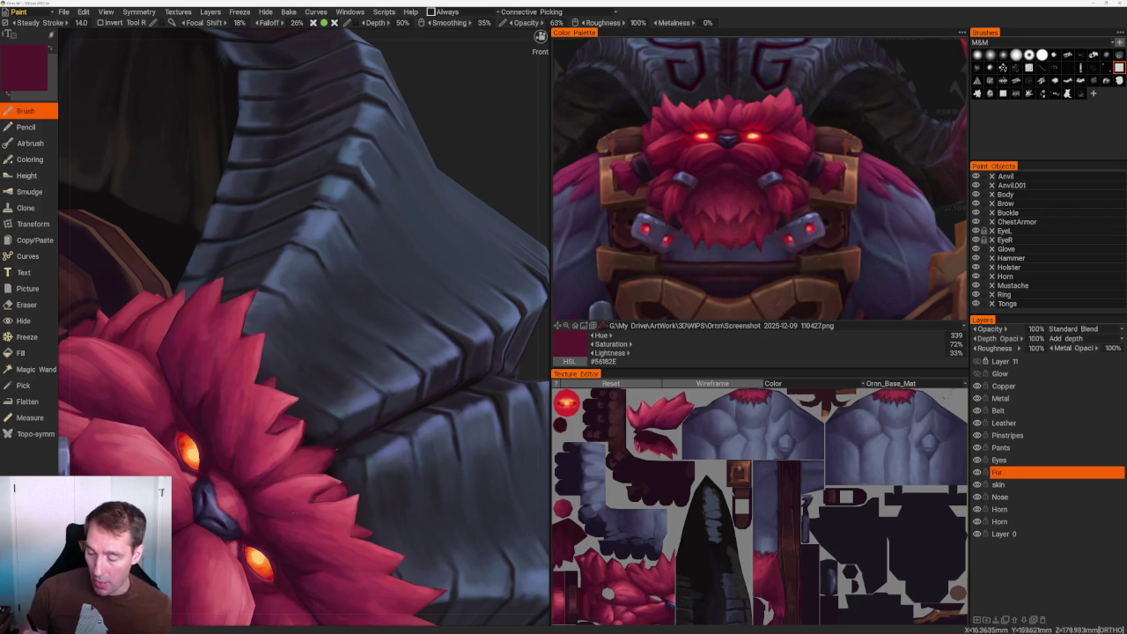
key("v")
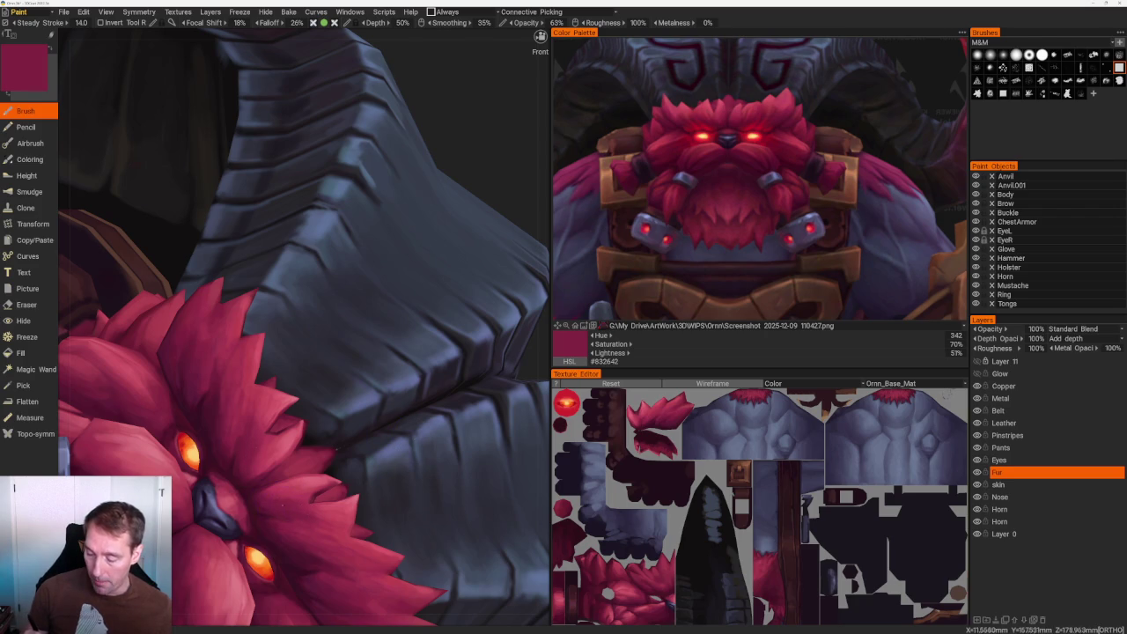
key("v")
left_click_drag(308, 396, 369, 229)
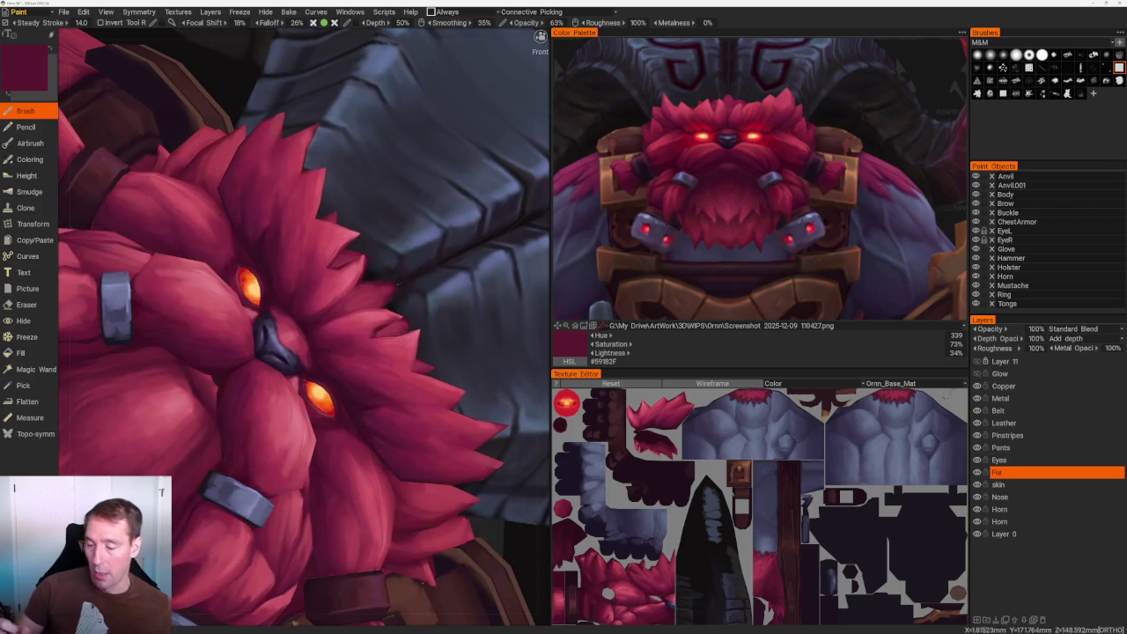
key("v")
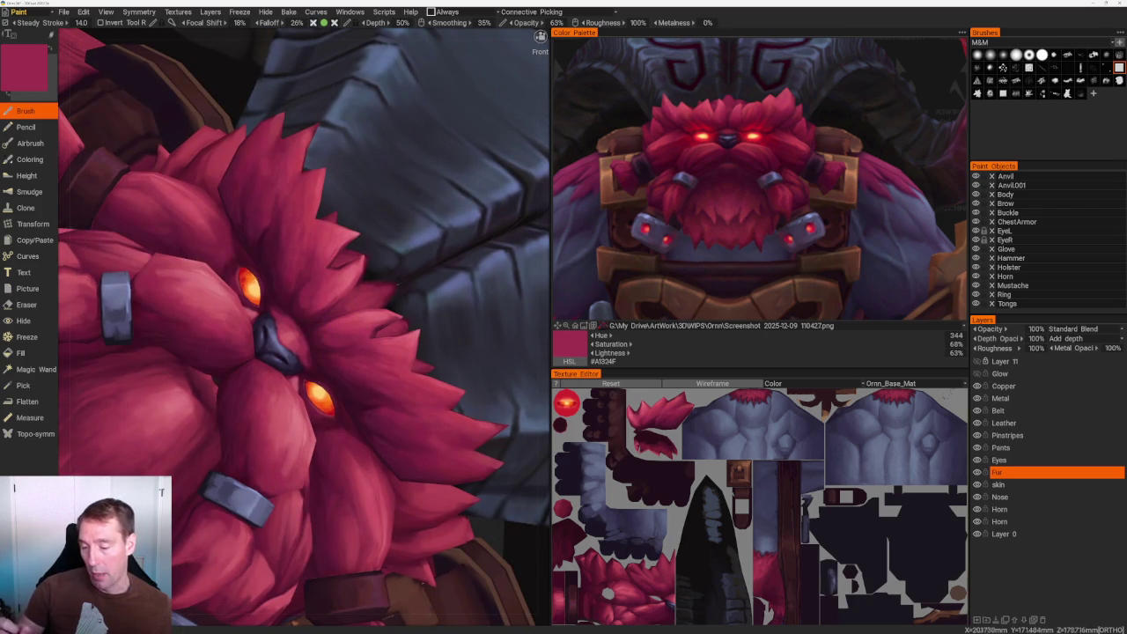
key("v")
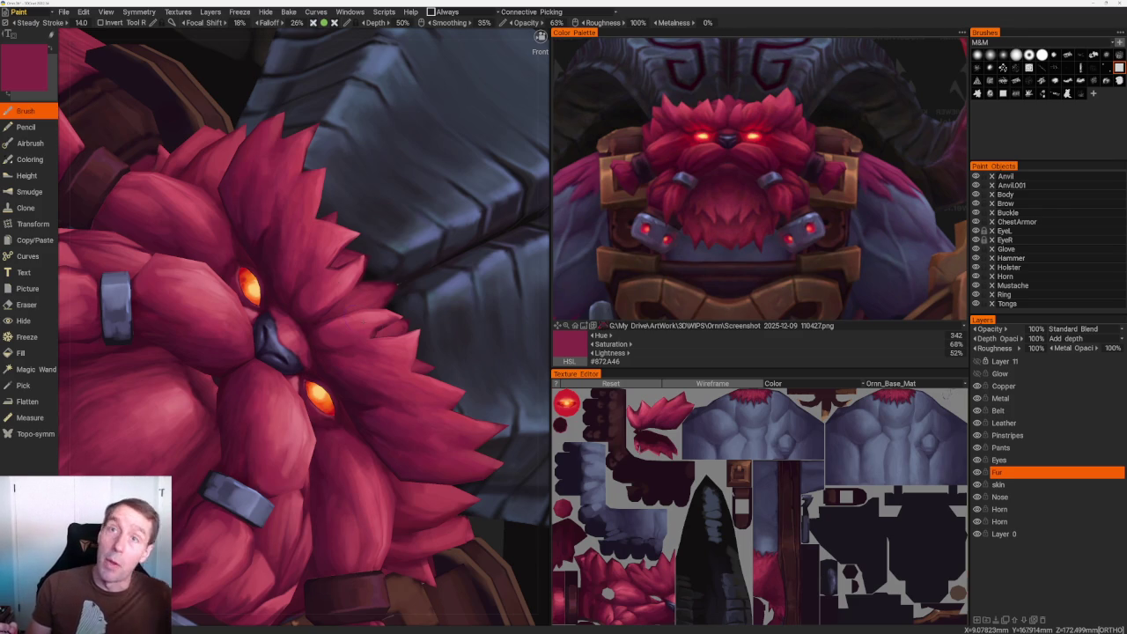
scroll(370, 193, "down", 10)
left_click_drag(370, 193, 417, 264)
scroll(417, 264, "up", 5)
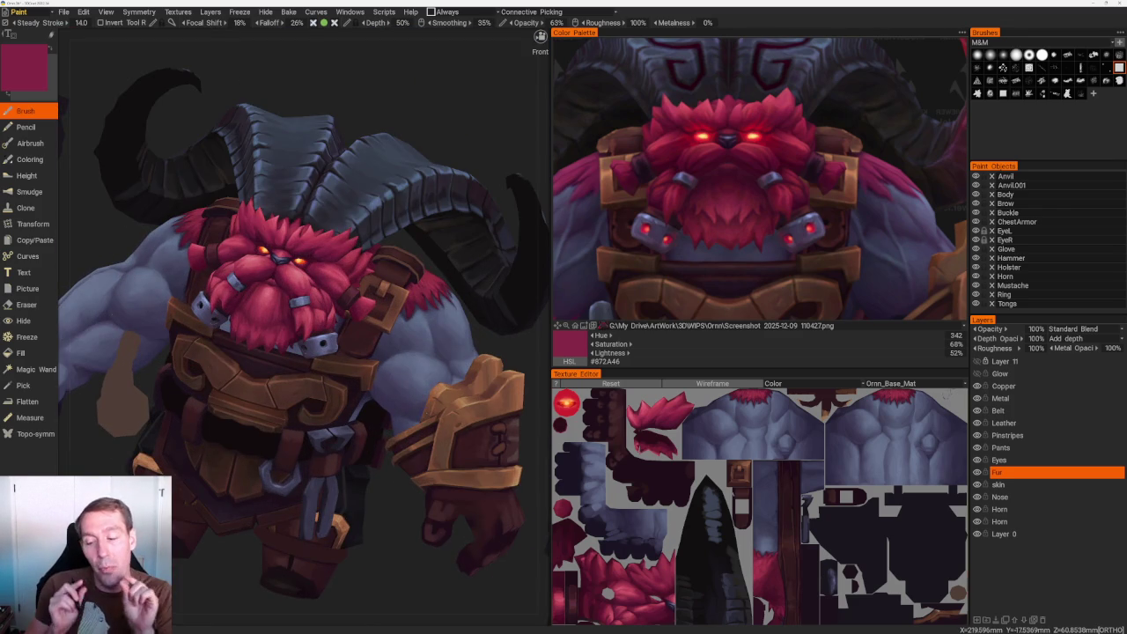
mouse_move(520, 353)
left_mouse_down()
mouse_move(493, 352)
mouse_move(374, 505)
left_mouse_up()
scroll(493, 352, "up", 1)
scroll(493, 353, "up", 3)
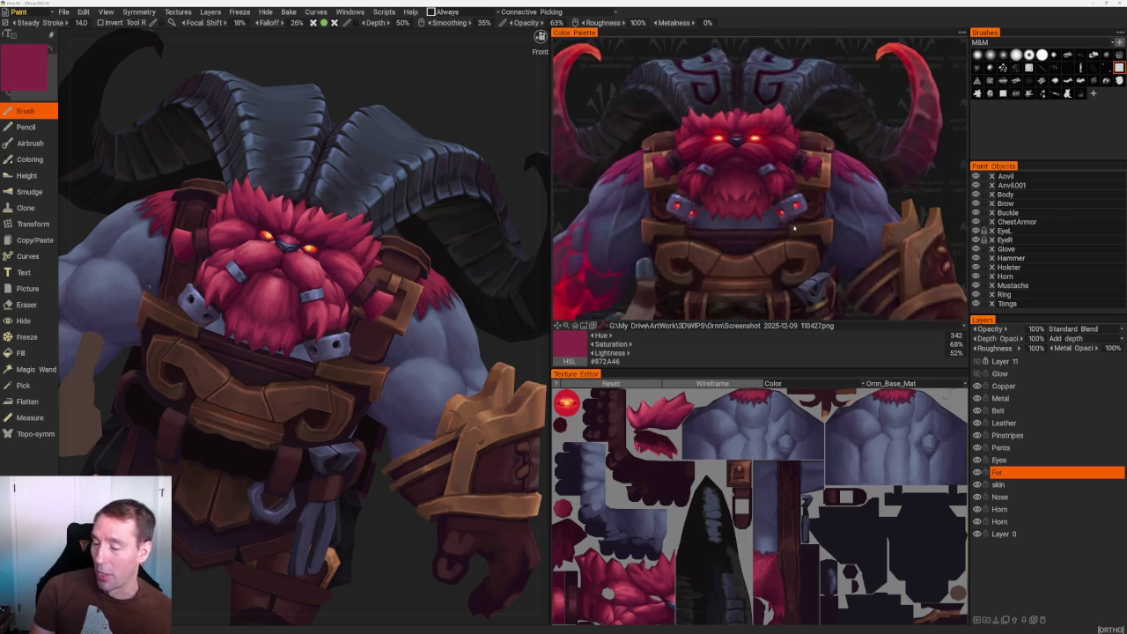
scroll(806, 202, "up", 2)
left_click_drag(807, 190, 808, 133)
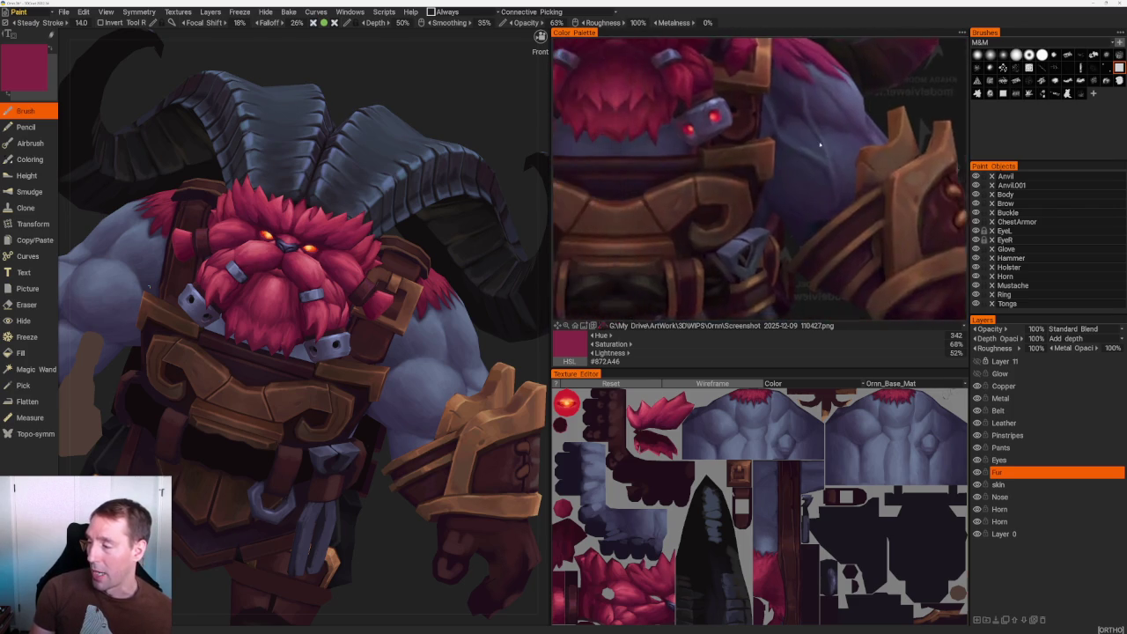
left_click_drag(890, 192, 724, 309)
mouse_move(755, 147)
left_mouse_down()
mouse_move(790, 217)
mouse_move(780, 160)
left_mouse_up()
scroll(790, 217, "down", 2)
scroll(790, 216, "down", 1)
left_click_drag(456, 81, 459, 84)
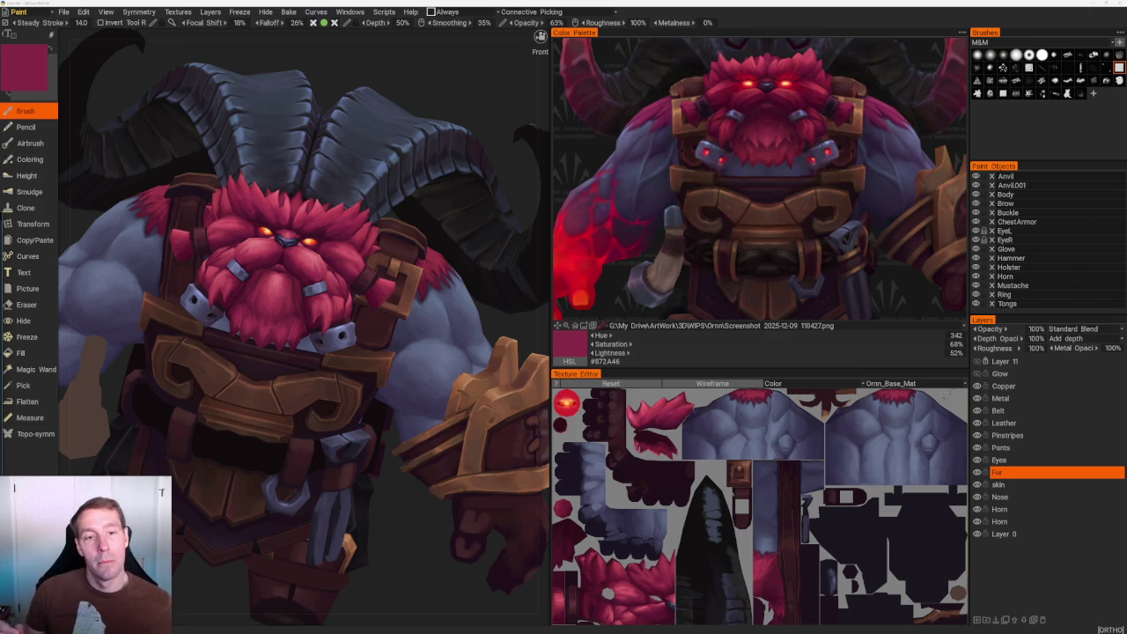
Paint the shoulder fur under the belt with a brighter pink-red.
scroll(419, 180, "down", 2)
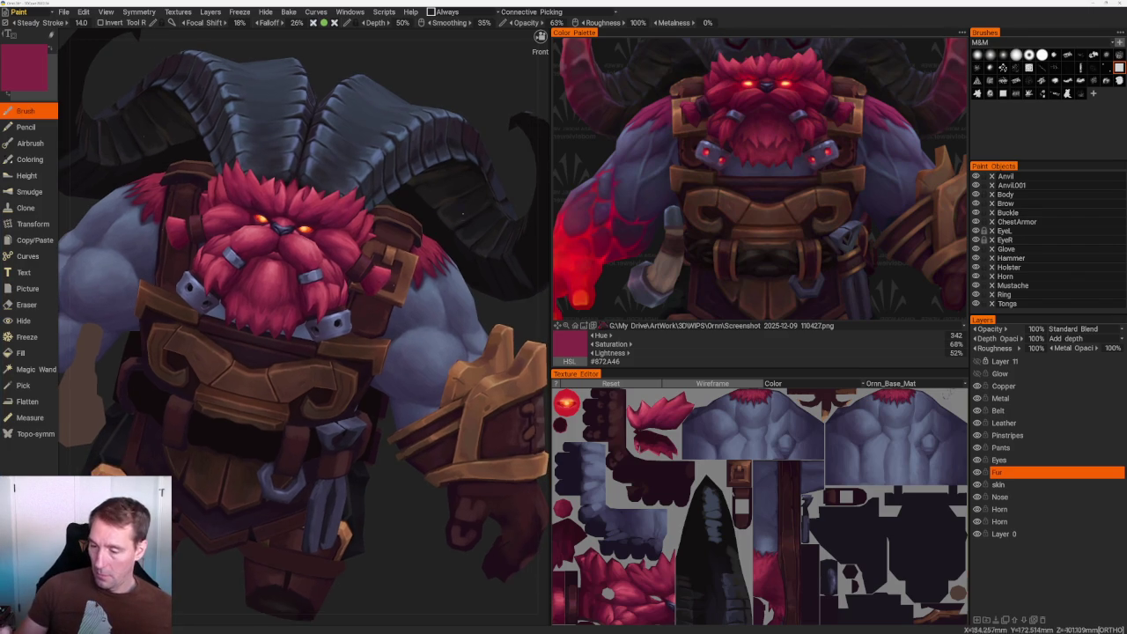
scroll(419, 180, "down", 2)
scroll(420, 181, "down", 4)
left_click_drag(420, 181, 325, 522)
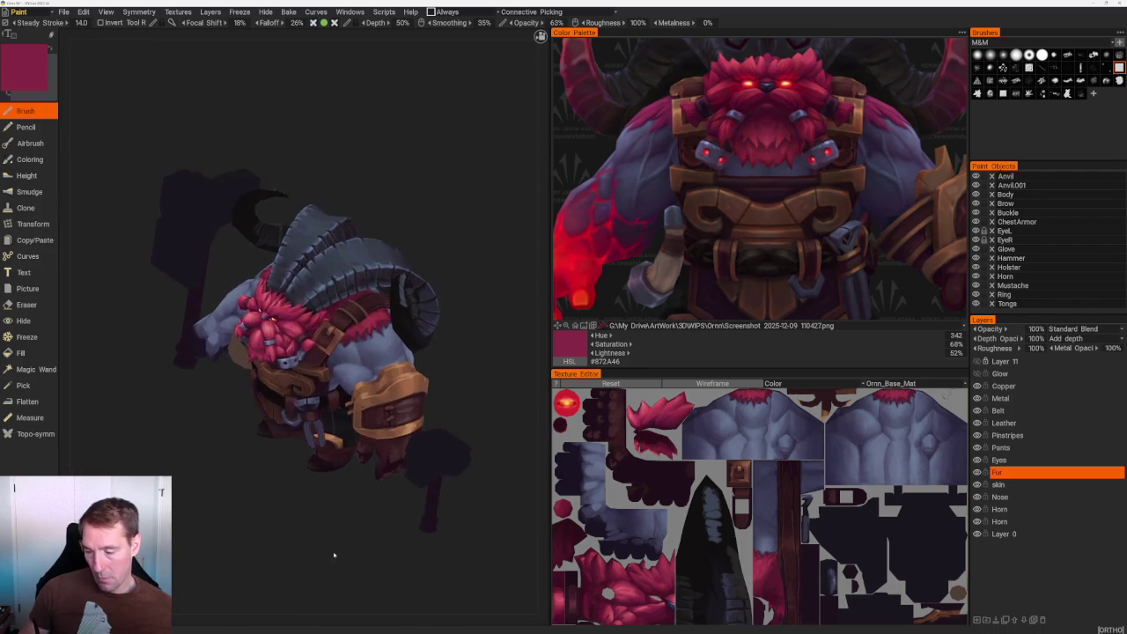
scroll(325, 522, "up", 3)
scroll(325, 522, "up", 3)
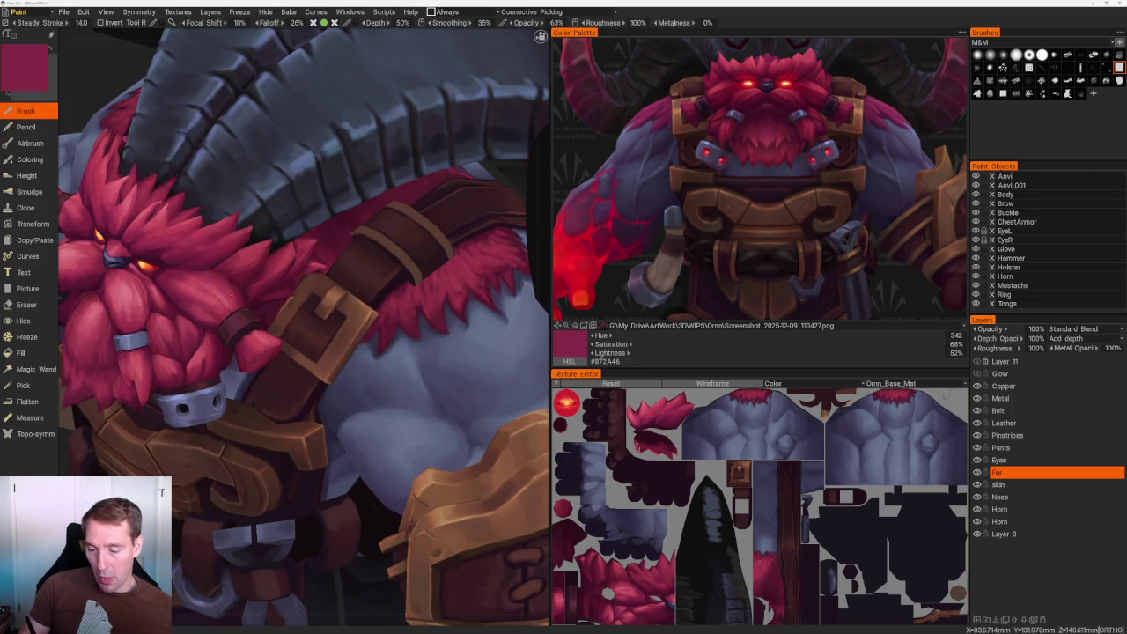
key("v")
Add dark crimson #601C2F shadows to the shoulder fur, returning to a front view.
scroll(528, 220, "up", 3)
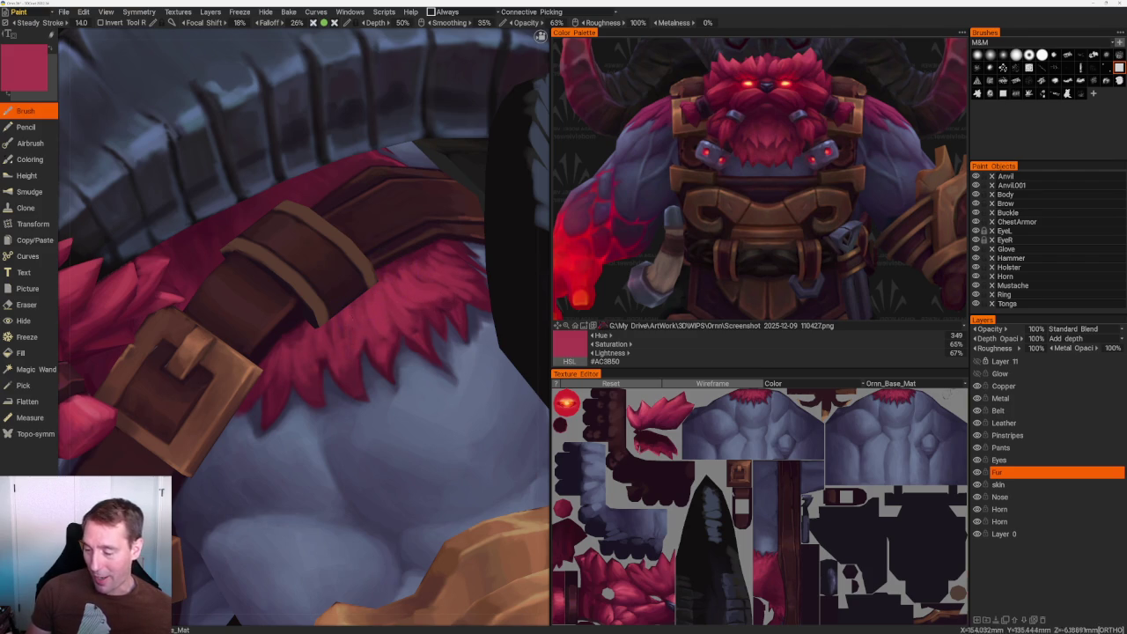
key("v")
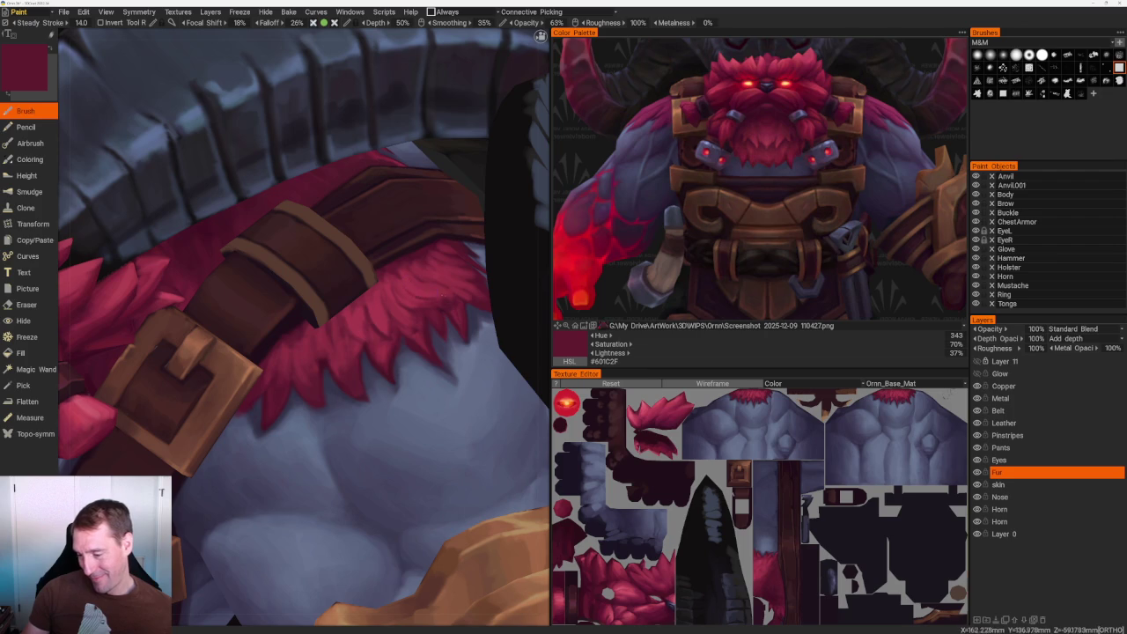
scroll(303, 326, "down", 2)
scroll(353, 170, "down", 10)
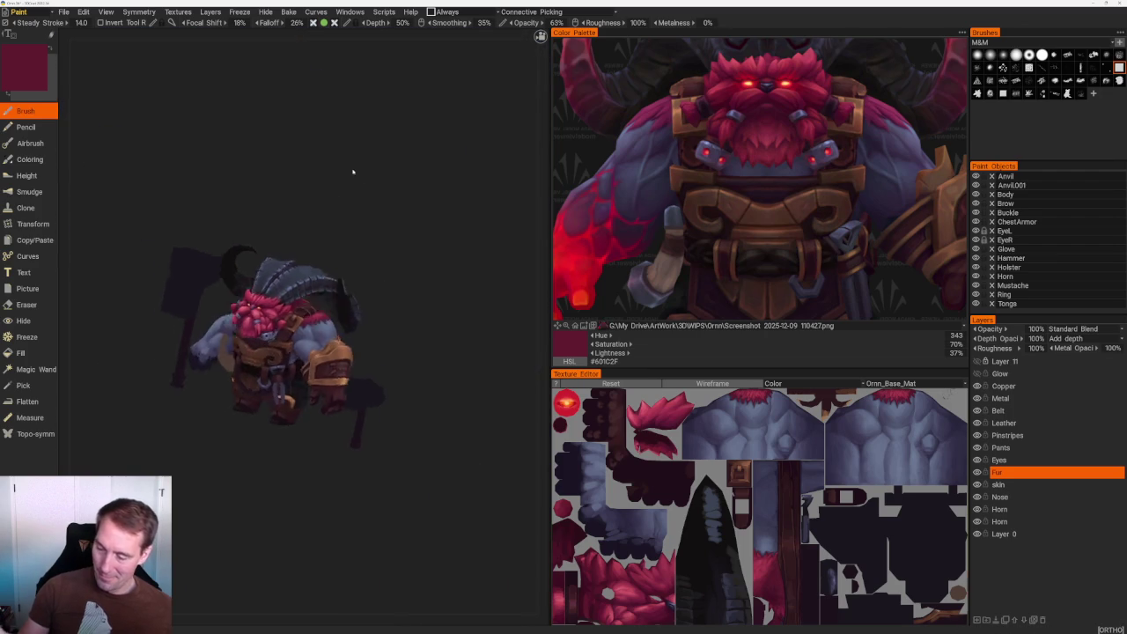
mouse_move(352, 171)
left_mouse_down()
mouse_move(430, 272)
mouse_move(390, 336)
mouse_move(413, 267)
mouse_move(425, 266)
mouse_move(448, 377)
mouse_move(376, 283)
left_mouse_up()
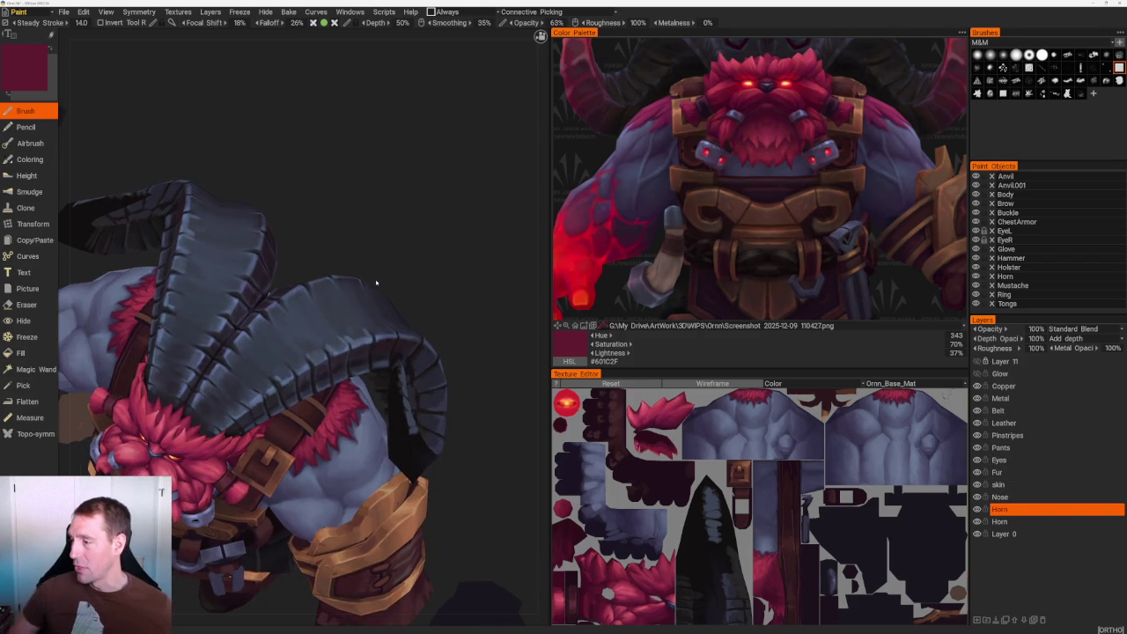
scroll(739, 164, "up", 2)
Load a different character reference image from the recent images list.
scroll(739, 165, "up", 2)
scroll(738, 165, "down", 1)
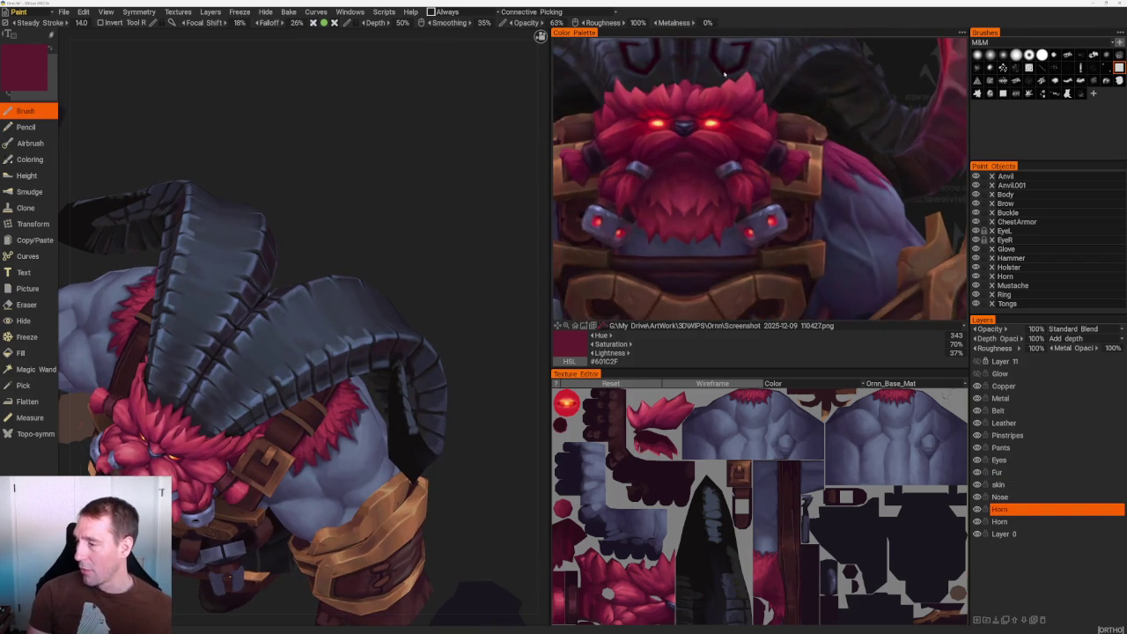
scroll(748, 176, "down", 1)
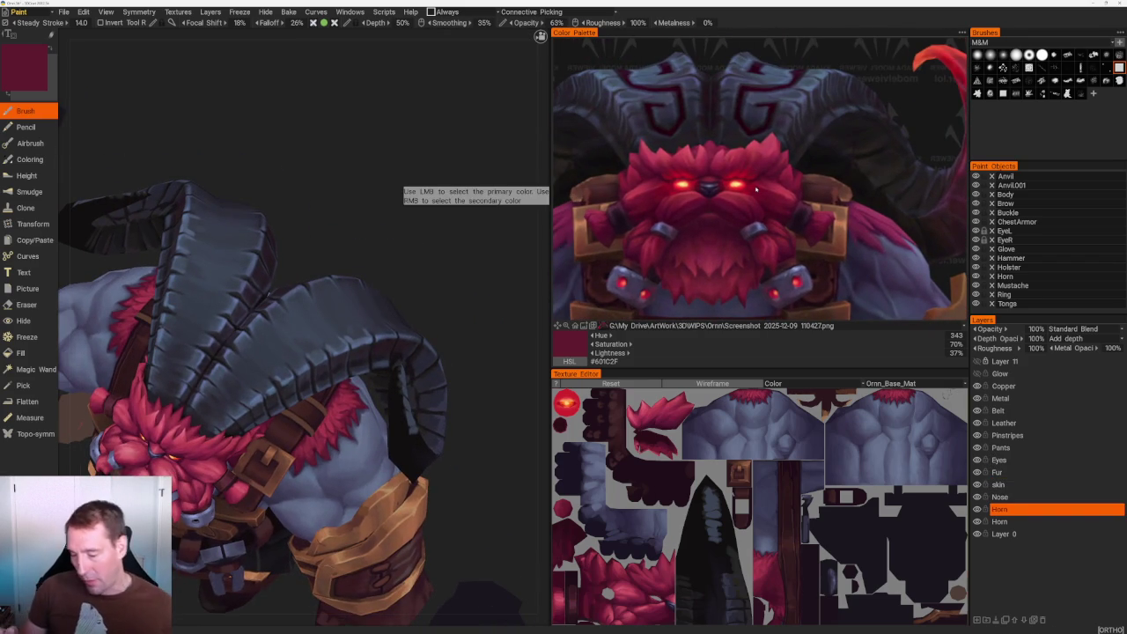
left_click_drag(440, 255, 422, 250)
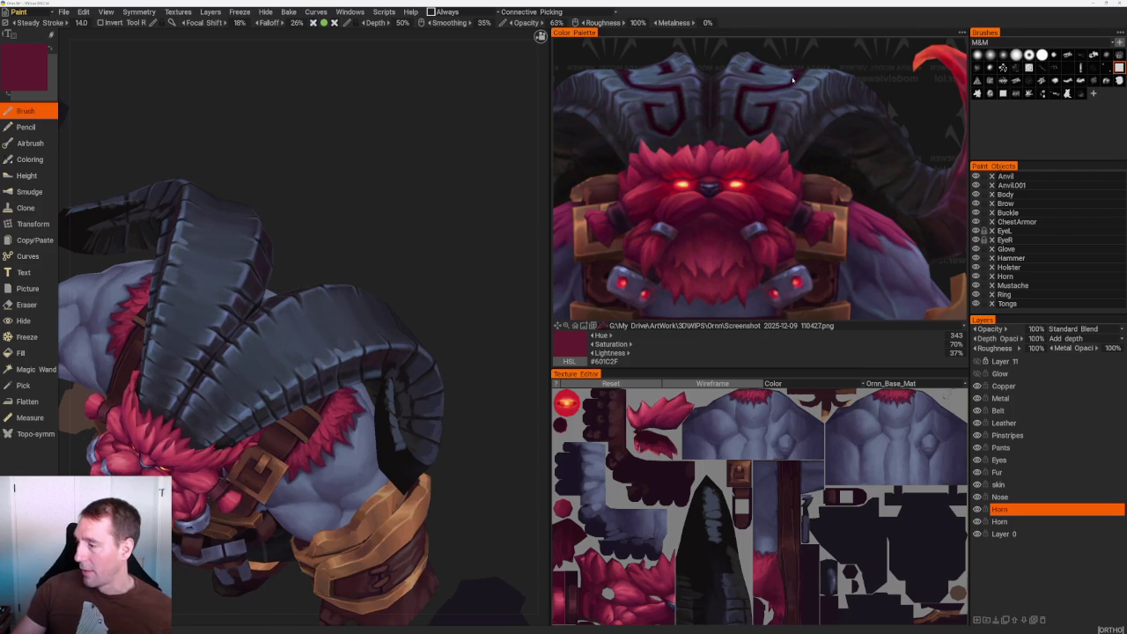
mouse_move(429, 317)
left_mouse_down()
mouse_move(491, 246)
mouse_move(470, 255)
left_mouse_up()
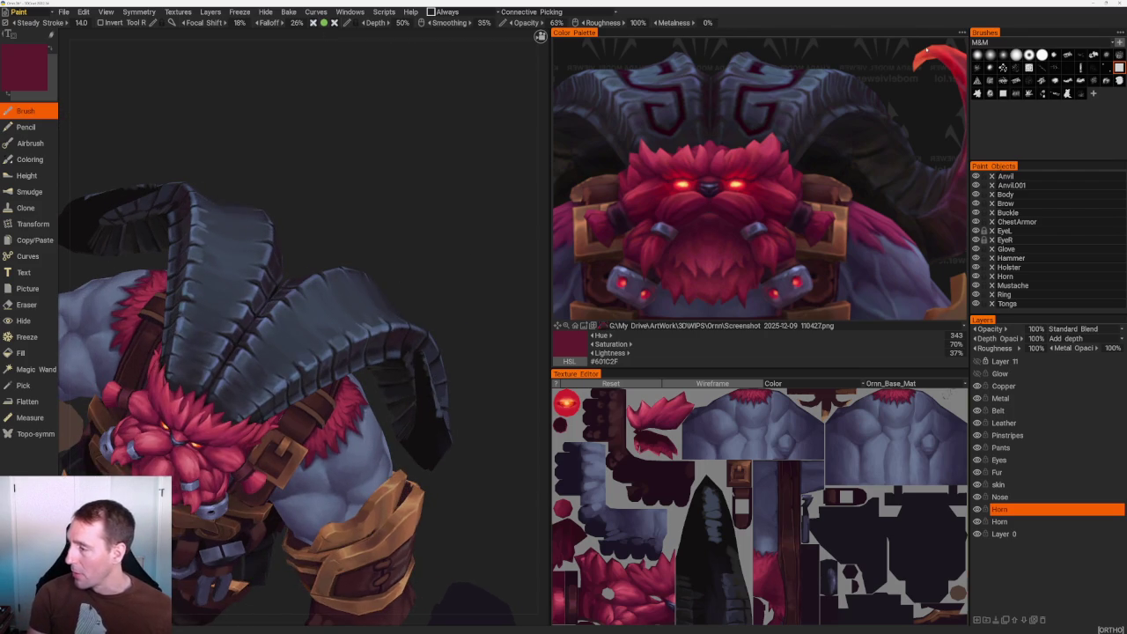
left_click(669, 325)
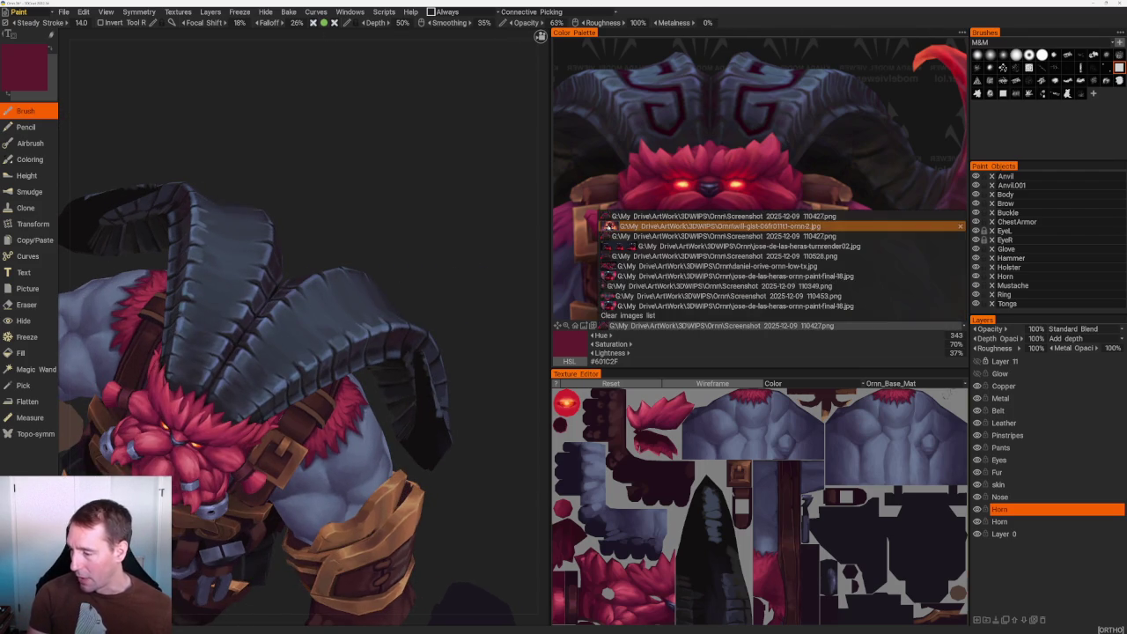
left_click(675, 226)
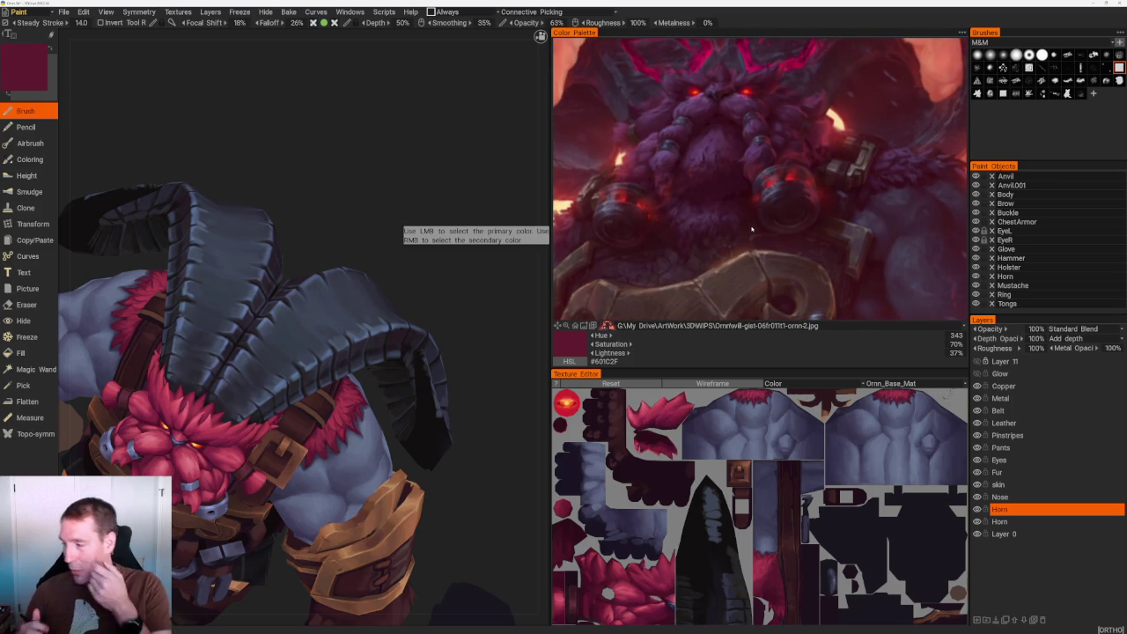
Switch the paint colour to near-black (hue 330, 11% saturation, 6% lightness) and add Layer 15 above Horn.
mouse_move(455, 314)
left_mouse_down()
mouse_move(453, 252)
mouse_move(444, 317)
left_mouse_up()
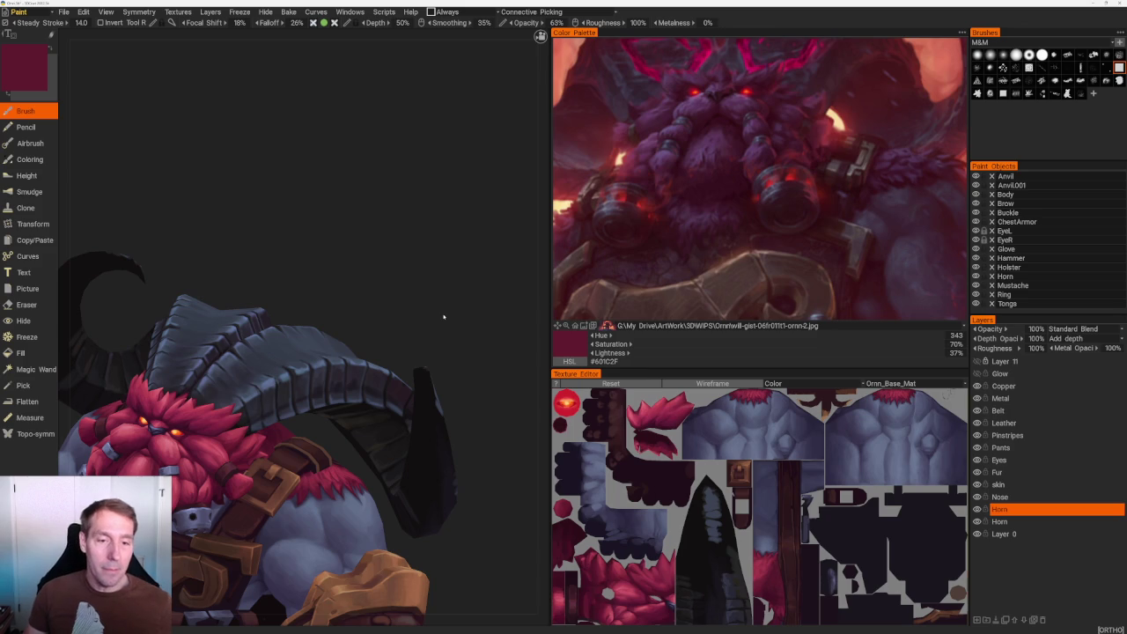
left_click_drag(443, 315, 466, 310, "shift")
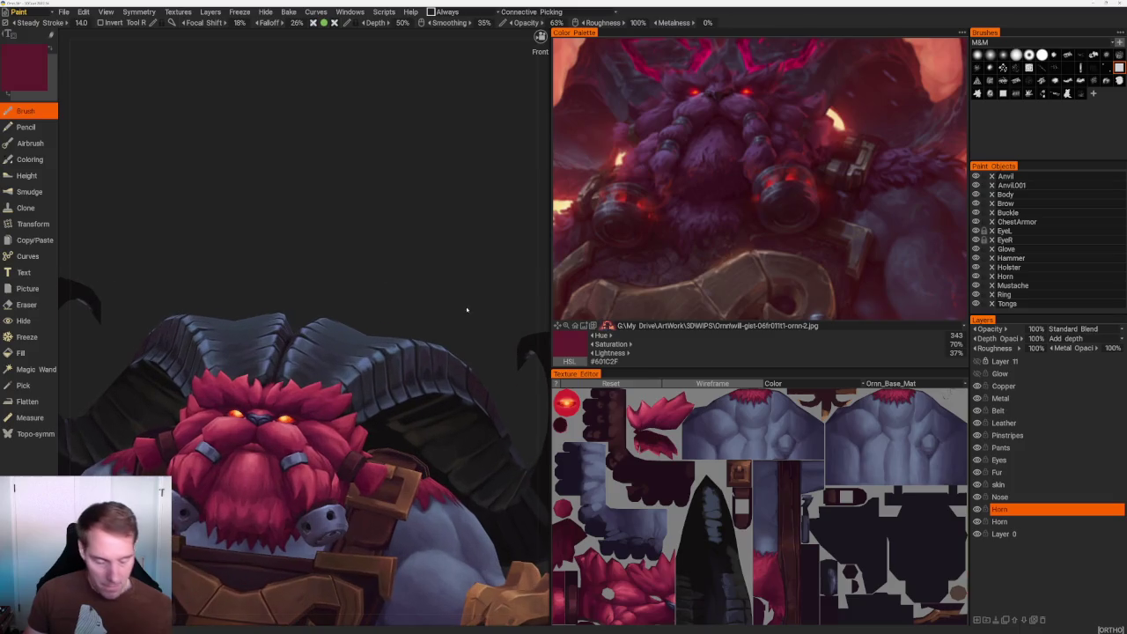
scroll(397, 248, "up", 1)
scroll(422, 265, "up", 1)
scroll(413, 265, "up", 1)
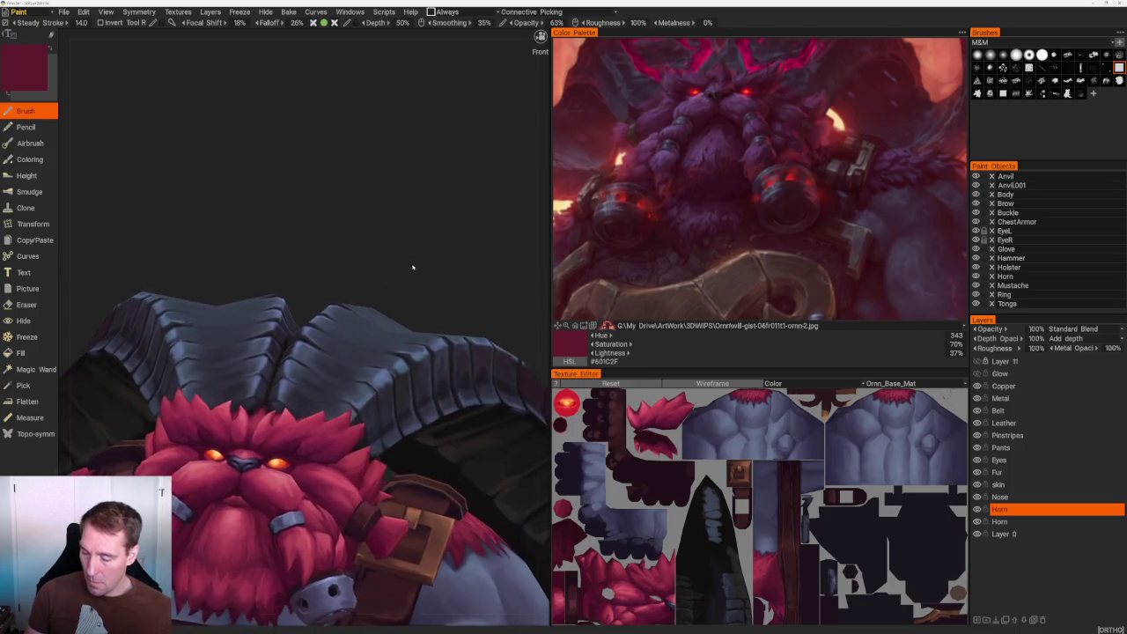
scroll(403, 253, "up", 1)
scroll(403, 253, "up", 1)
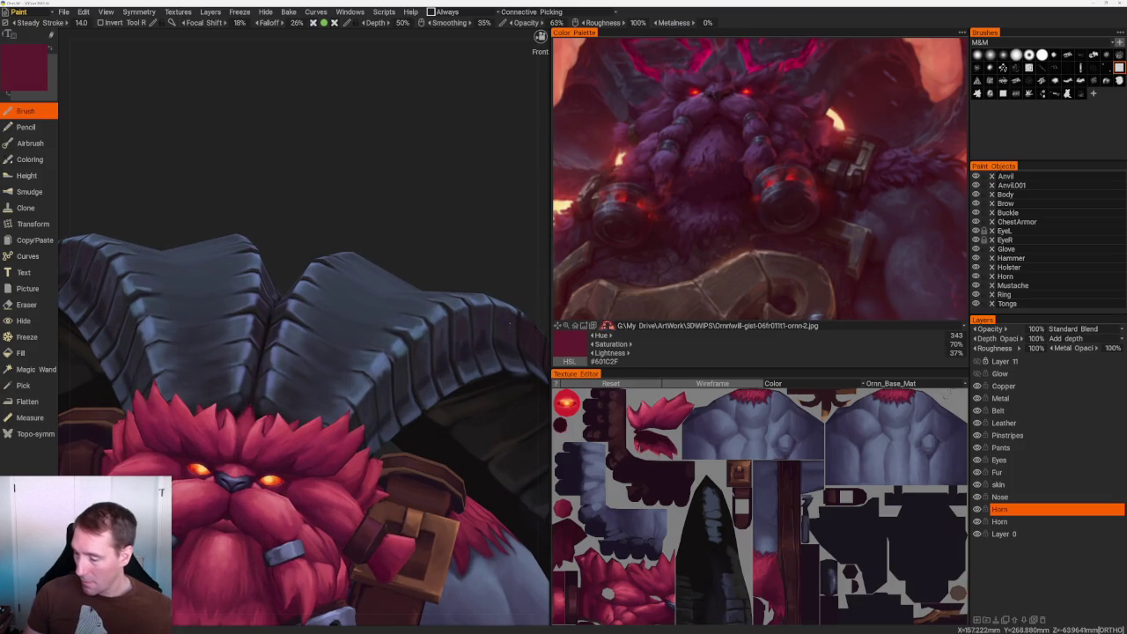
key("v")
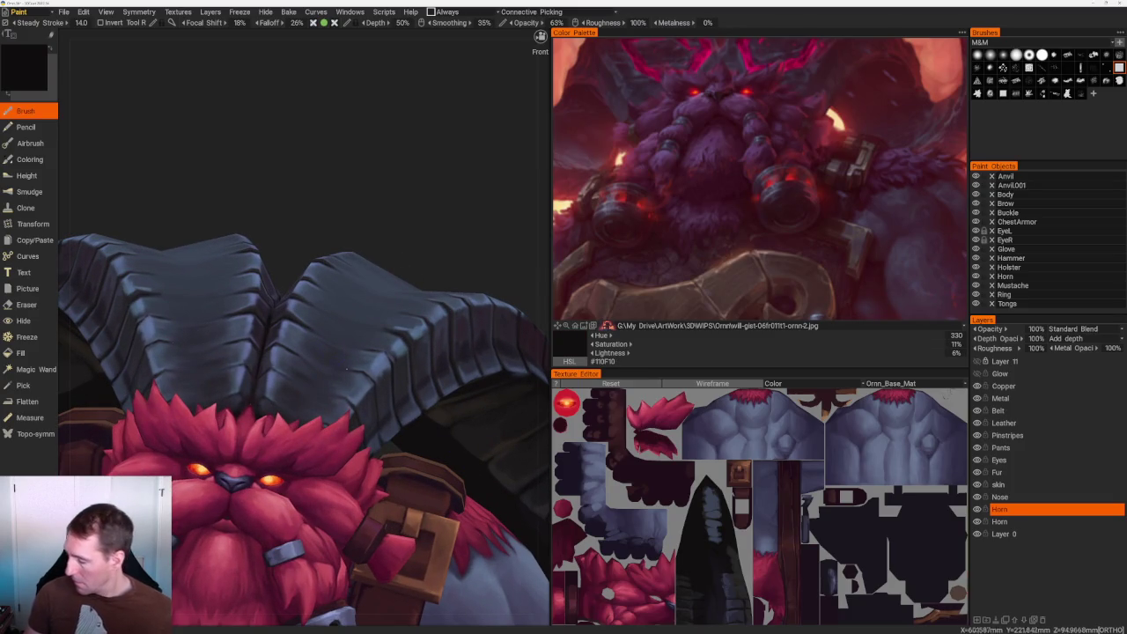
scroll(403, 252, "down", 1)
left_click(981, 620)
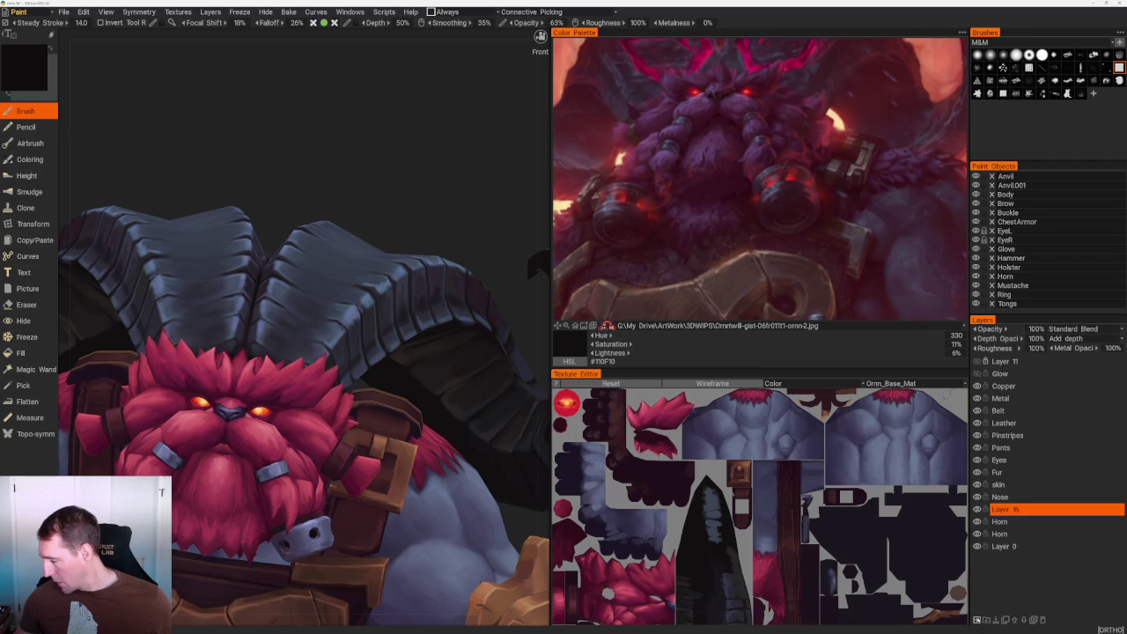
Select Layer 15 and set the brush opacity to 300%.
left_click(1004, 508)
left_click_drag(370, 190, 323, 182)
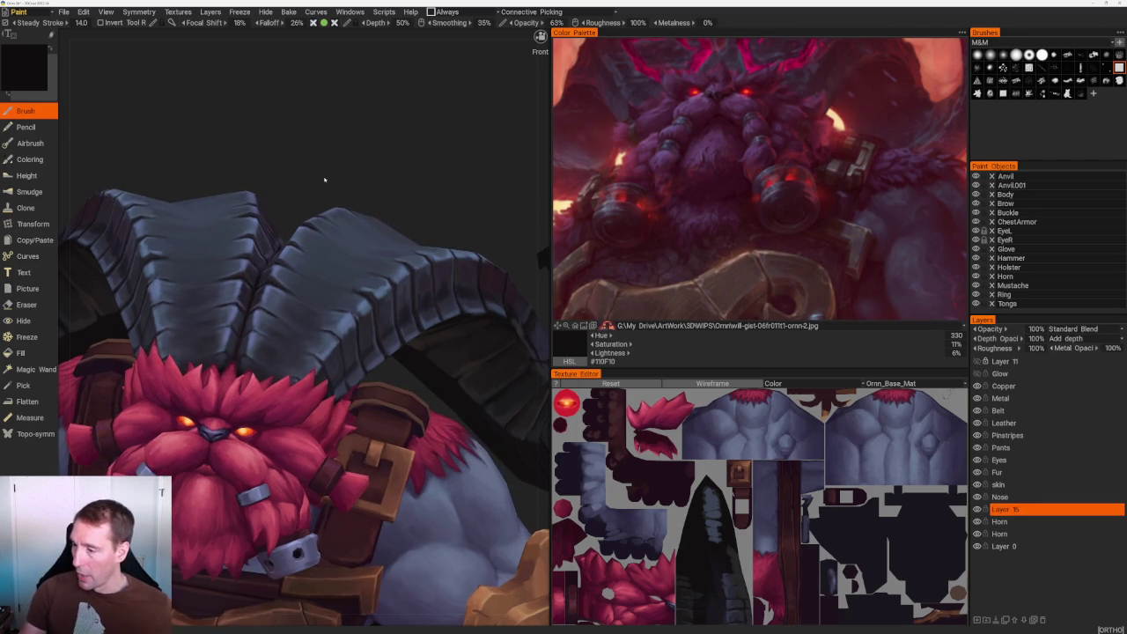
scroll(617, 167, "down", 2)
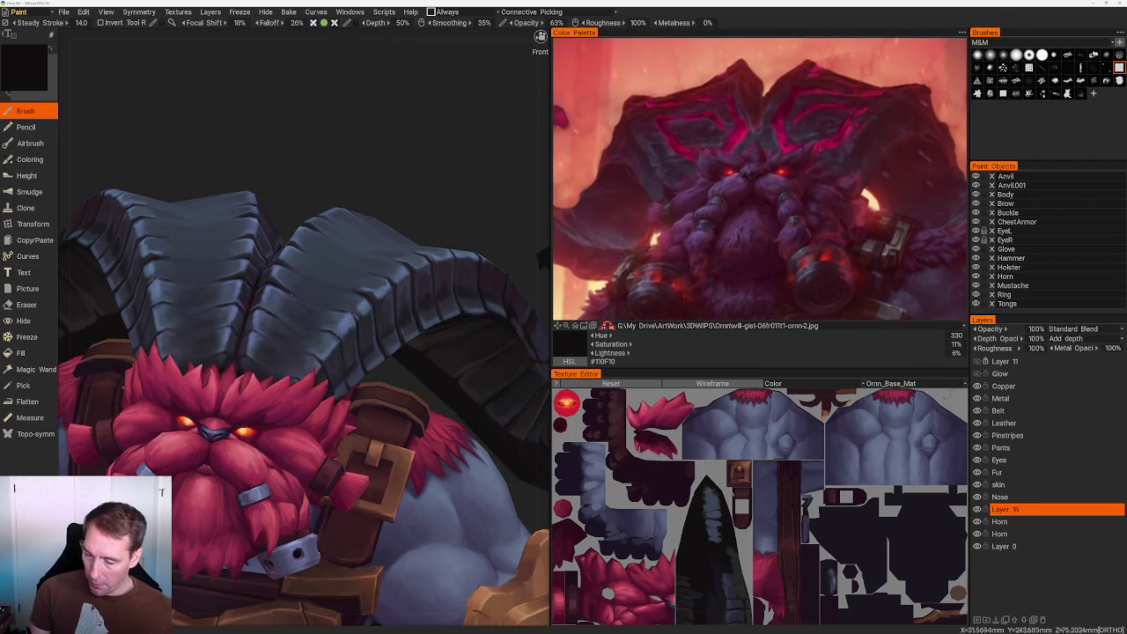
mouse_move(440, 35)
left_click(551, 22)
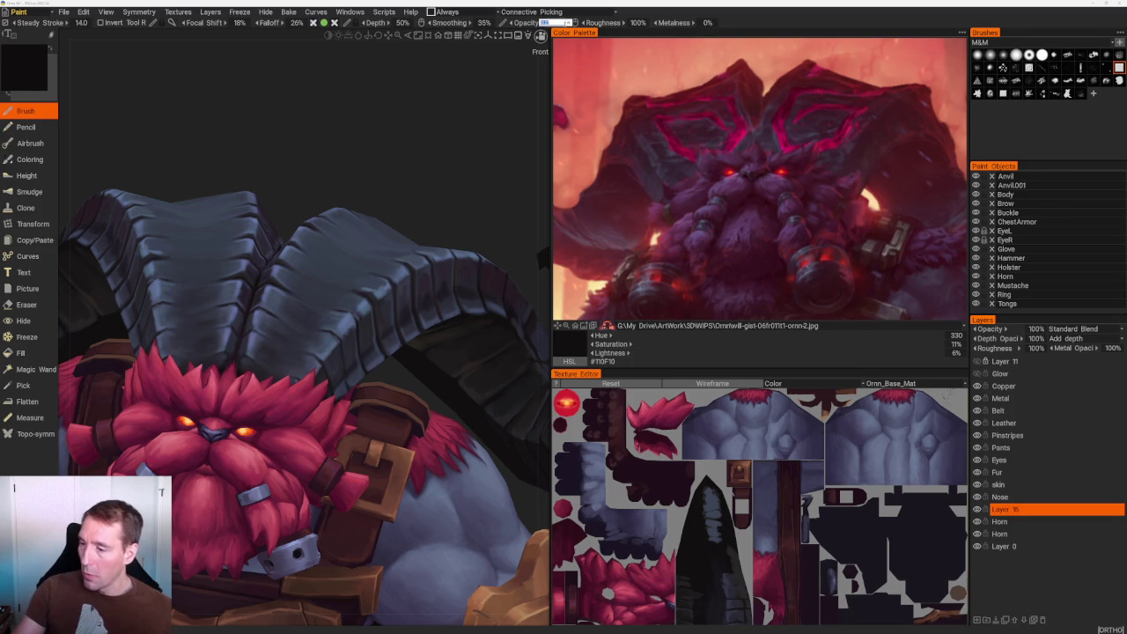
type("300")
key("Return")
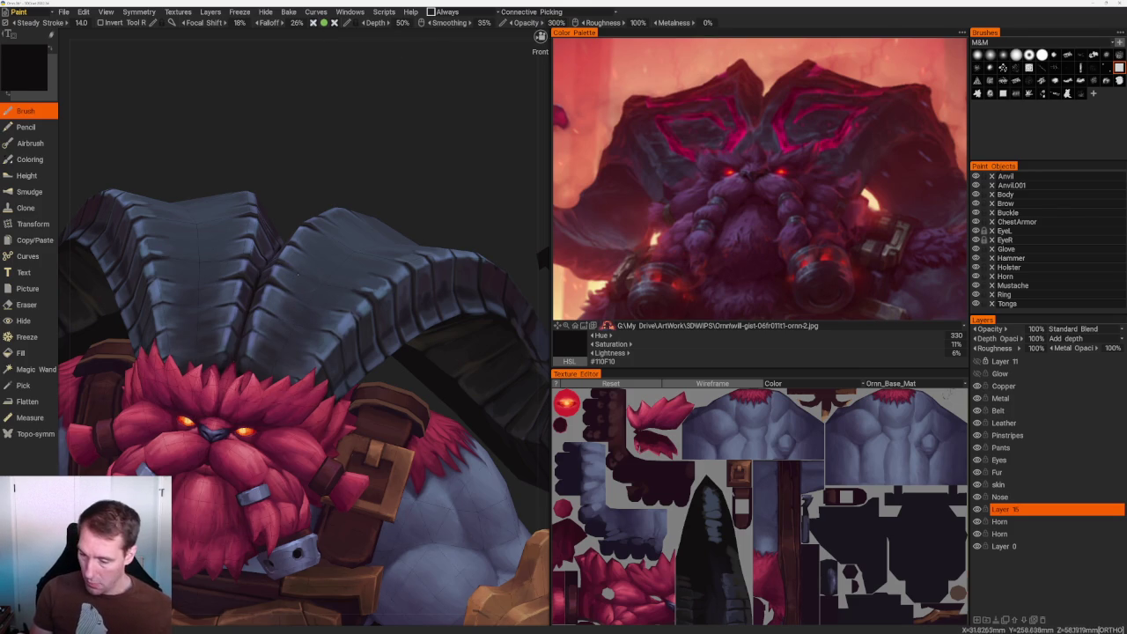
Paint mirrored black chevron strokes on both horns, using undo and redo to correct them.
left_click_drag(299, 253, 278, 301)
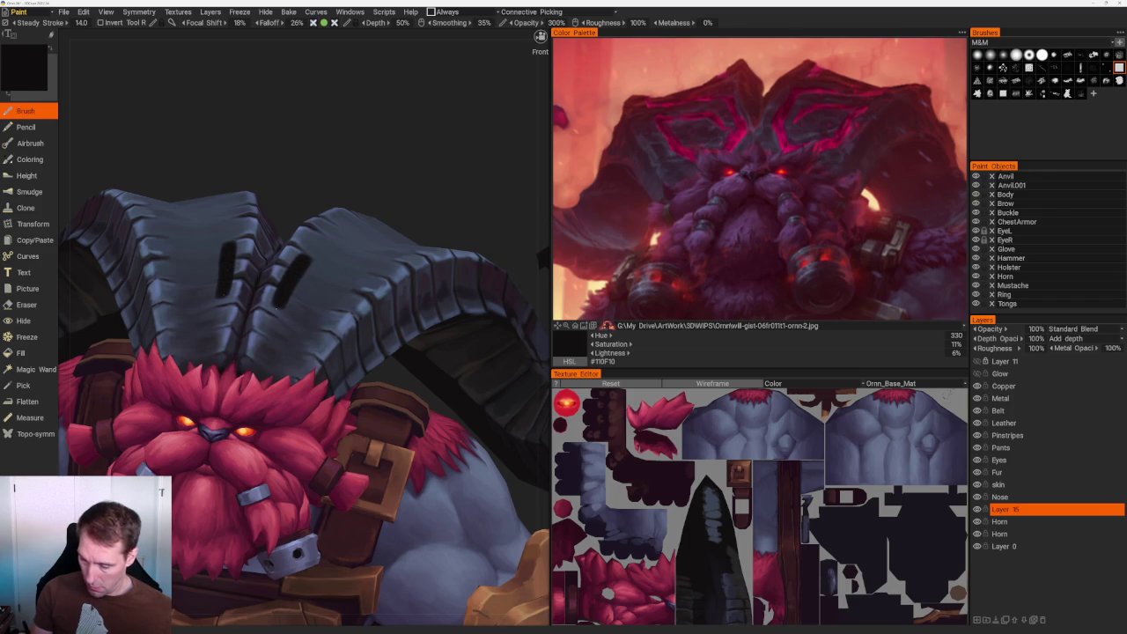
mouse_move(278, 301)
middle_mouse_down()
mouse_move(352, 264)
mouse_move(420, 203)
mouse_move(383, 289)
mouse_move(441, 214)
middle_mouse_up()
scroll(383, 288, "up", 2)
scroll(370, 264, "up", 3)
left_click_drag(264, 289, 308, 239)
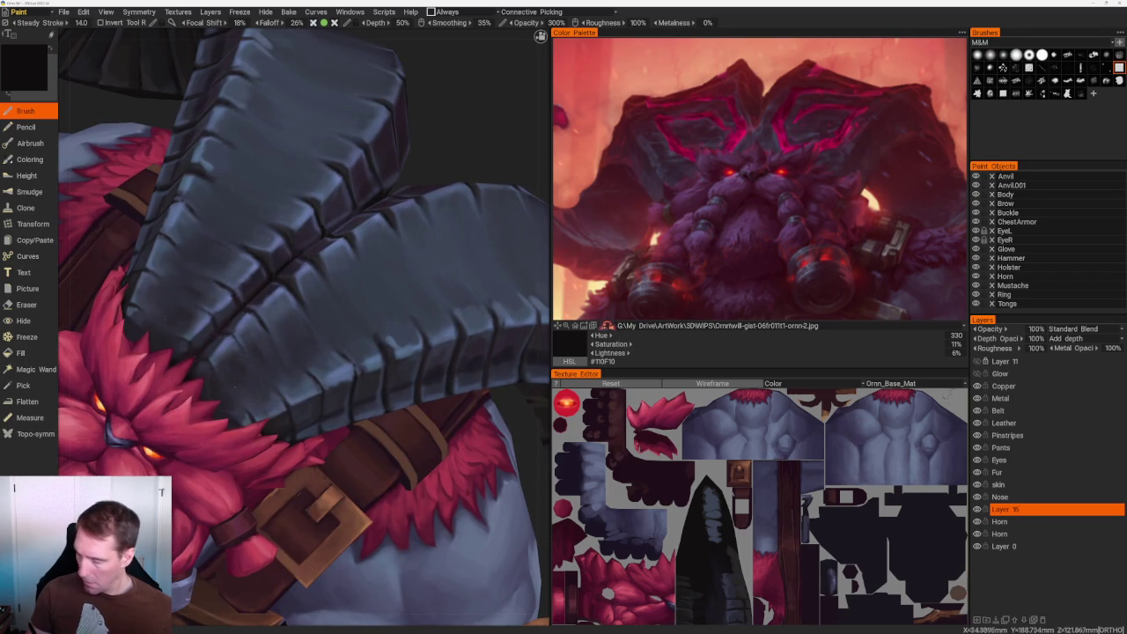
key("ctrl+z")
key("ctrl+z")
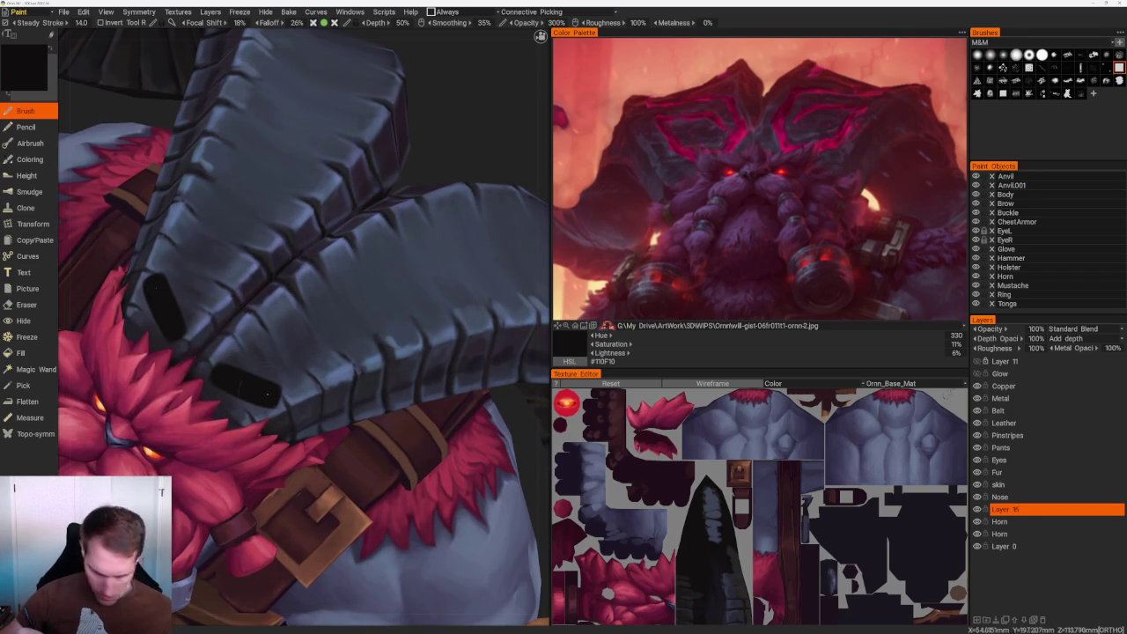
key("ctrl+y")
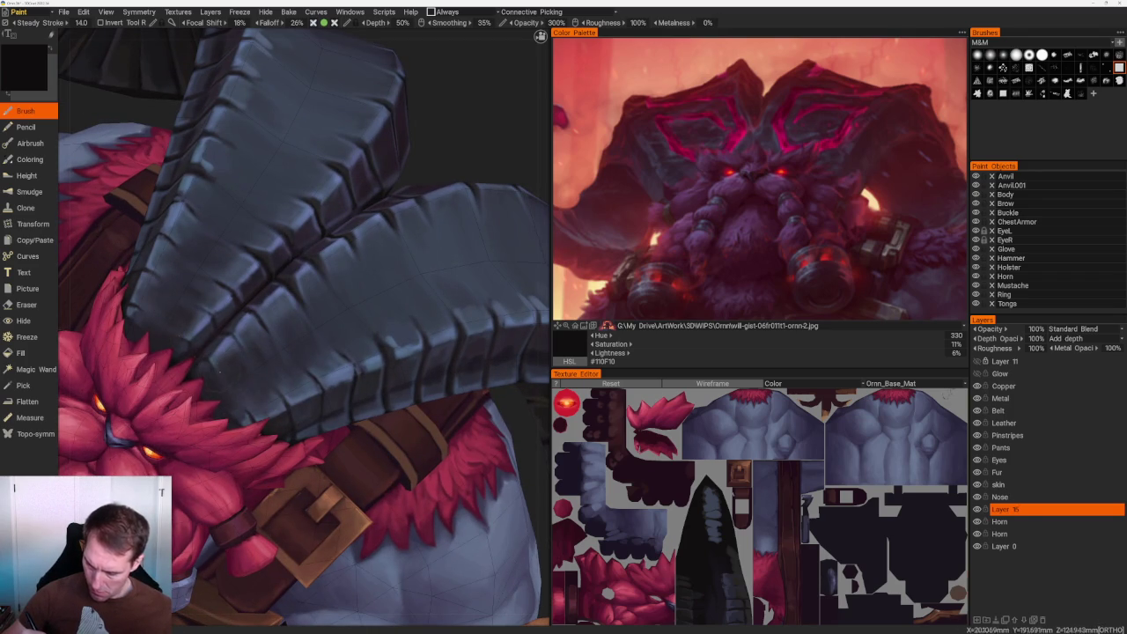
key("ctrl+z")
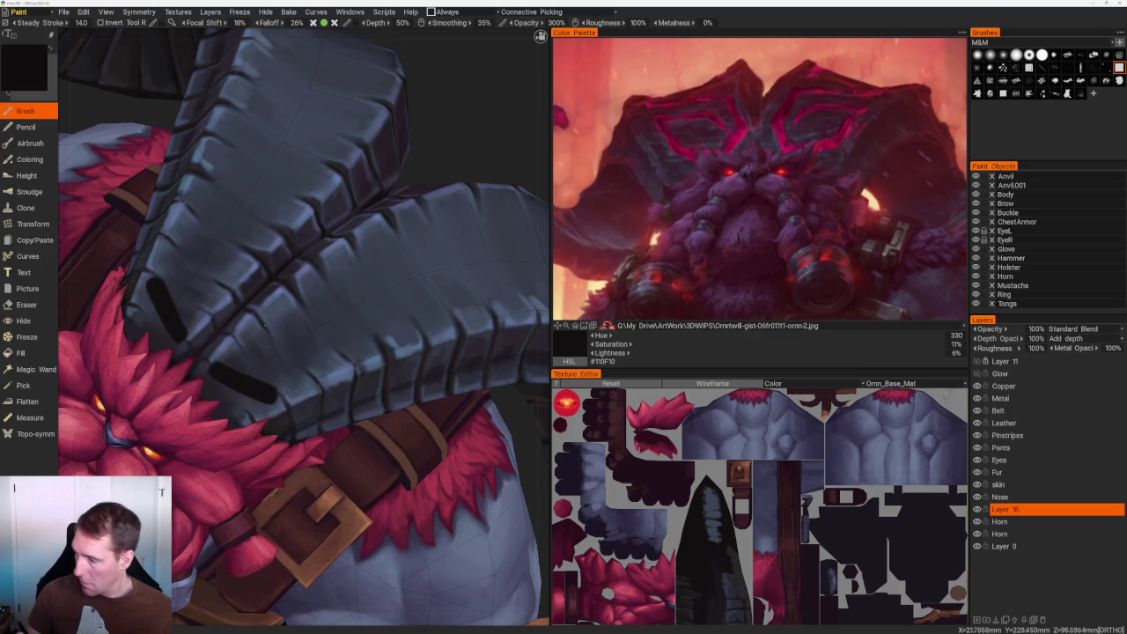
key("ctrl+y")
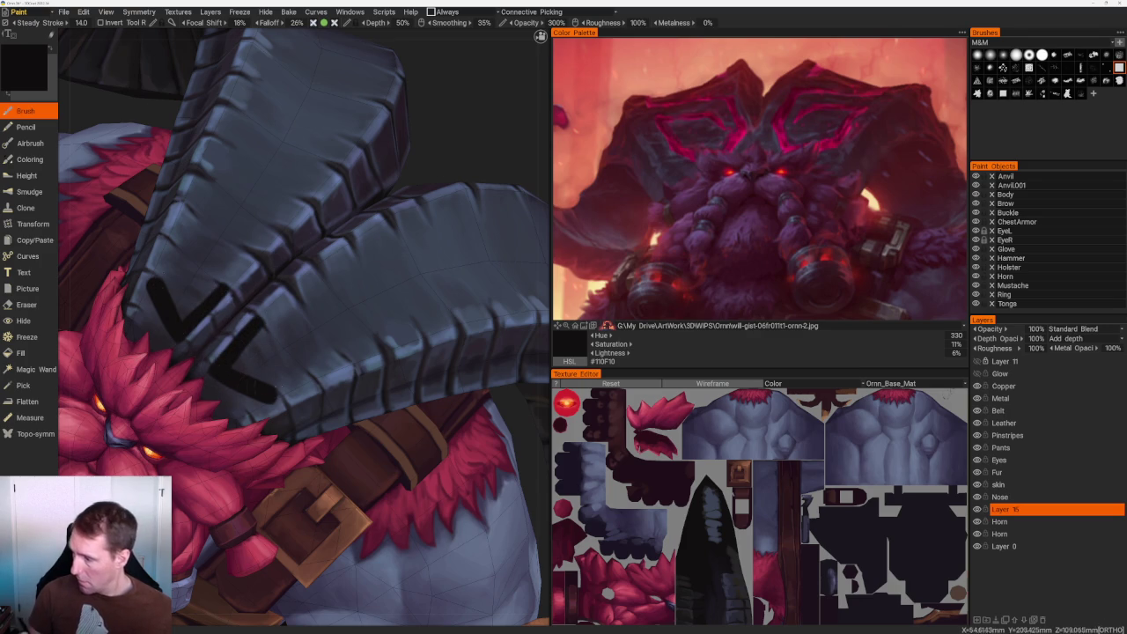
left_click_drag(284, 388, 327, 357)
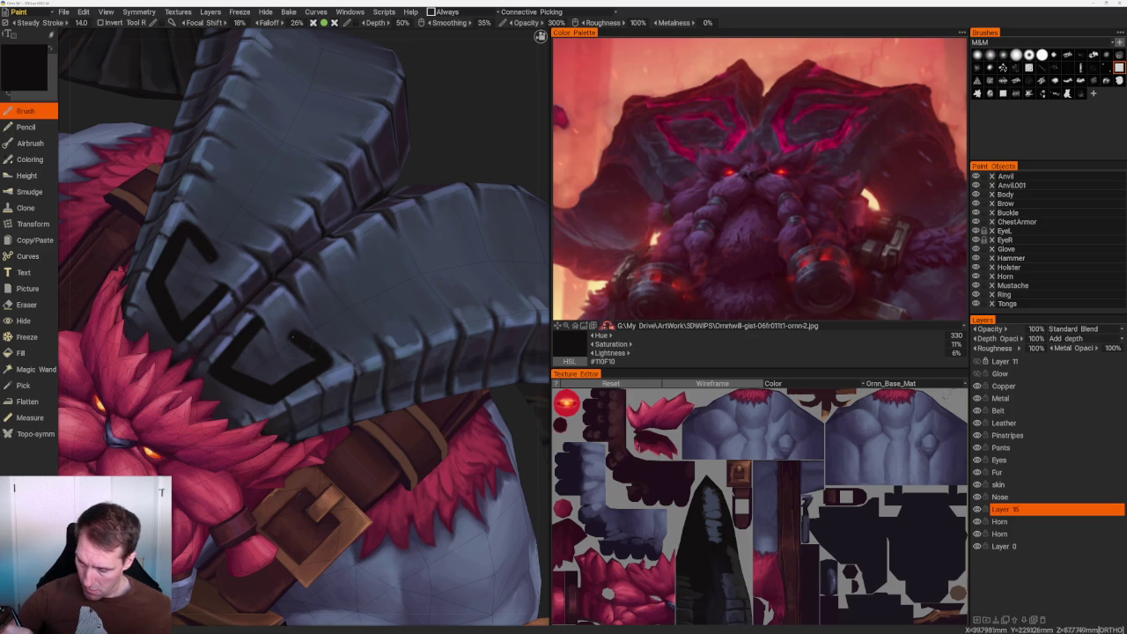
From the front view, paint mirrored vertical black strokes on both horns.
key("KP_7")
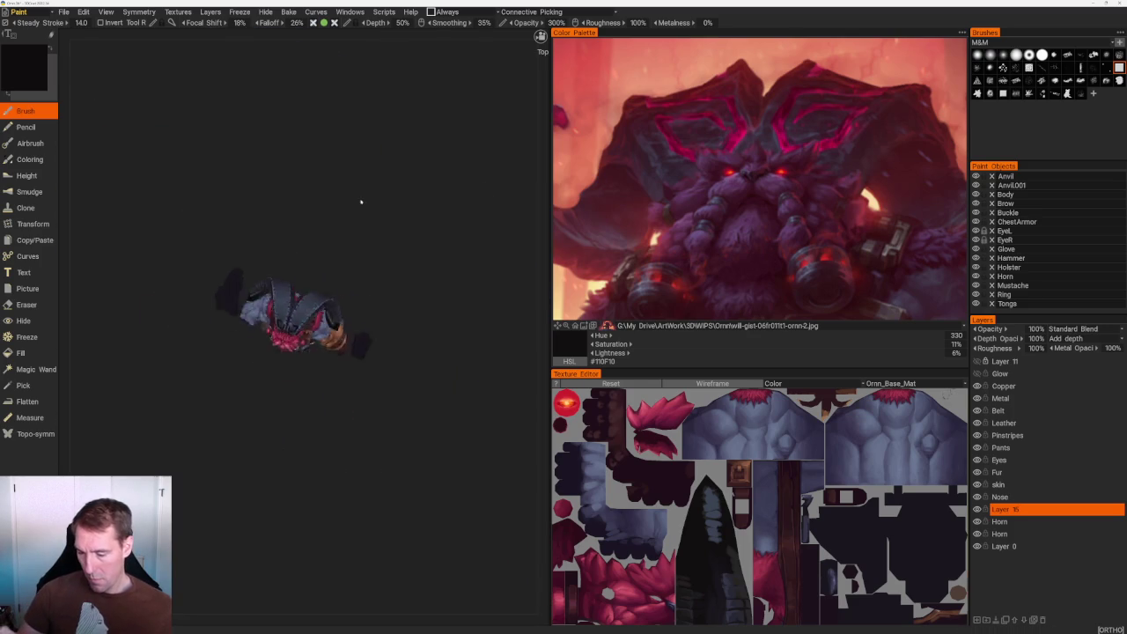
key("KP_1")
scroll(387, 405, "up", 5)
scroll(387, 405, "up", 5)
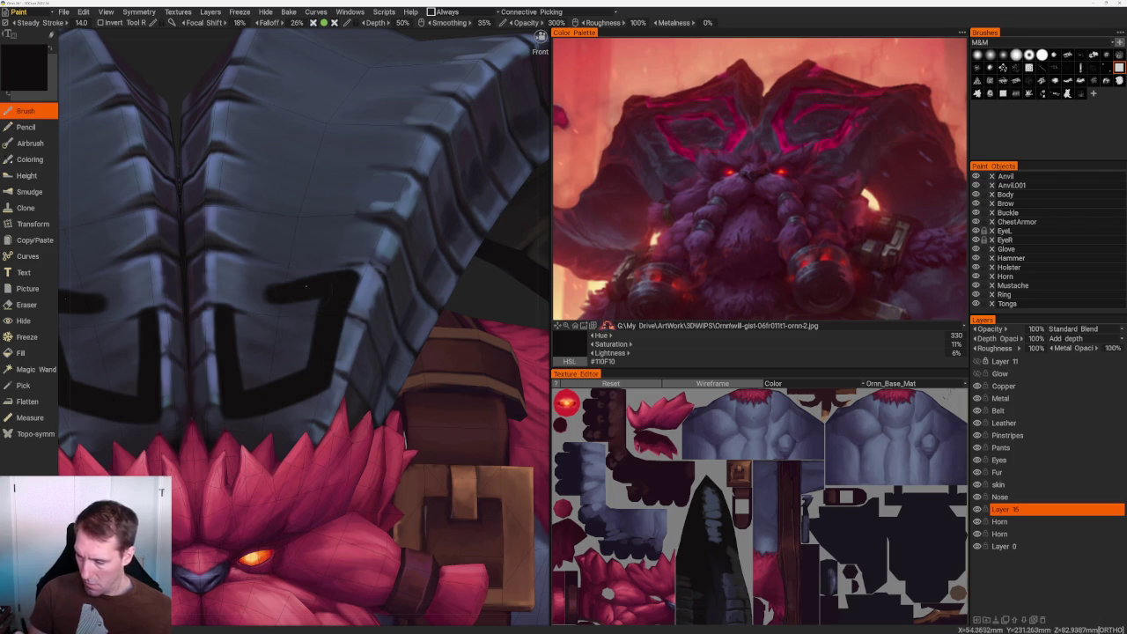
left_click_drag(267, 295, 262, 347)
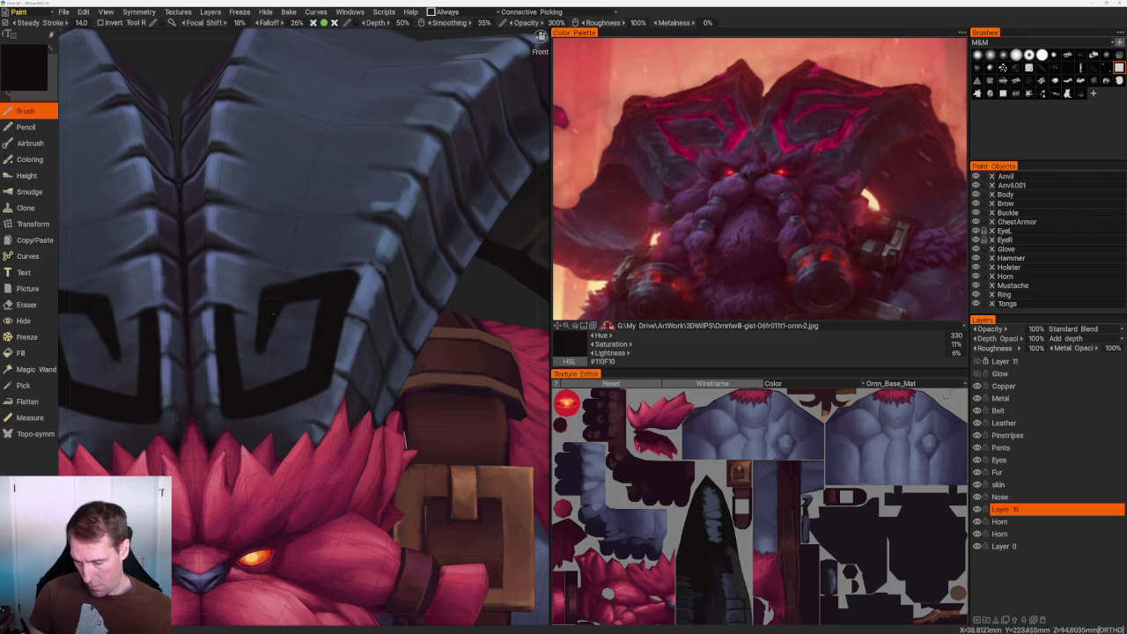
scroll(264, 352, "down", 2)
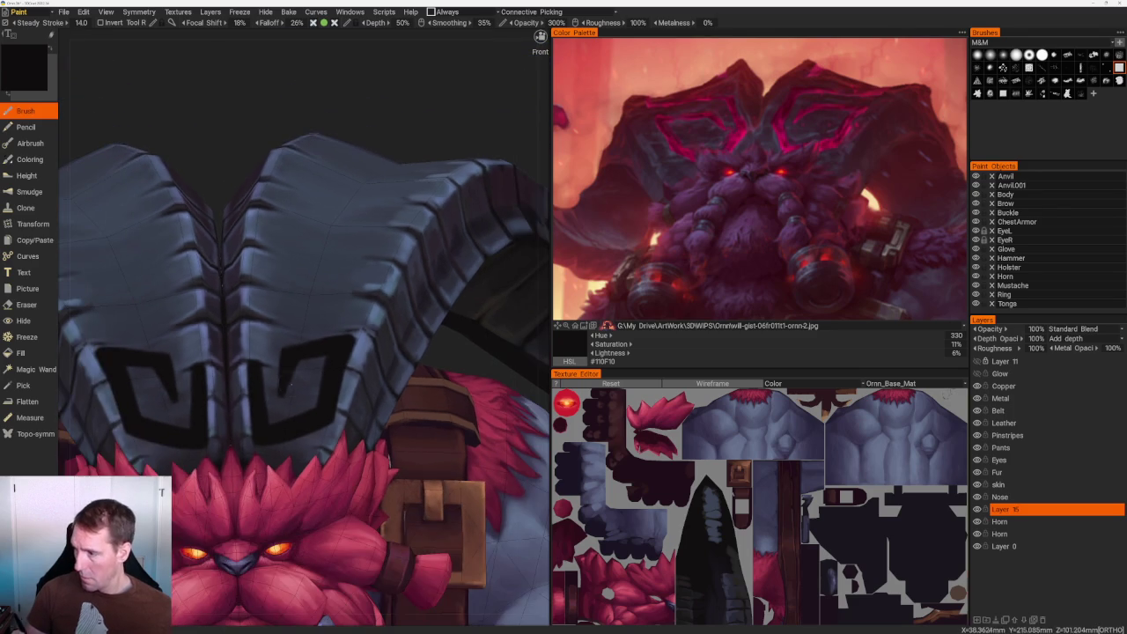
left_click_drag(259, 294, 259, 354)
key("ctrl+z")
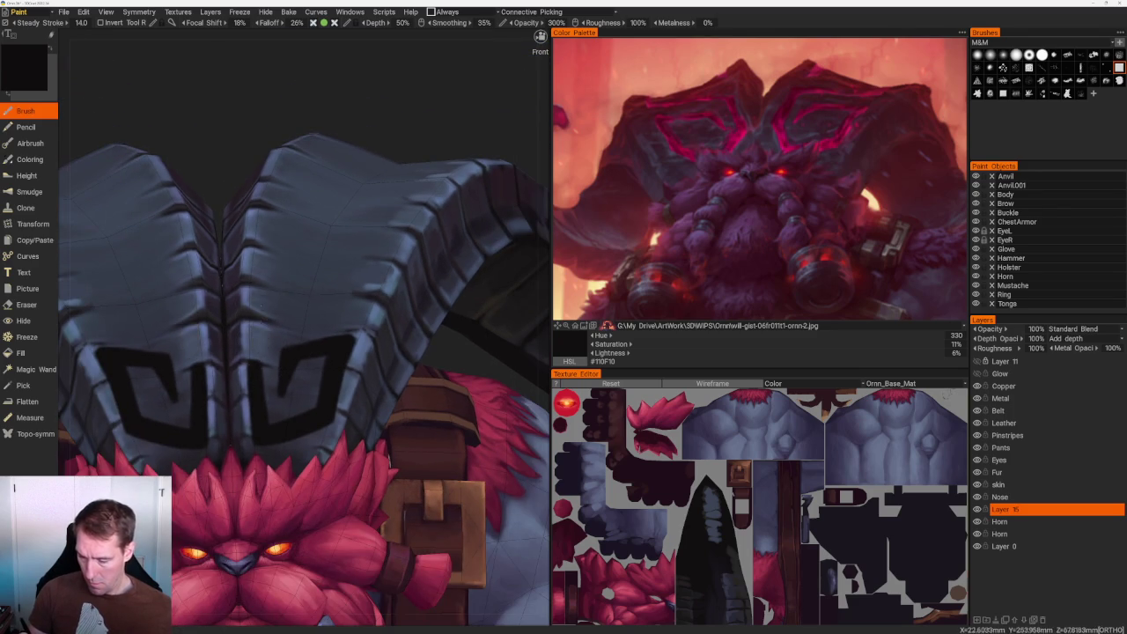
left_click_drag(259, 290, 258, 365)
Add horizontal and diagonal black strokes, extending the key pattern along the horn band.
middle_click_drag(304, 263, 268, 261)
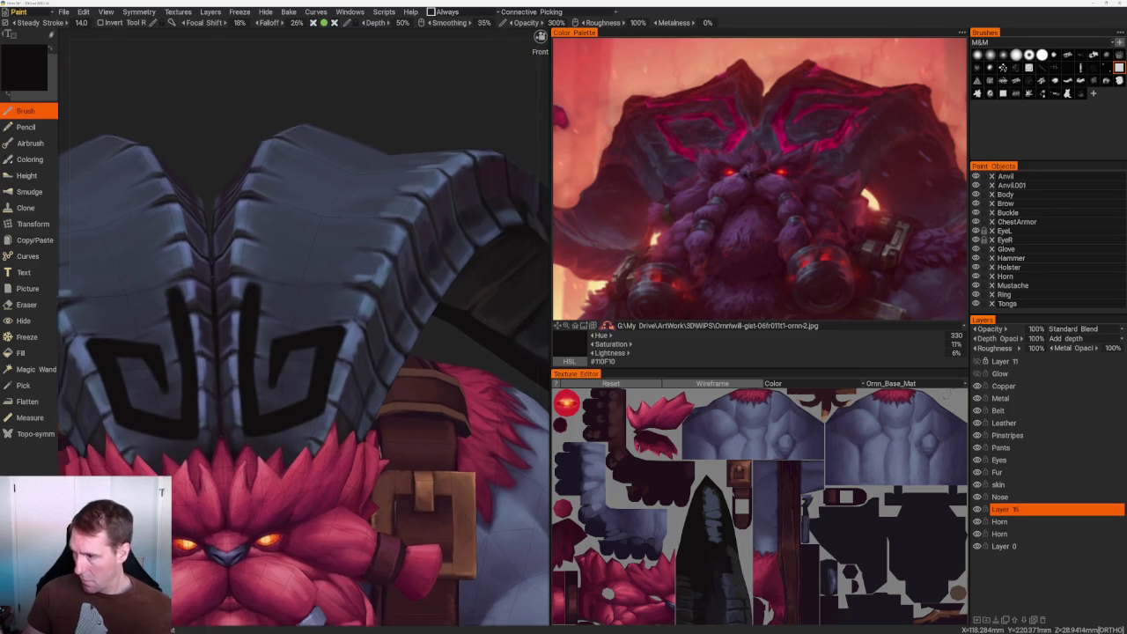
left_click_drag(227, 273, 312, 275)
scroll(292, 130, "down", 5)
scroll(290, 107, "up", 5)
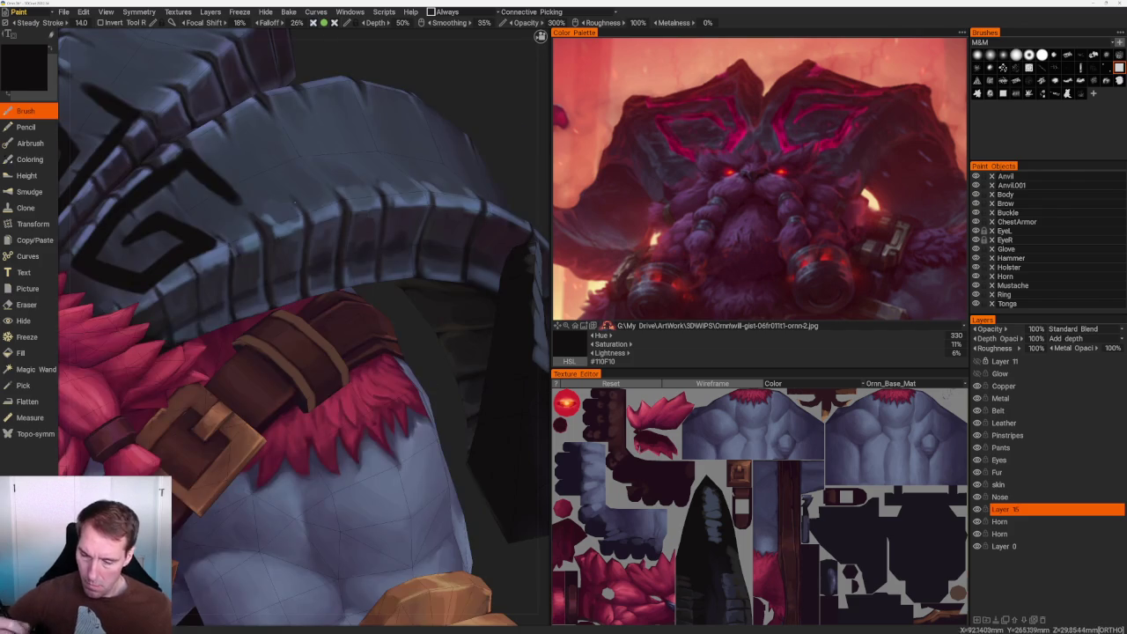
left_click_drag(185, 155, 264, 214)
left_click_drag(291, 265, 323, 285, "alt")
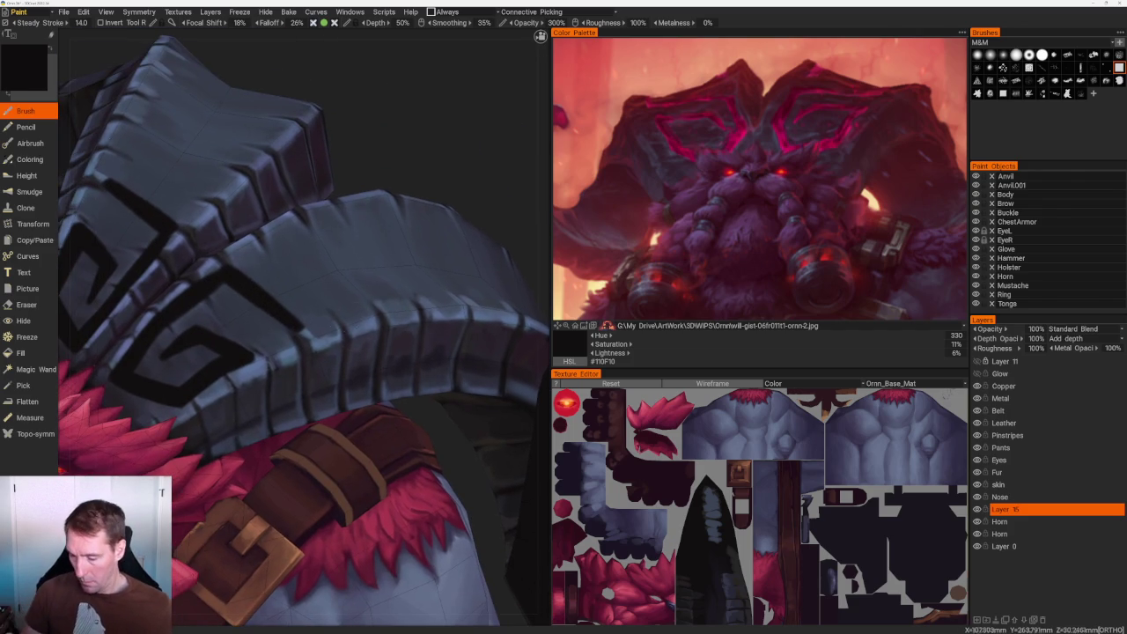
left_click_drag(299, 325, 359, 309)
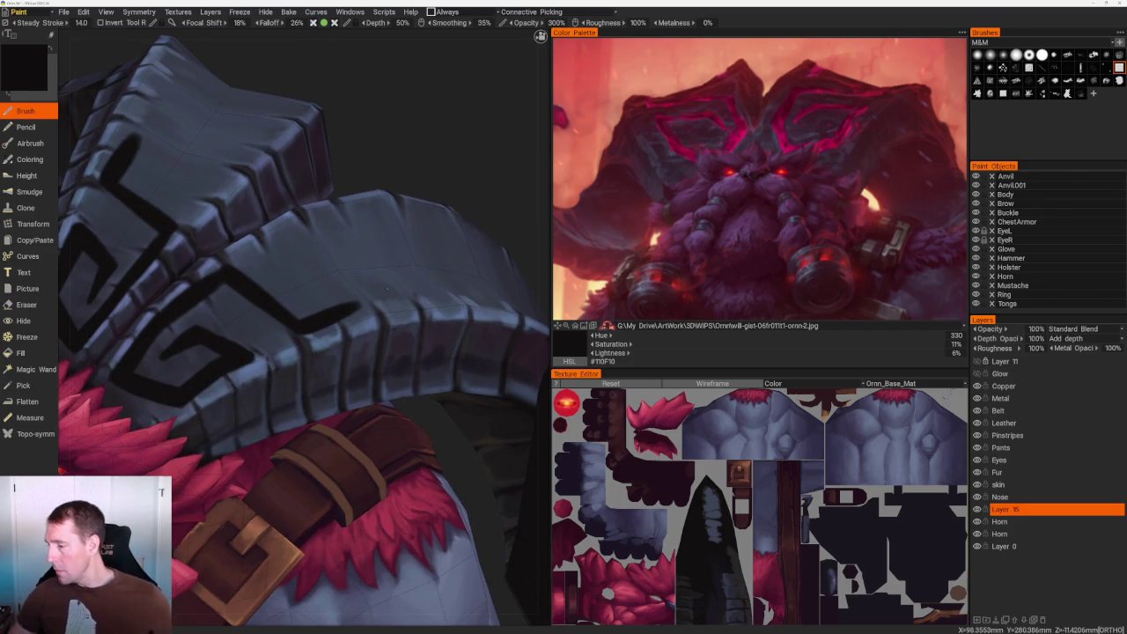
left_click(669, 325)
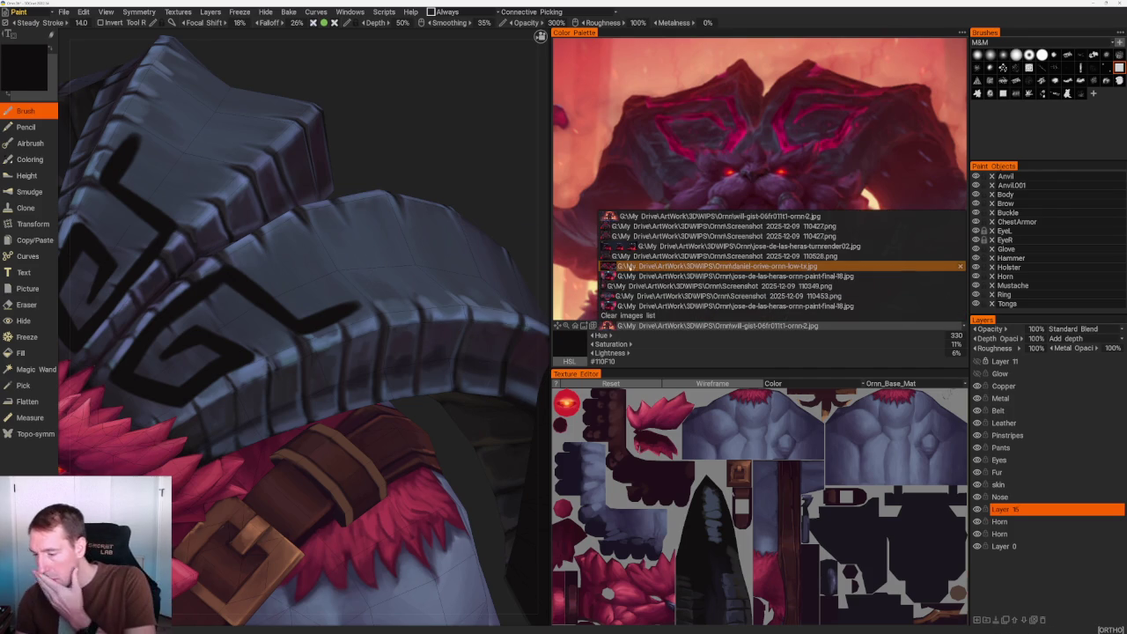
Load Screenshot 2025-12-09 110453.png as the reference image and zoom out on it.
left_click(620, 295)
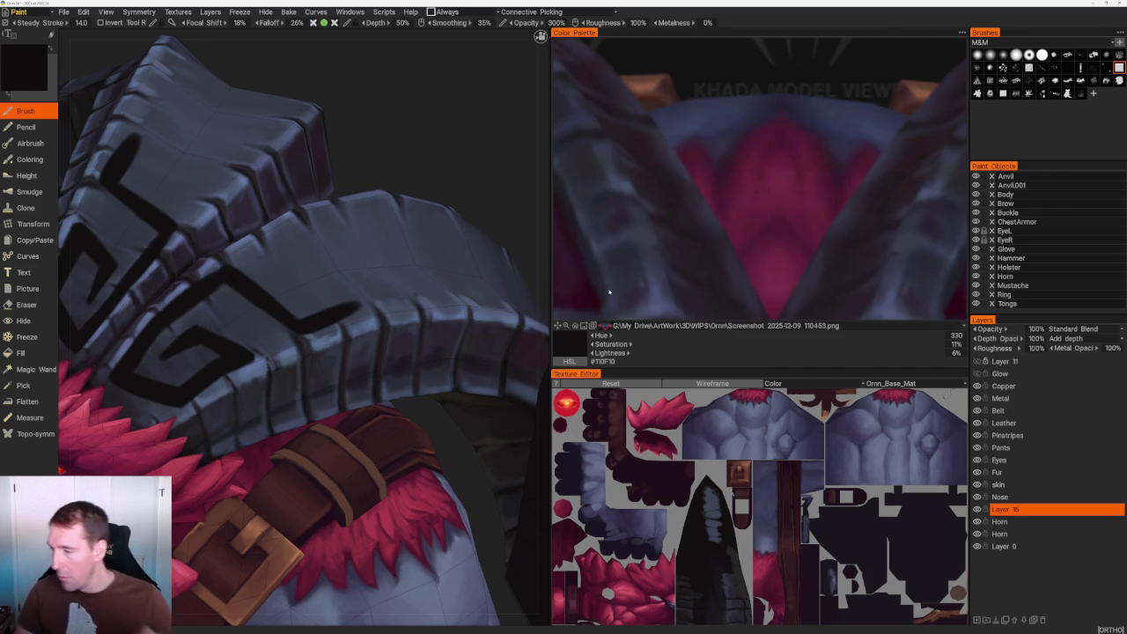
scroll(746, 148, "down", 3)
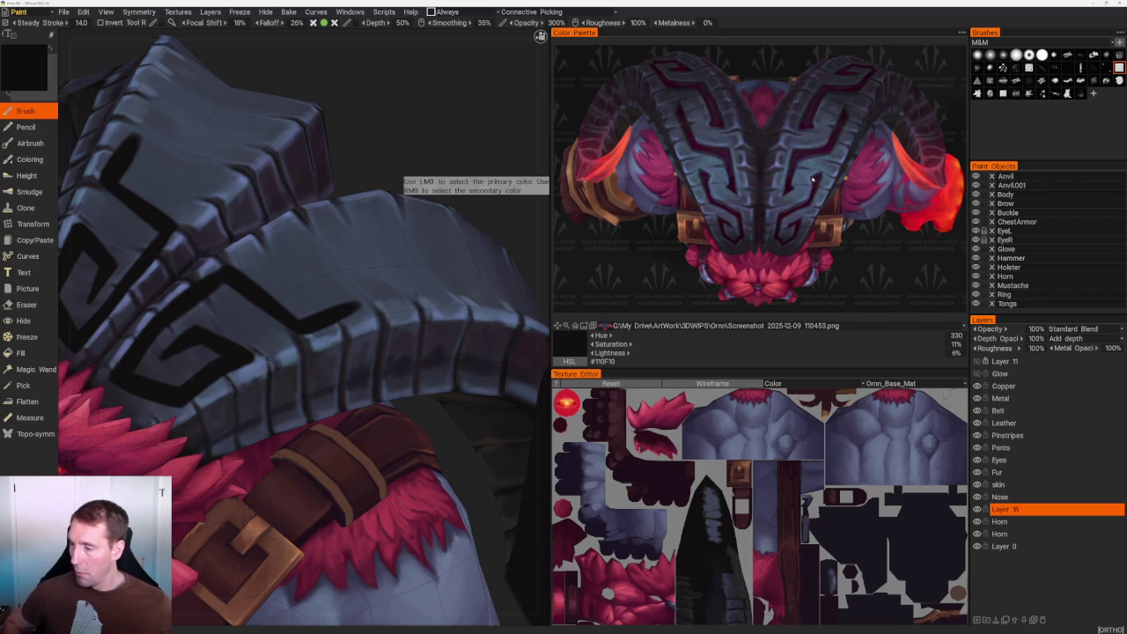
scroll(428, 214, "down", 5)
Paint curled hooks onto the top ends of the horns' black key lines, then switch to the Eraser.
left_click_drag(428, 214, 460, 259)
scroll(460, 259, "up", 5)
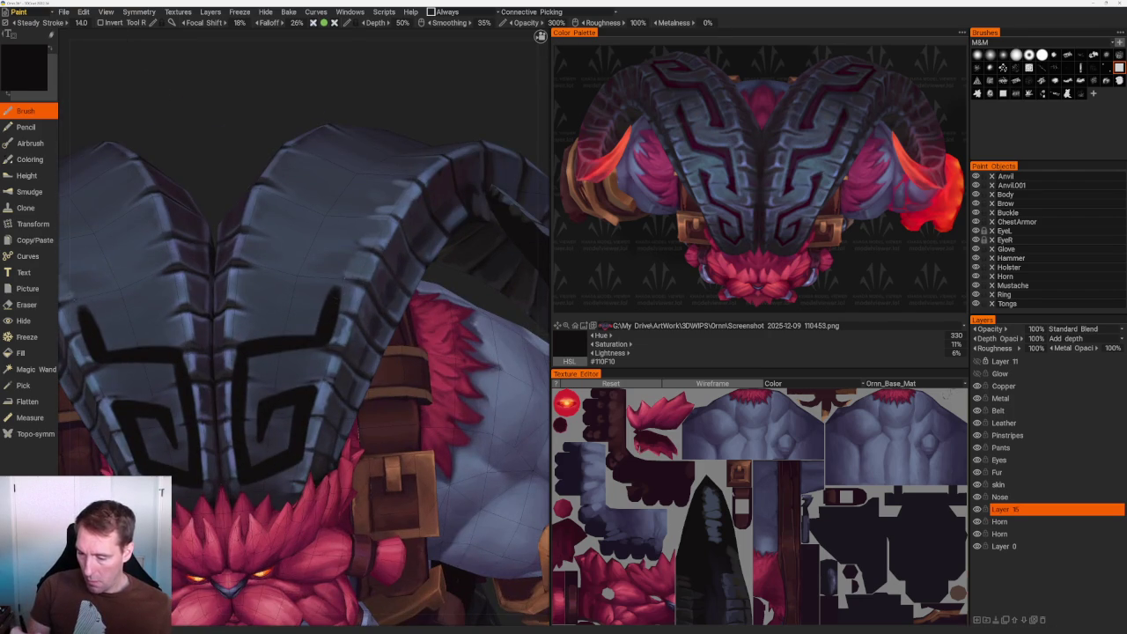
left_click_drag(346, 279, 332, 276)
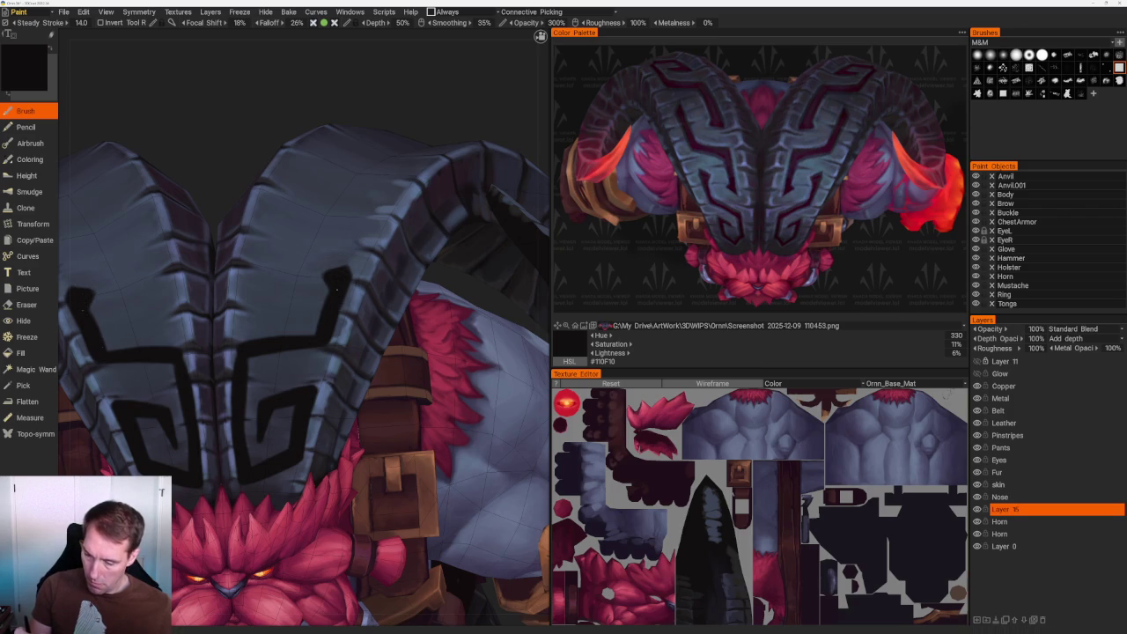
scroll(390, 171, "down", 10)
mouse_move(390, 171)
left_mouse_down()
mouse_move(343, 201)
mouse_move(433, 403)
mouse_move(432, 365)
left_mouse_up()
scroll(438, 314, "up", 3)
scroll(438, 314, "up", 4)
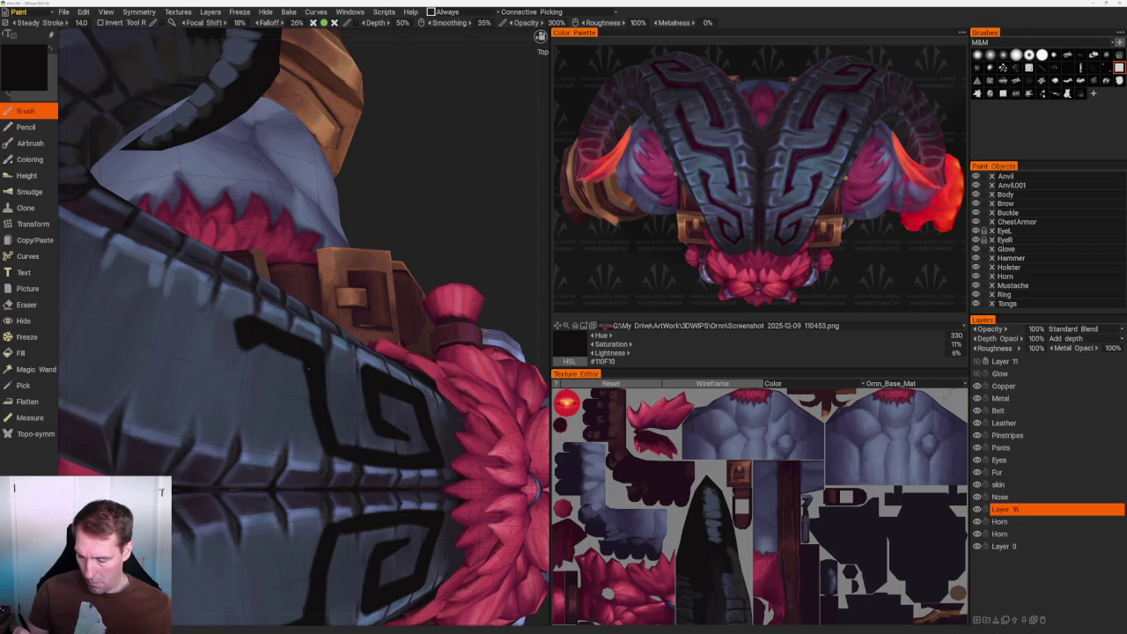
scroll(316, 387, "down", 5)
left_click_drag(329, 239, 379, 264)
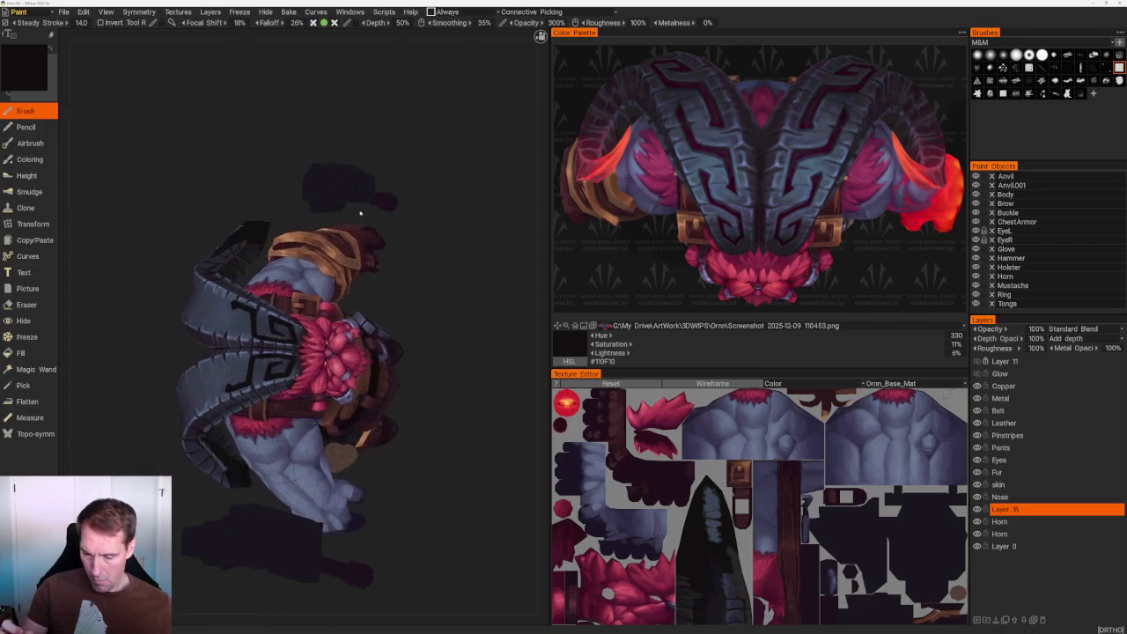
scroll(333, 327, "up", 5)
key("e")
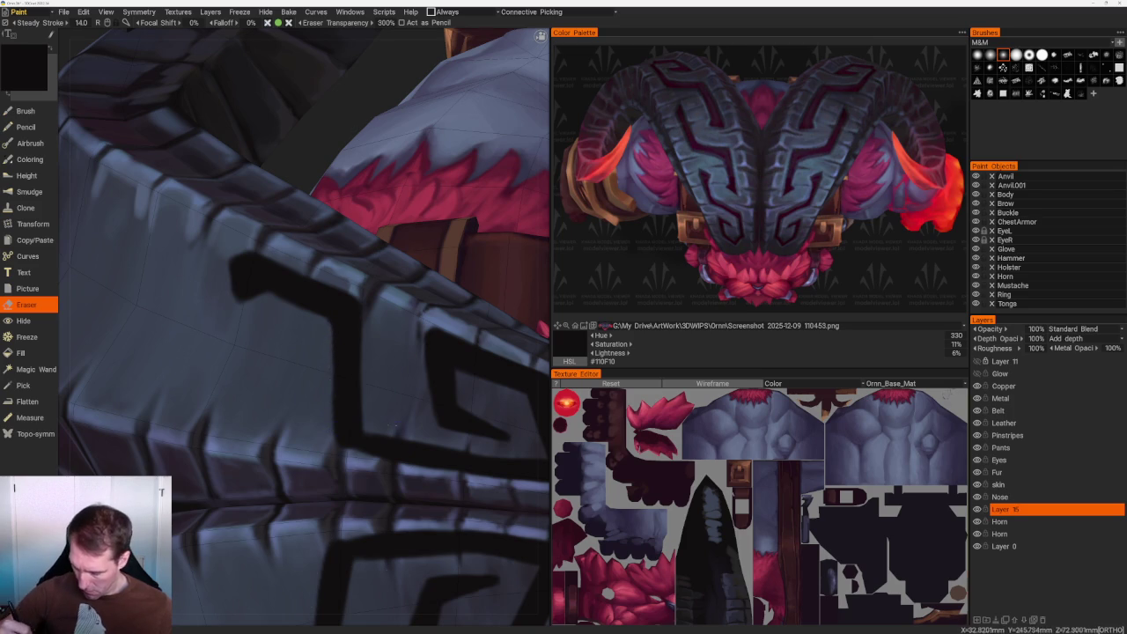
Switch from the Eraser back to the Brush at 300% opacity.
key("b")
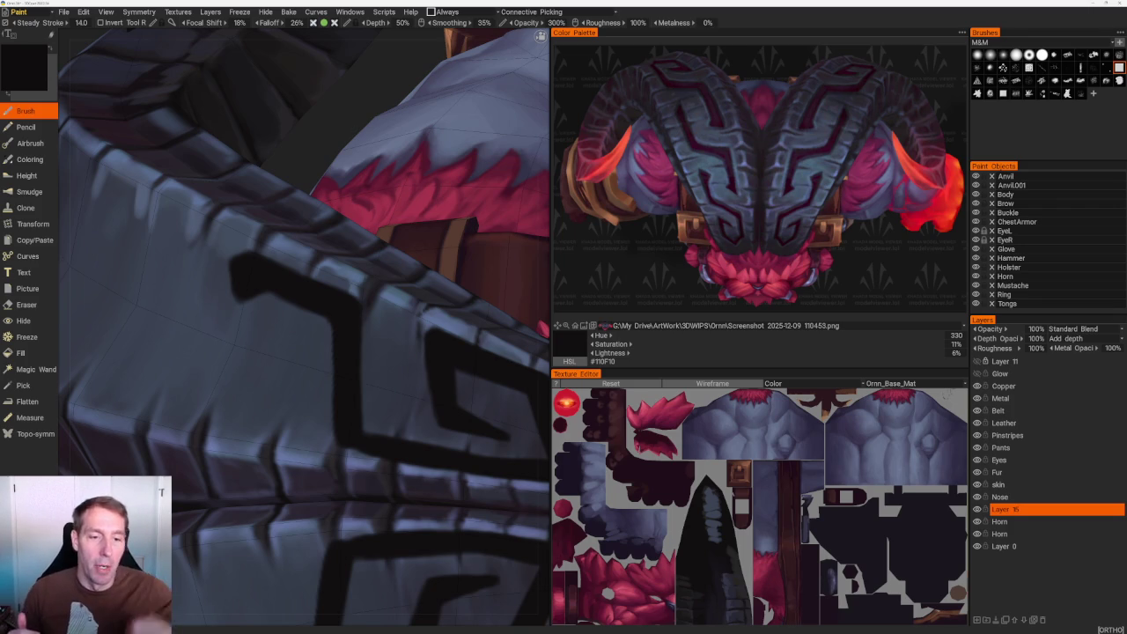
scroll(302, 176, "down", 10)
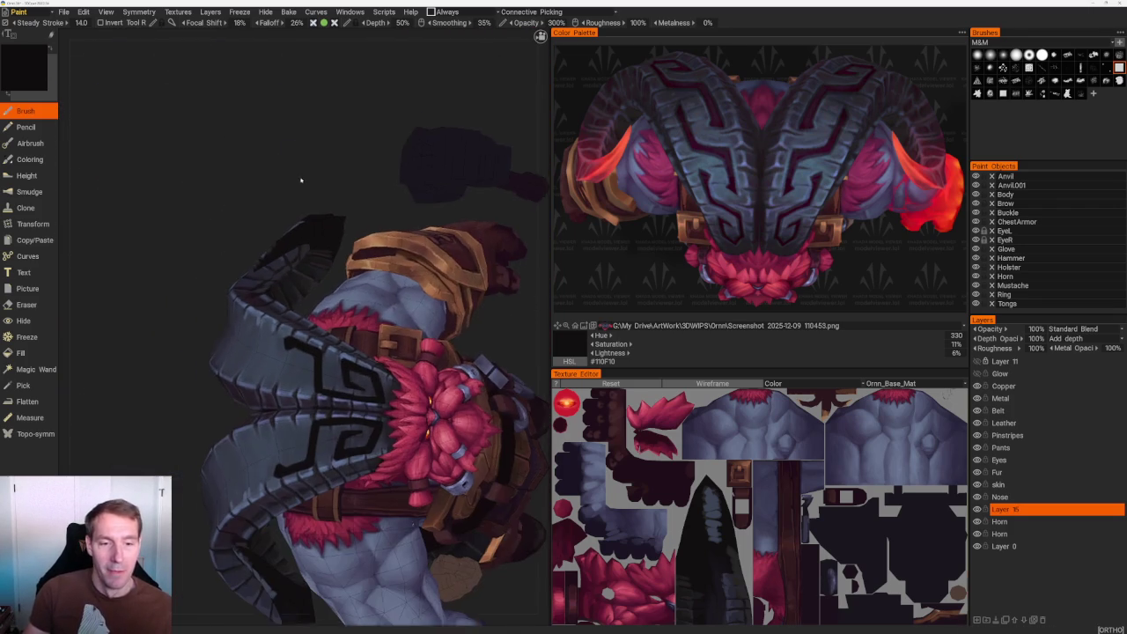
From a front view, paint mirrored dark strokes down both horns, redoing the first one.
left_click_drag(321, 168, 303, 179)
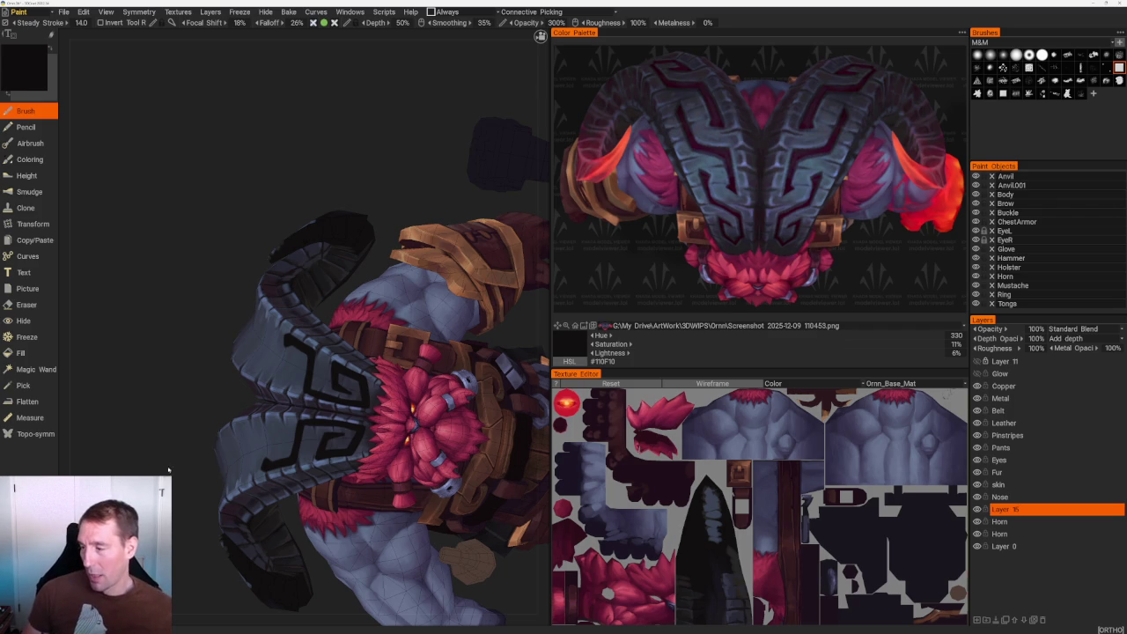
scroll(211, 261, "down", 5)
mouse_move(211, 262)
left_mouse_down()
mouse_move(365, 287)
mouse_move(490, 239)
left_mouse_up()
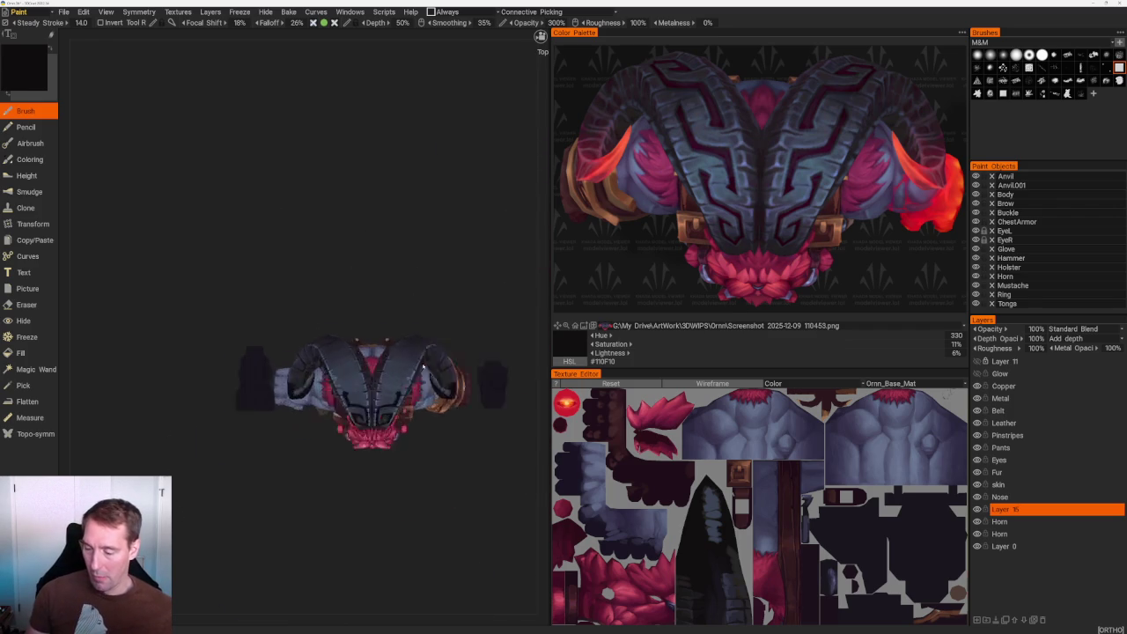
scroll(490, 239, "up", 4)
scroll(491, 237, "up", 2)
scroll(390, 261, "up", 2)
scroll(390, 262, "up", 2)
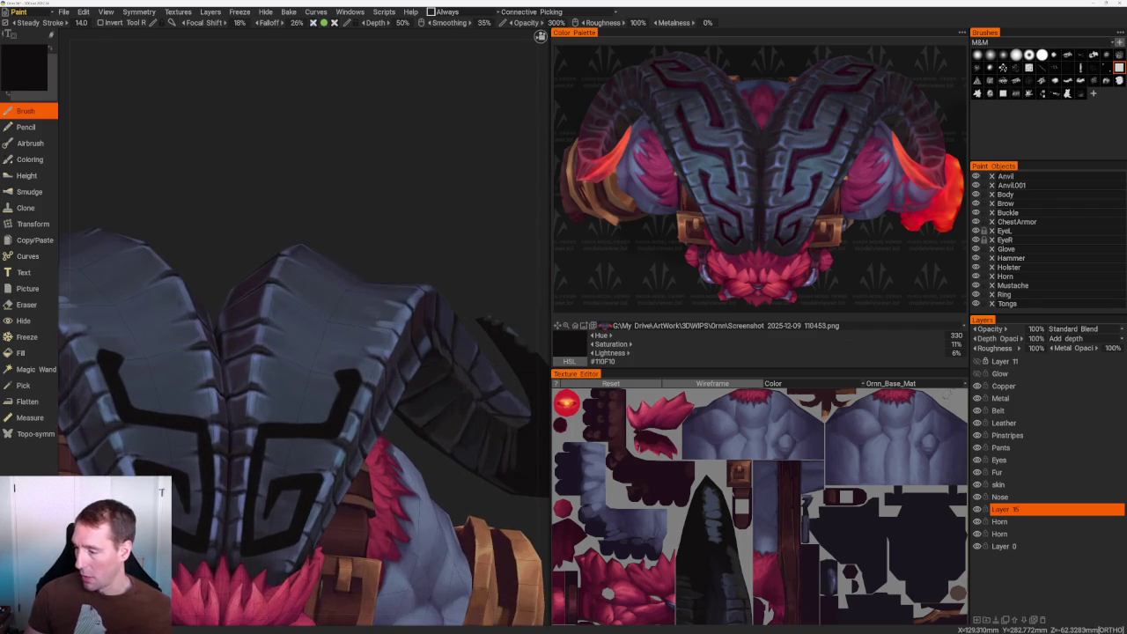
scroll(390, 262, "up", 2)
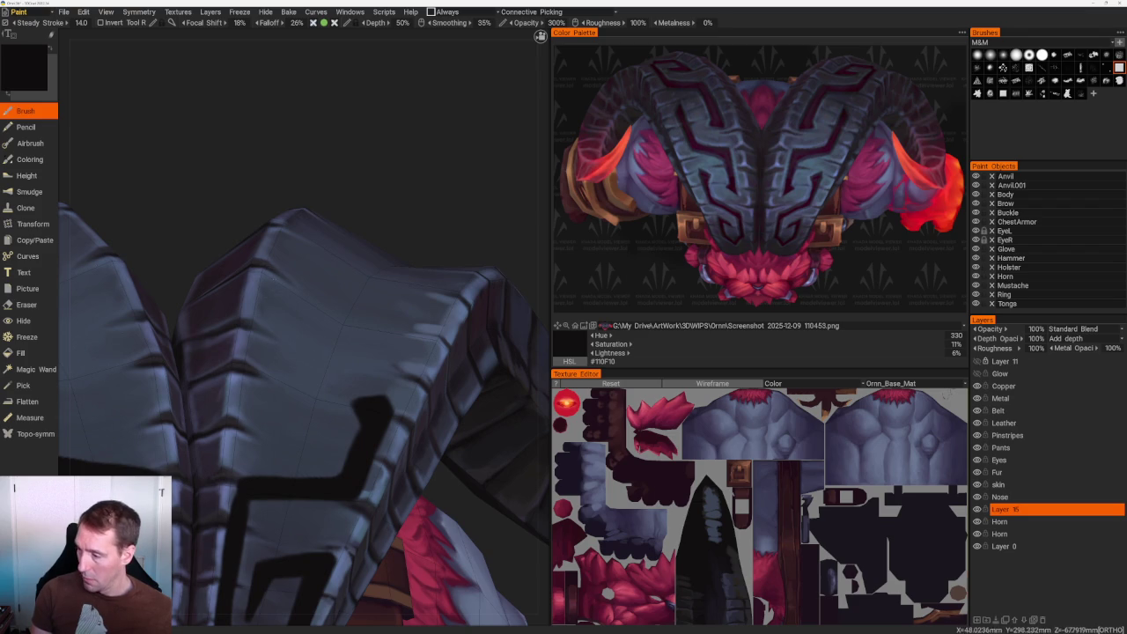
left_click_drag(267, 273, 262, 335)
key("ctrl+z")
left_click_drag(267, 271, 262, 352)
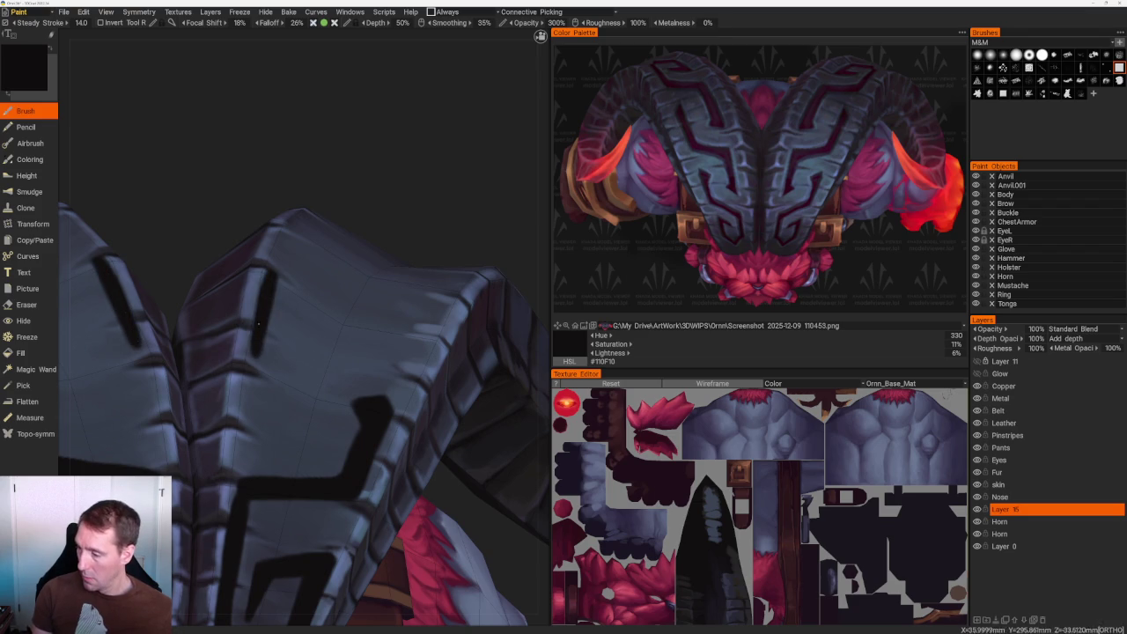
left_click_drag(264, 302, 250, 391)
From a tilted view, try thickening the top of the right horn's stroke, then undo it.
scroll(269, 176, "down", 5)
mouse_move(269, 176)
left_mouse_down()
mouse_move(396, 265)
mouse_move(432, 206)
mouse_move(423, 229)
left_mouse_up()
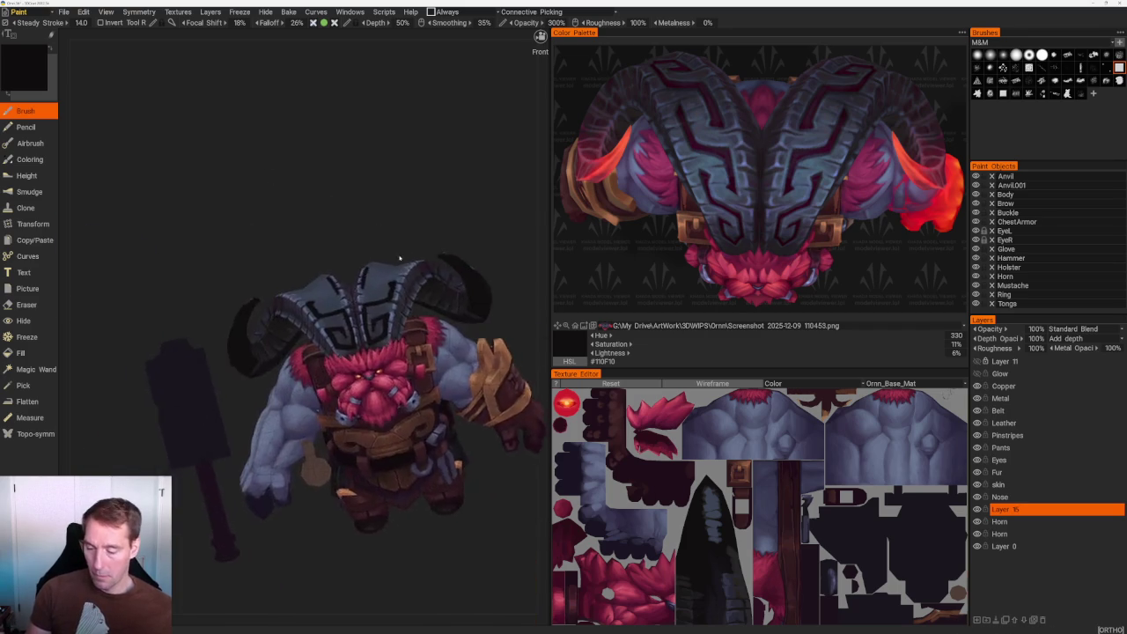
scroll(308, 308, "up", 5)
mouse_move(312, 195)
left_mouse_down()
mouse_move(288, 282)
mouse_move(306, 277)
left_mouse_up()
key("ctrl+z")
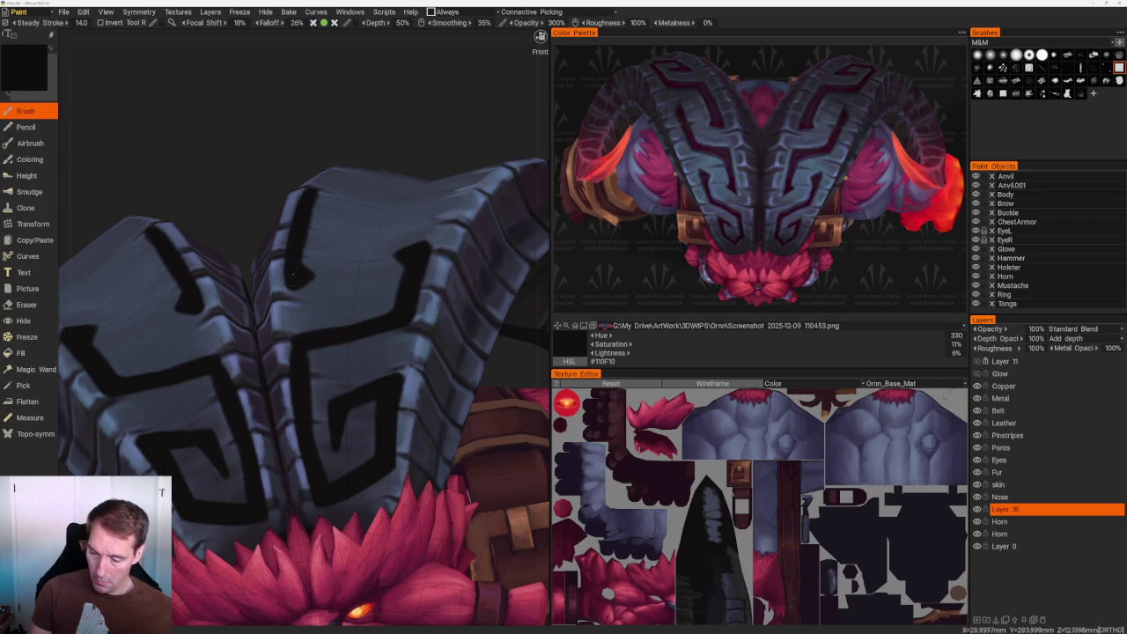
From a top-down view, paint a longer, darker vertical stroke down the horns.
scroll(244, 68, "down", 5)
left_click_drag(244, 68, 342, 232)
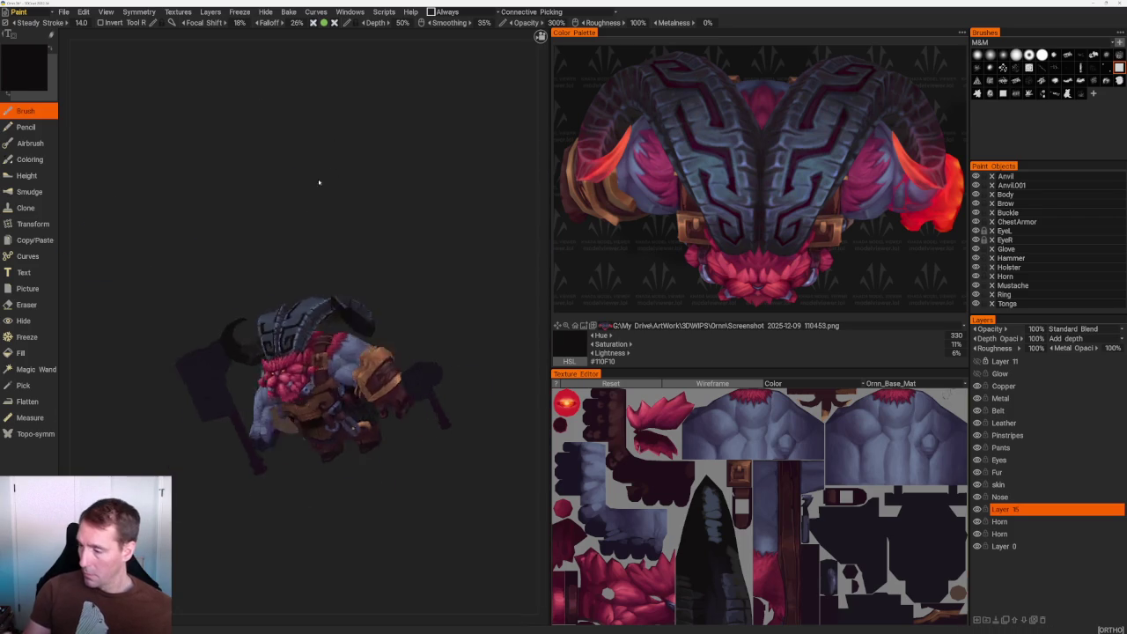
scroll(342, 232, "up", 2)
scroll(343, 232, "up", 2)
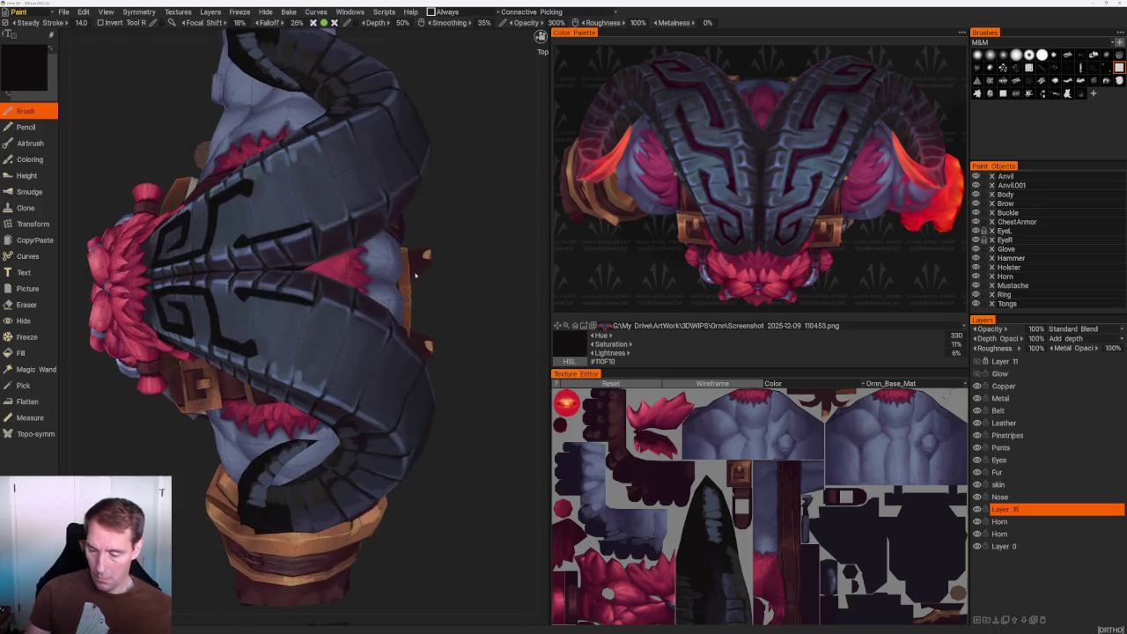
scroll(342, 232, "up", 2)
scroll(342, 232, "up", 2)
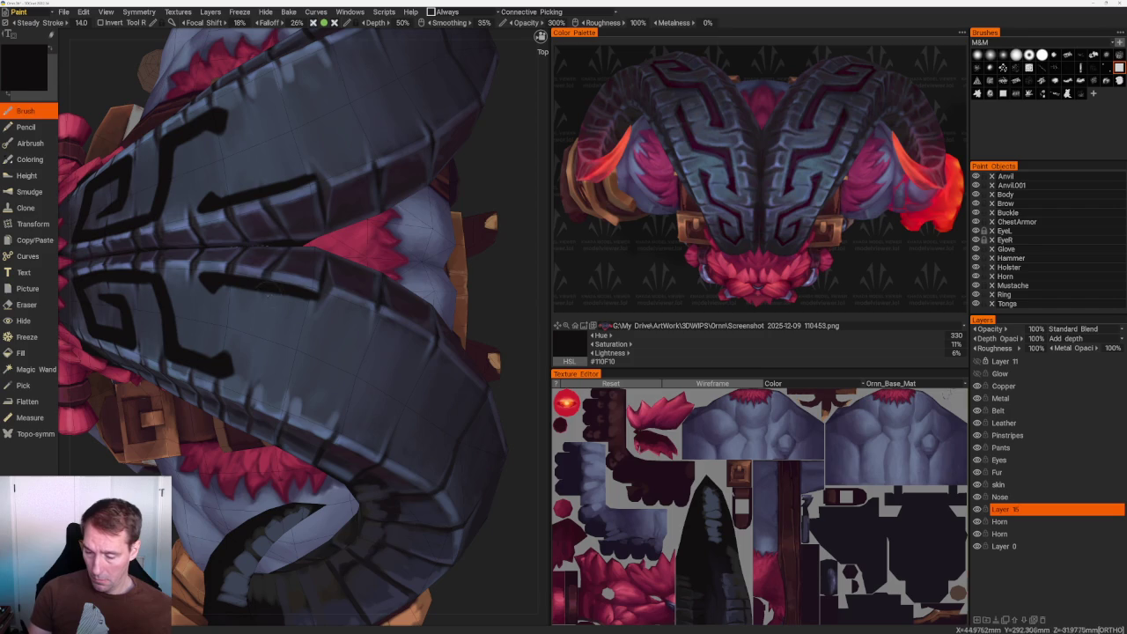
left_click_drag(287, 292, 281, 370)
key("ctrl+z")
left_click_drag(285, 293, 284, 384)
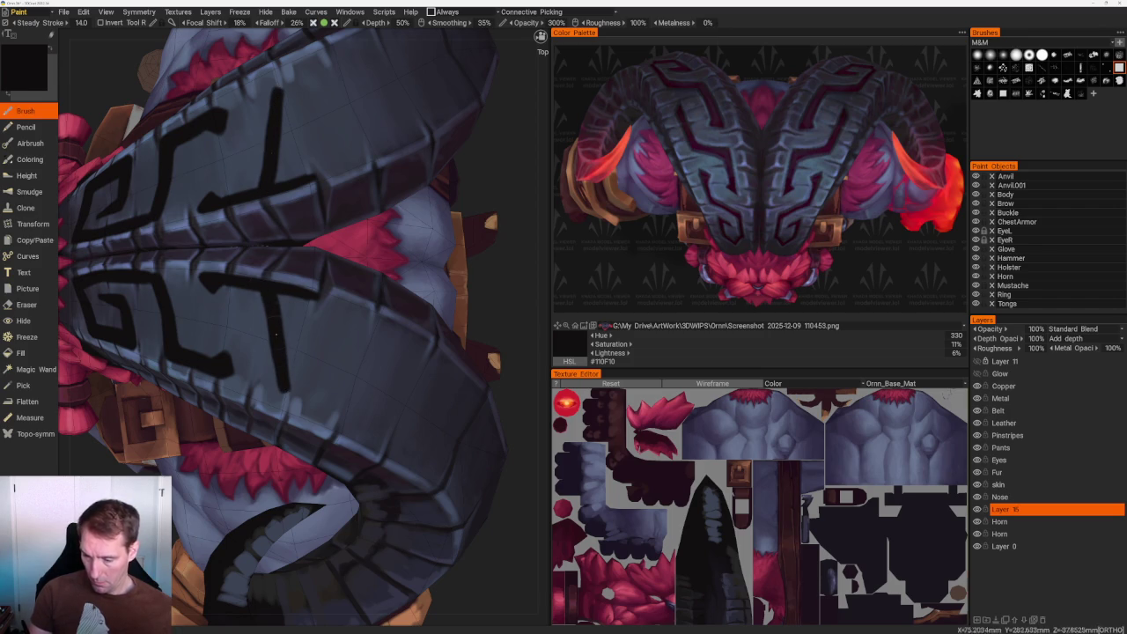
mouse_move(280, 370)
middle_mouse_down()
mouse_move(428, 323)
mouse_move(359, 450)
middle_mouse_up()
left_click_drag(218, 358, 222, 395)
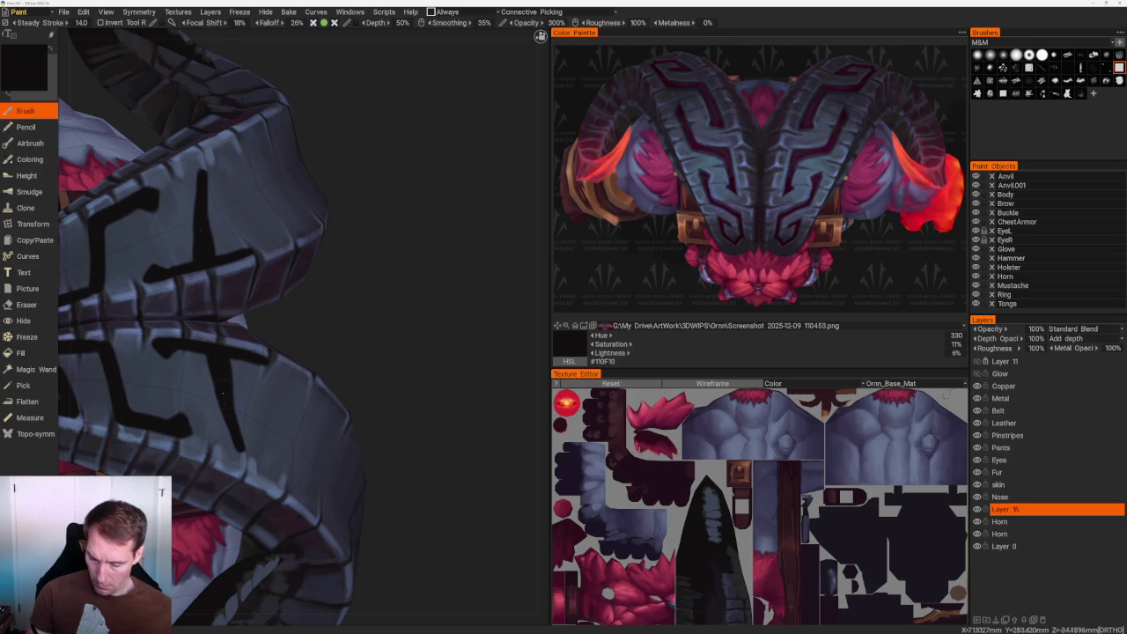
Rotate the model to a new angle and switch to the Eraser tool.
scroll(234, 161, "down", 5)
mouse_move(235, 161)
middle_mouse_down()
mouse_move(410, 229)
mouse_move(368, 294)
mouse_move(423, 285)
mouse_move(415, 297)
middle_mouse_up()
scroll(368, 294, "up", 5)
scroll(415, 296, "up", 5)
key("e")
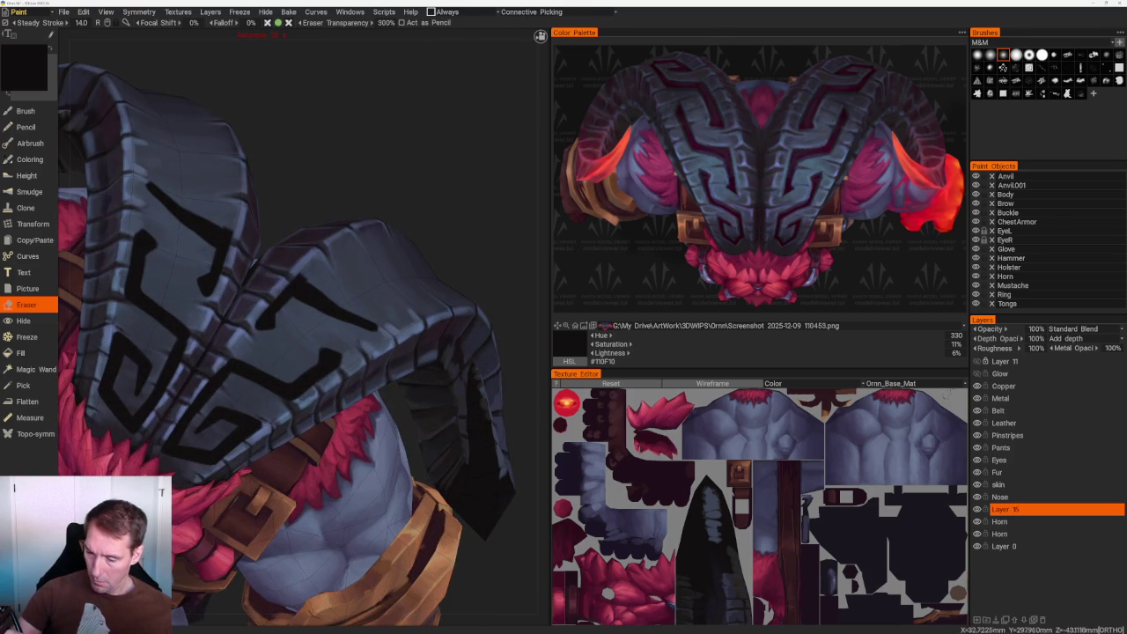
Orbit and zoom around the helmet to a tilted top view of the horns.
middle_click_drag(264, 264, 211, 223)
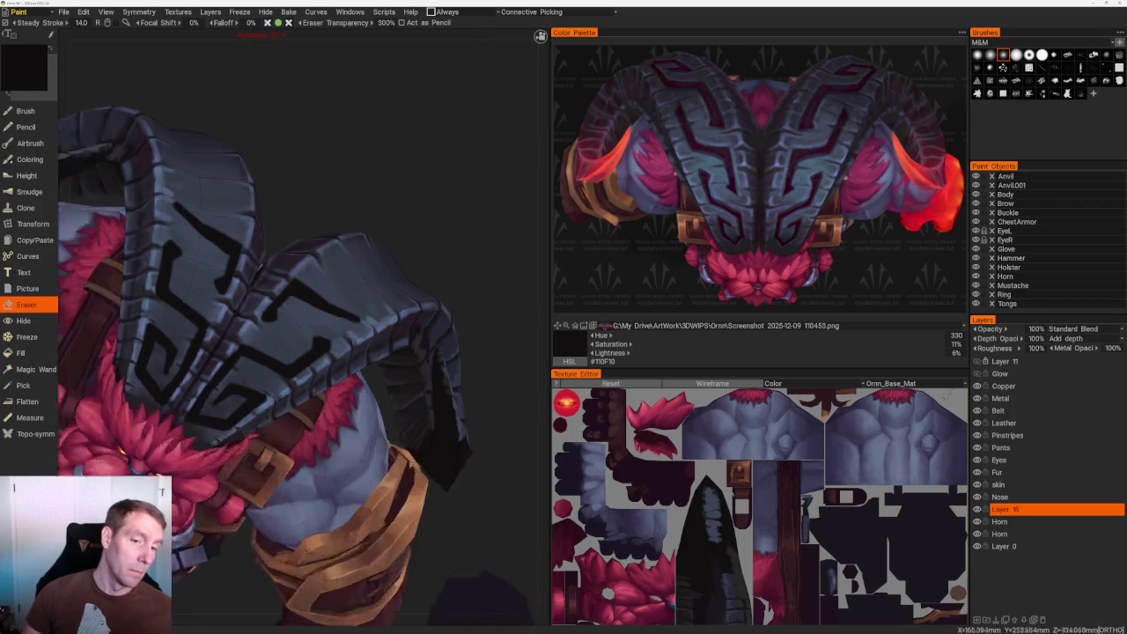
middle_click_drag(353, 291, 390, 221)
mouse_move(437, 257)
middle_mouse_down()
mouse_move(405, 261)
mouse_move(503, 372)
middle_mouse_up()
scroll(502, 372, "up", 5)
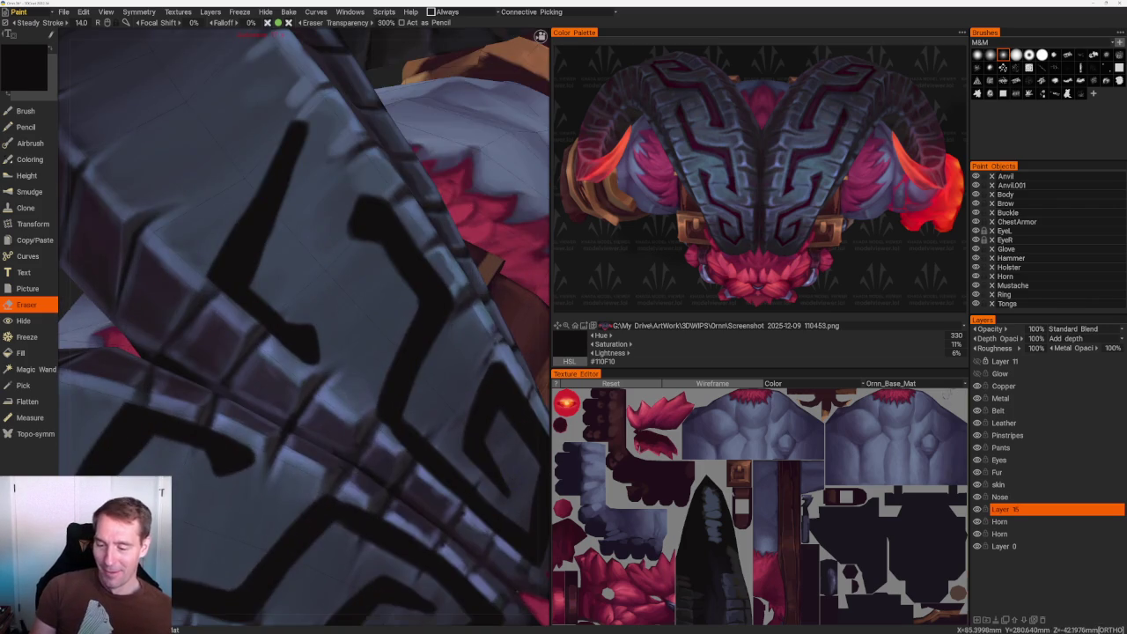
middle_click_drag(255, 264, 263, 269)
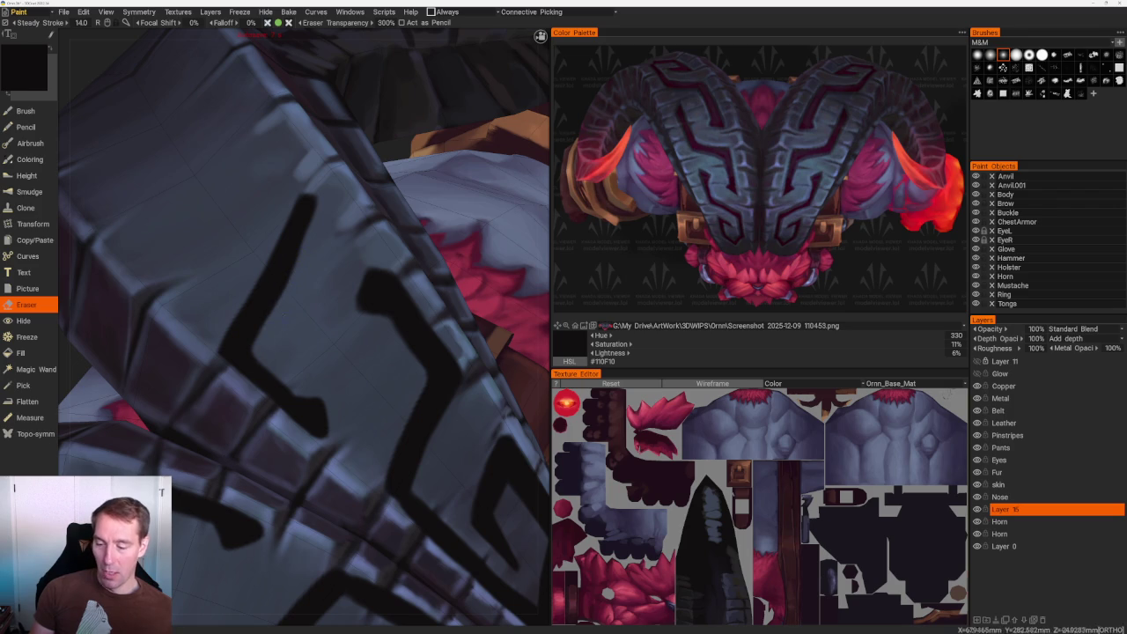
scroll(292, 171, "down", 5)
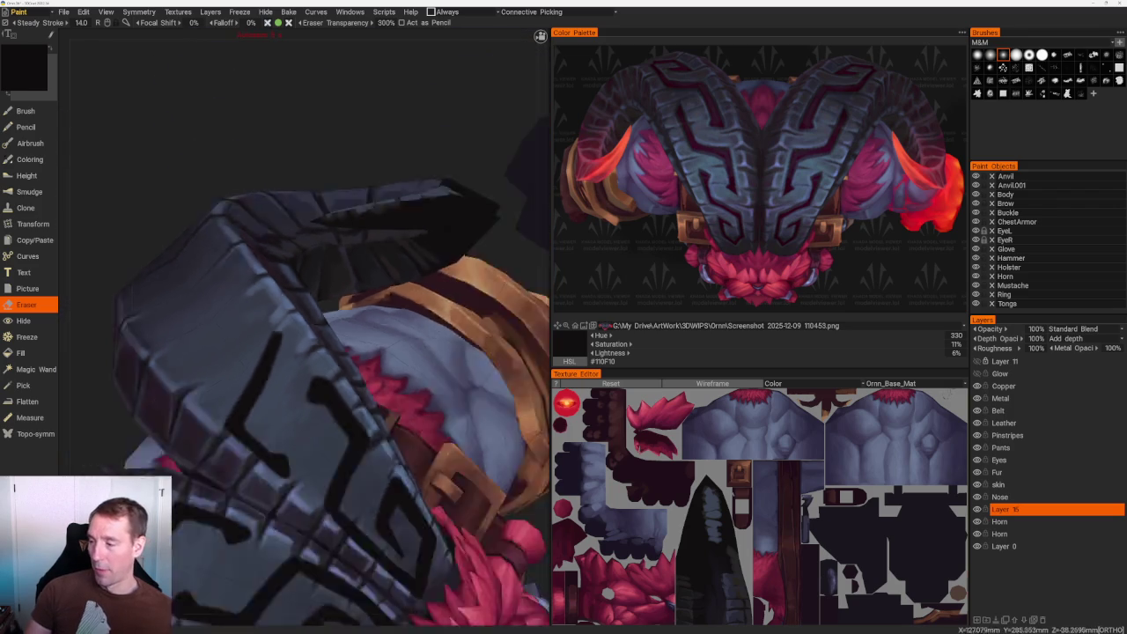
scroll(291, 170, "down", 5)
mouse_move(291, 171)
left_mouse_down()
mouse_move(296, 194)
mouse_move(297, 120)
mouse_move(340, 108)
mouse_move(428, 259)
left_mouse_up()
scroll(301, 155, "up", 5)
scroll(428, 259, "up", 3)
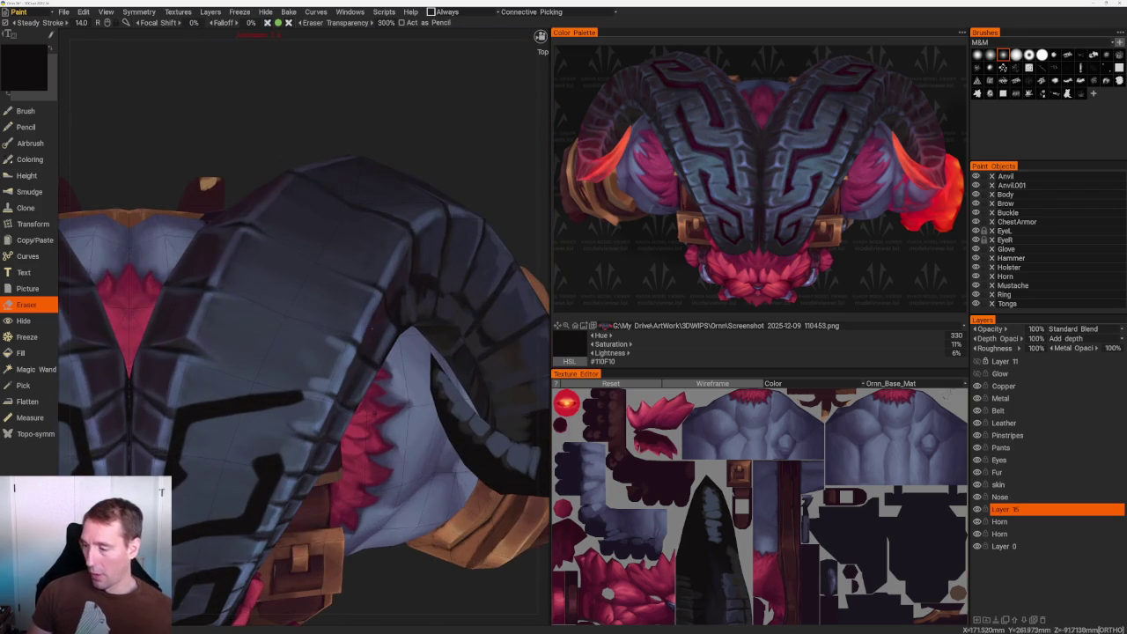
With the Brush, paint a thick dark vertical stroke on the horn, then switch to Eraser.
key("b")
left_click_drag(317, 321, 300, 394)
key("ctrl+z")
left_click_drag(317, 319, 302, 397)
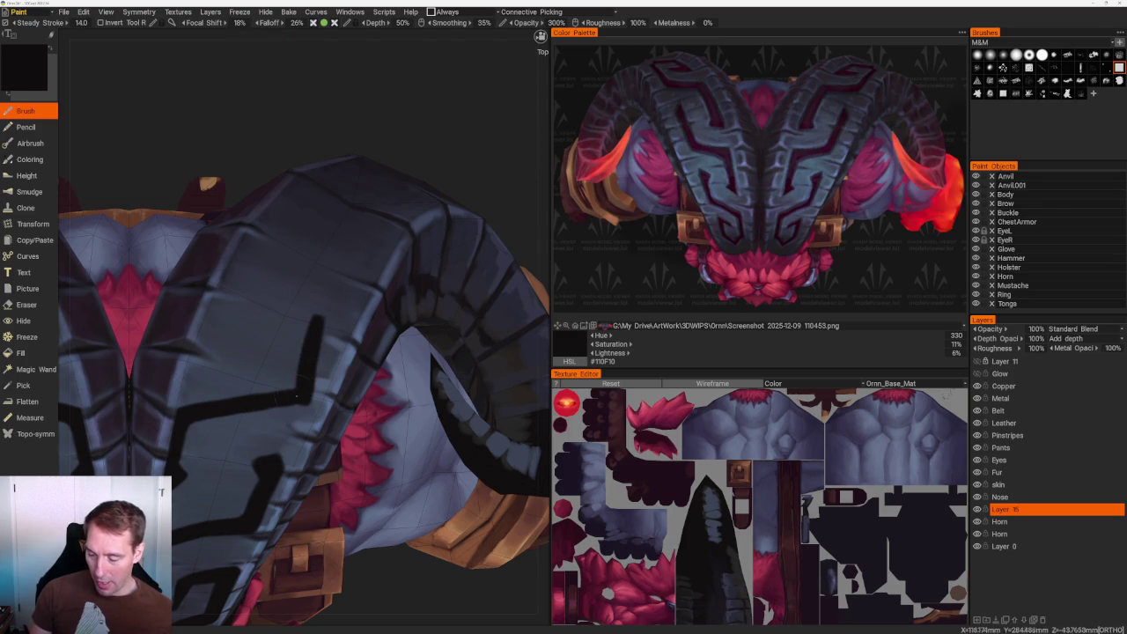
left_click_drag(314, 322, 322, 328)
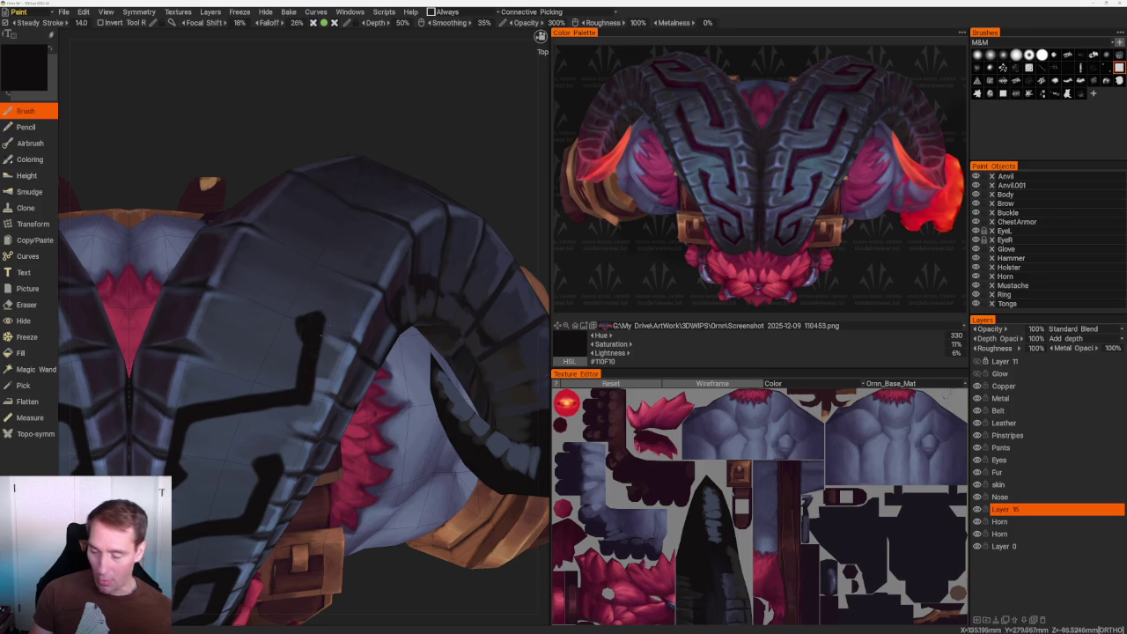
key("e")
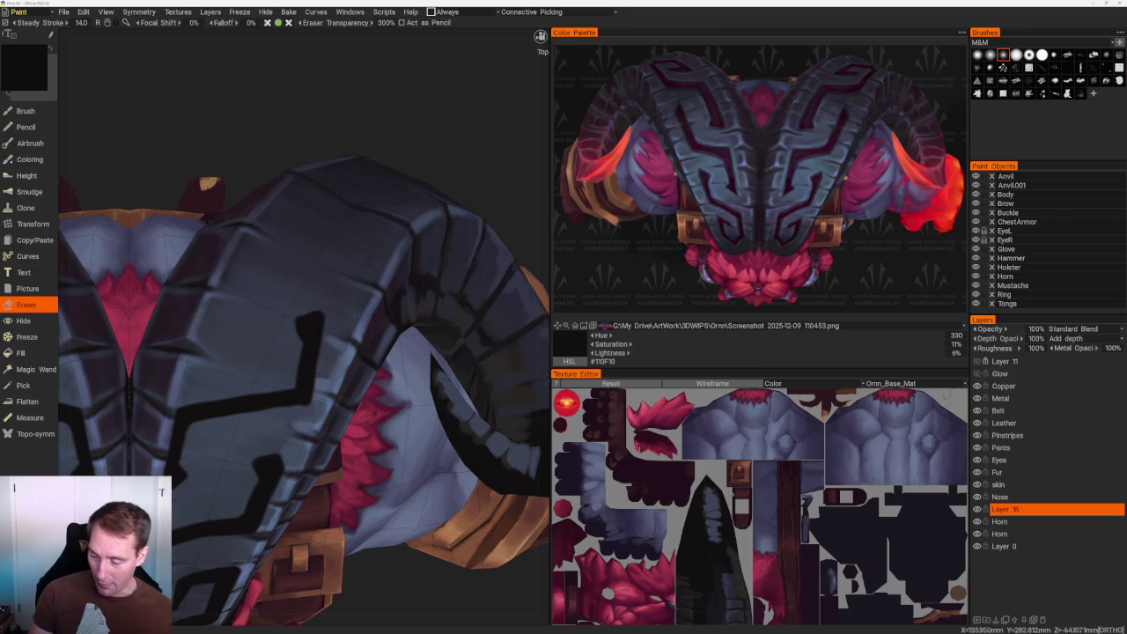
mouse_move(329, 327)
left_mouse_down("alt")
mouse_move(344, 209)
mouse_move(419, 465)
mouse_move(352, 334)
left_mouse_up("alt")
scroll(285, 214, "up", 3)
With the Brush, paint a vertical stroke and fill out the top of the horn's black shape.
key("b")
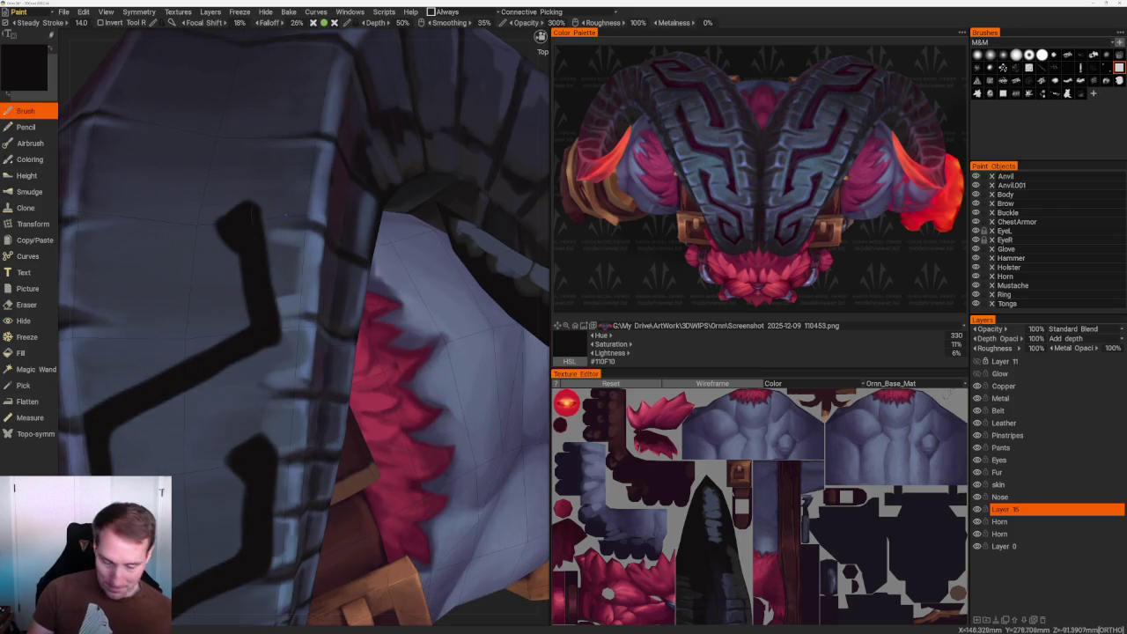
left_click_drag(268, 216, 277, 247)
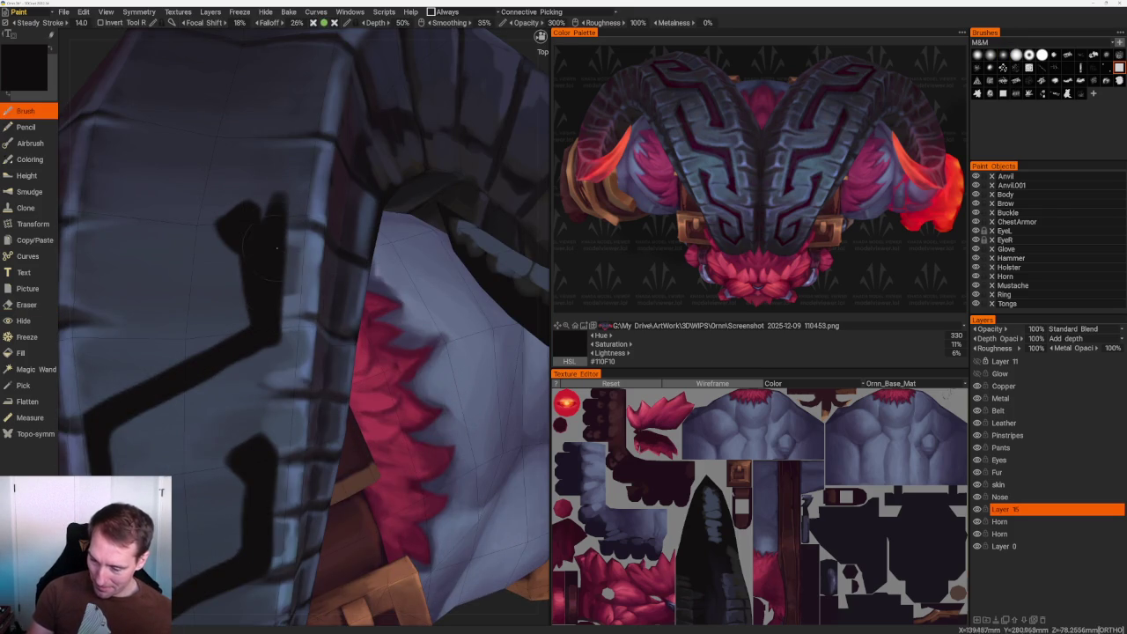
mouse_move(282, 197)
left_mouse_down()
mouse_move(290, 222)
mouse_move(282, 181)
mouse_move(248, 208)
mouse_move(246, 253)
mouse_move(225, 212)
left_mouse_up()
key("e")
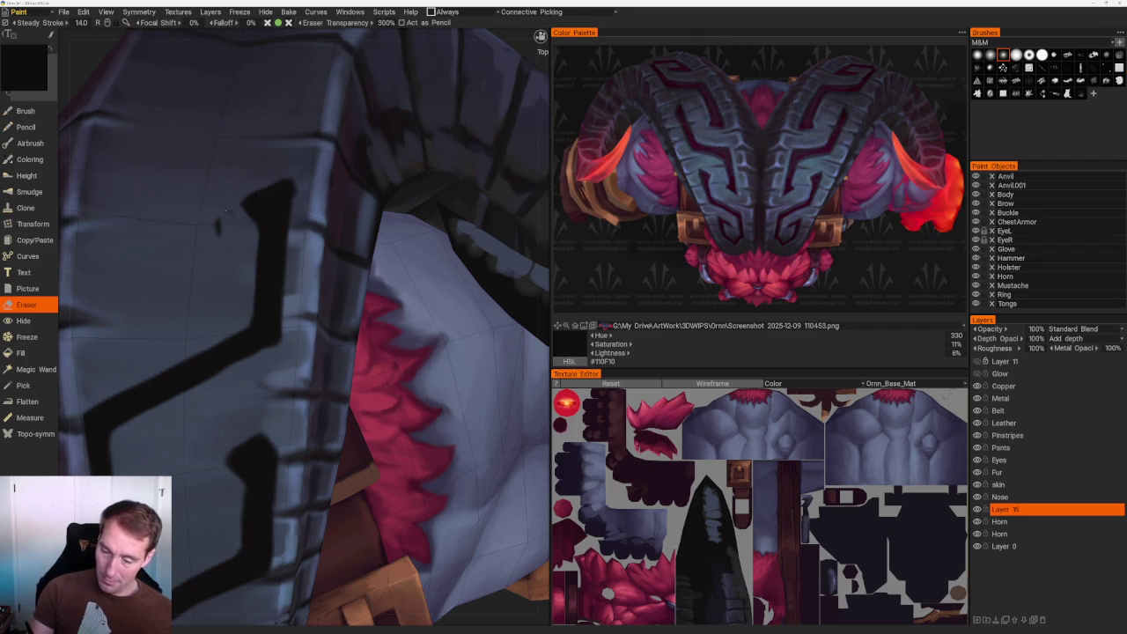
View the horn from a new angle and return to the Brush tool.
scroll(223, 209, "down", 3)
mouse_move(223, 209)
right_mouse_down()
mouse_move(269, 194)
mouse_move(304, 118)
mouse_move(289, 138)
right_mouse_up()
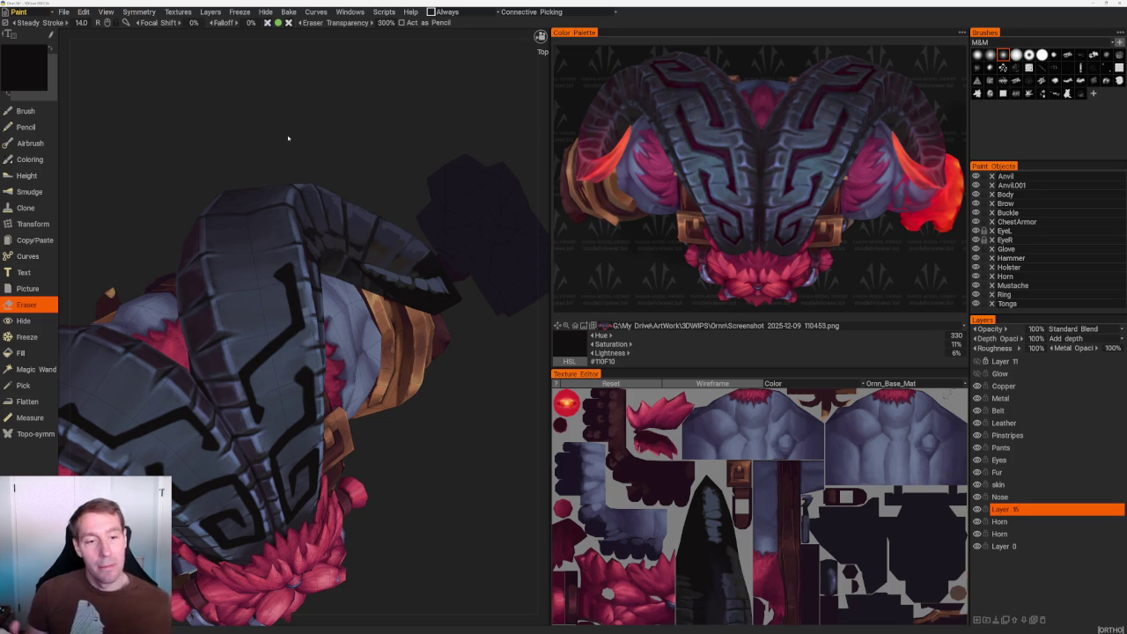
scroll(287, 138, "up", 2)
scroll(287, 138, "up", 4)
scroll(287, 138, "up", 1)
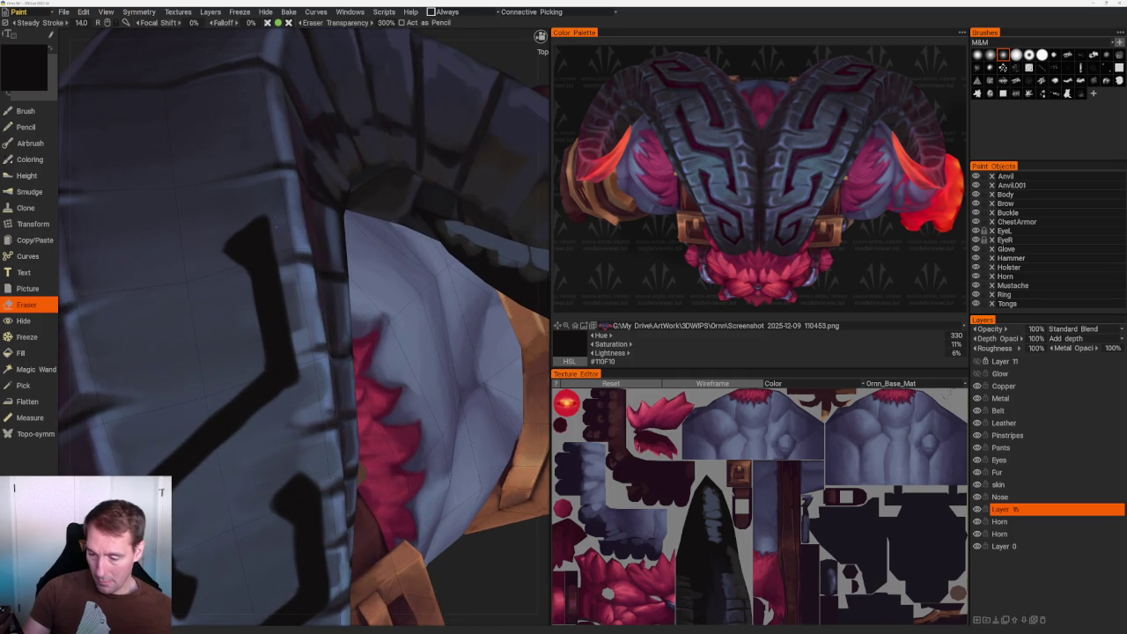
key("b")
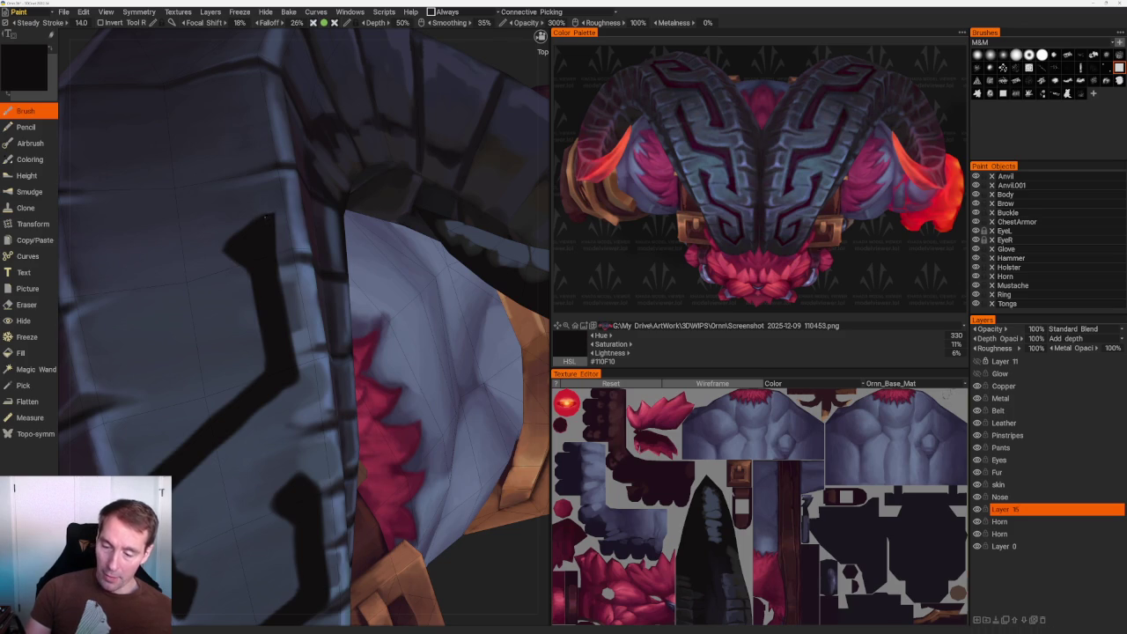
scroll(304, 164, "down", 10)
scroll(350, 214, "up", 5)
scroll(350, 214, "up", 5)
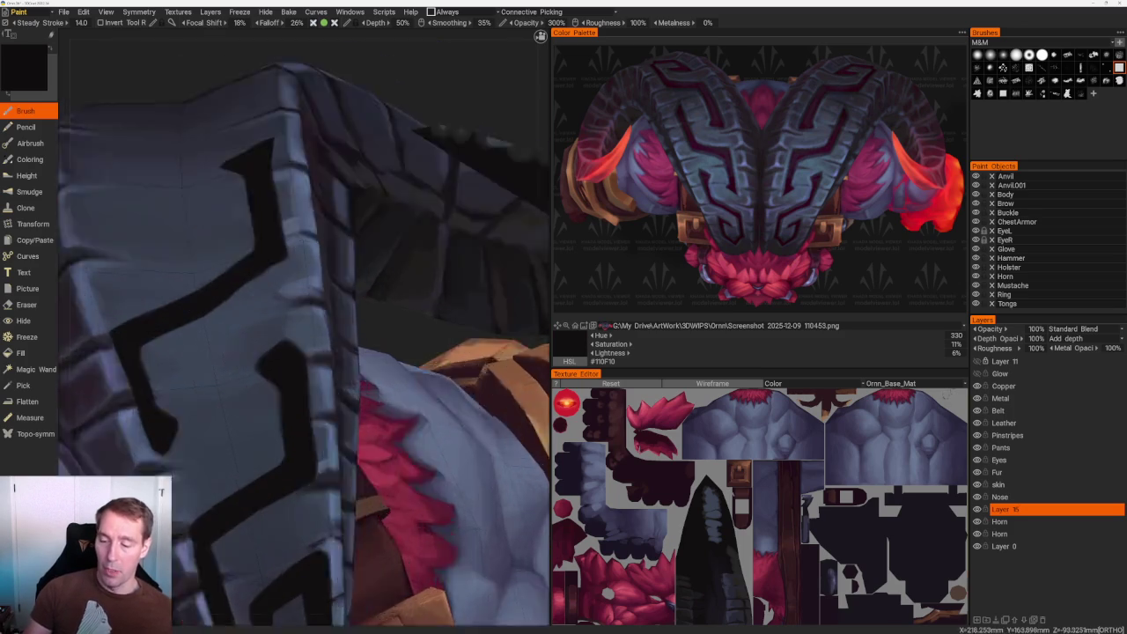
scroll(259, 139, "up", 3)
scroll(260, 138, "up", 2)
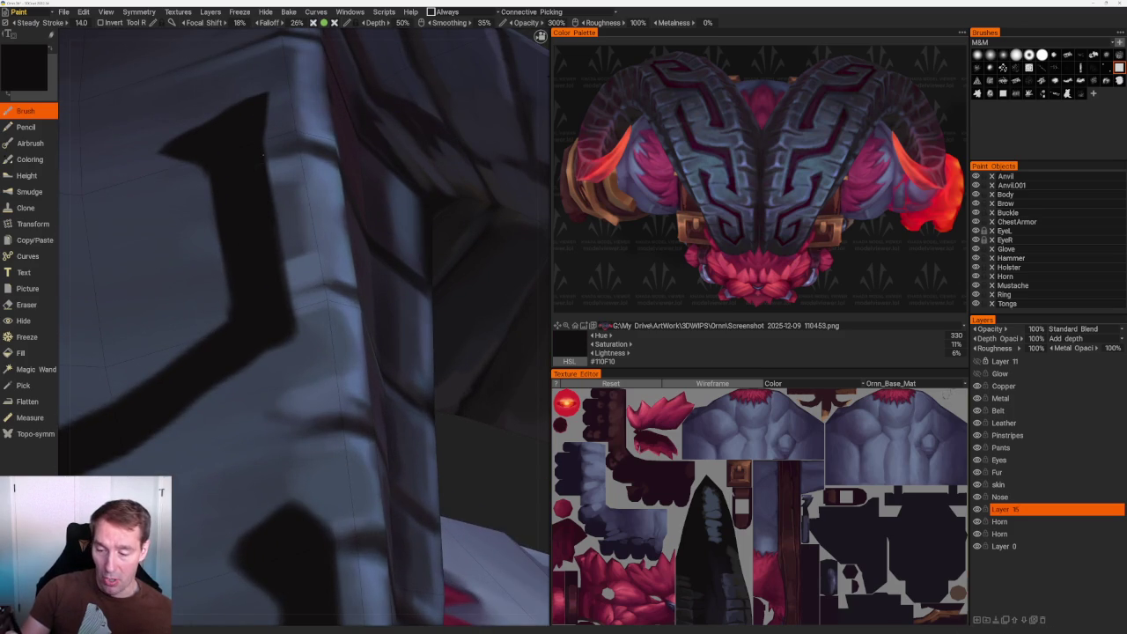
scroll(272, 111, "down", 5)
Thicken the horn's black line along its right edge with more dark paint.
mouse_move(273, 111)
left_mouse_down()
mouse_move(357, 201)
mouse_move(387, 138)
left_mouse_up()
scroll(388, 138, "up", 5)
left_click_drag(422, 348, 457, 363)
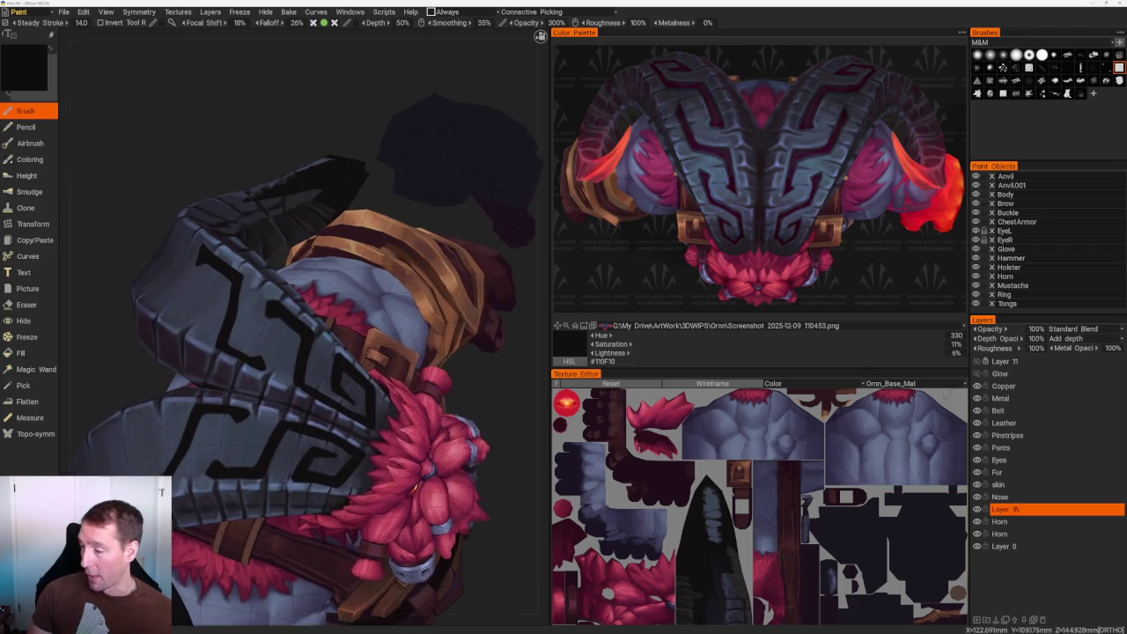
scroll(379, 301, "up", 3)
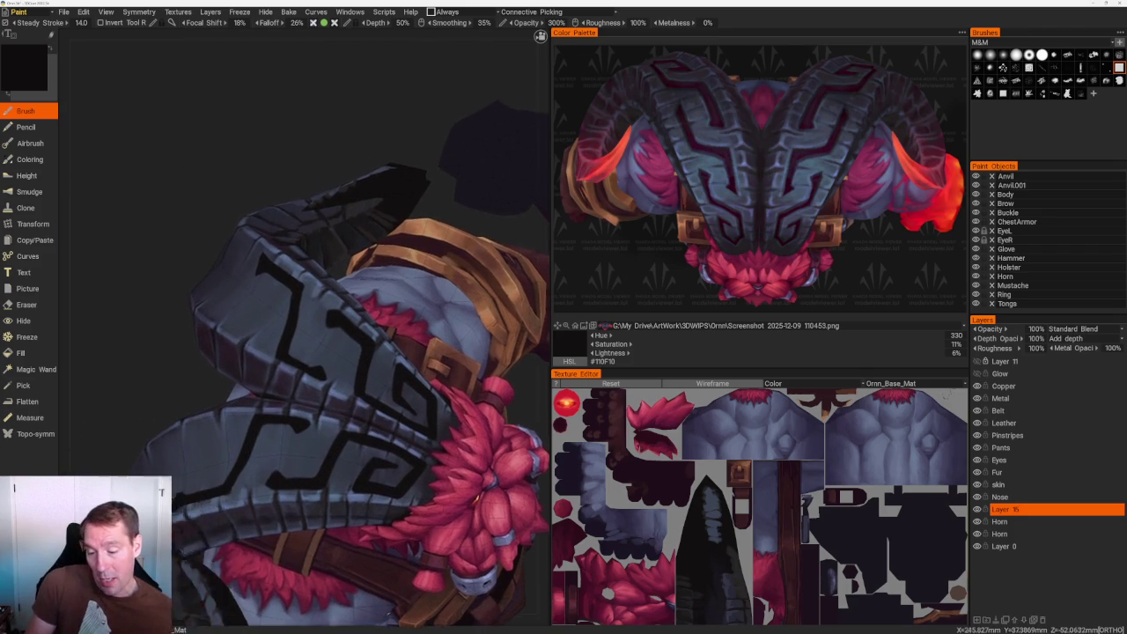
scroll(379, 301, "up", 3)
scroll(361, 194, "up", 3)
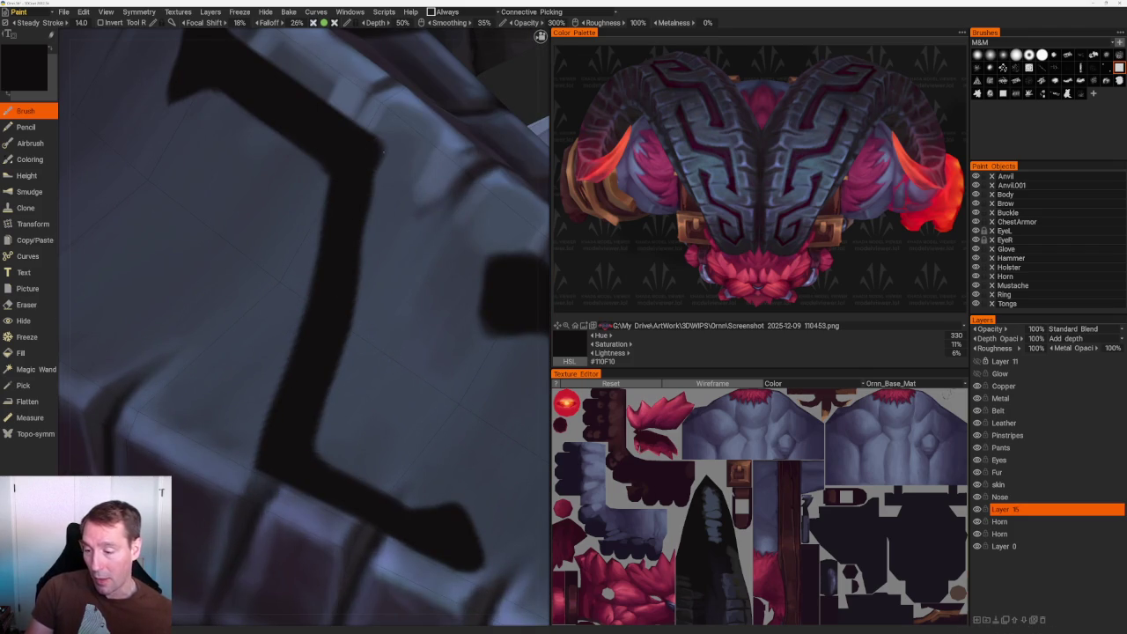
left_click_drag(368, 199, 350, 280)
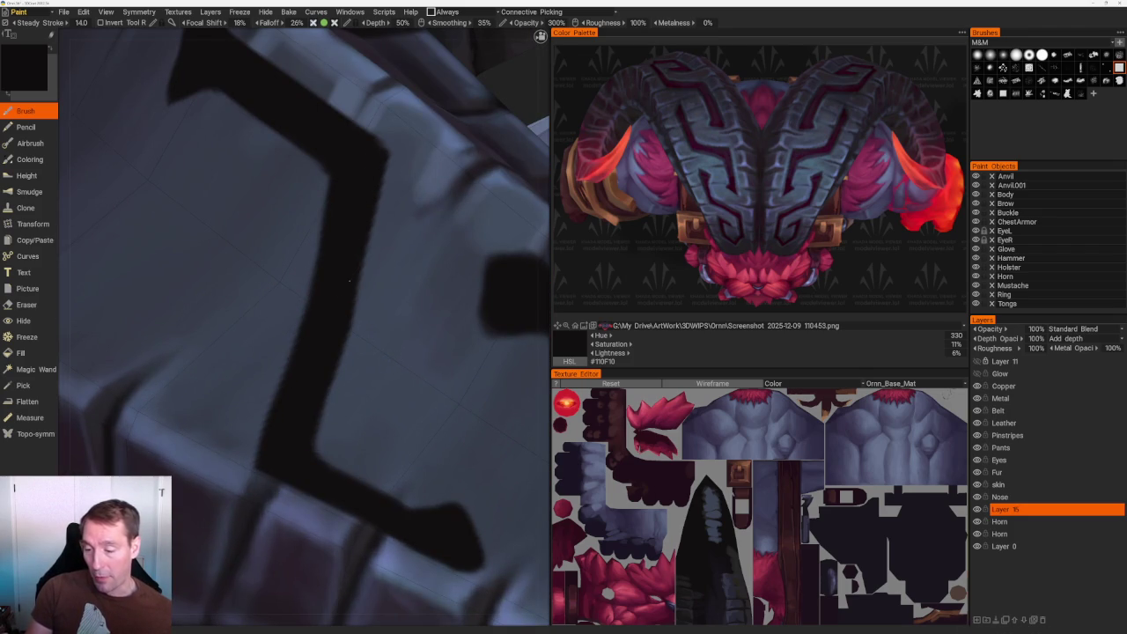
left_click_drag(335, 168, 302, 322)
Darken the horn's black line further down its length.
scroll(328, 145, "down", 5)
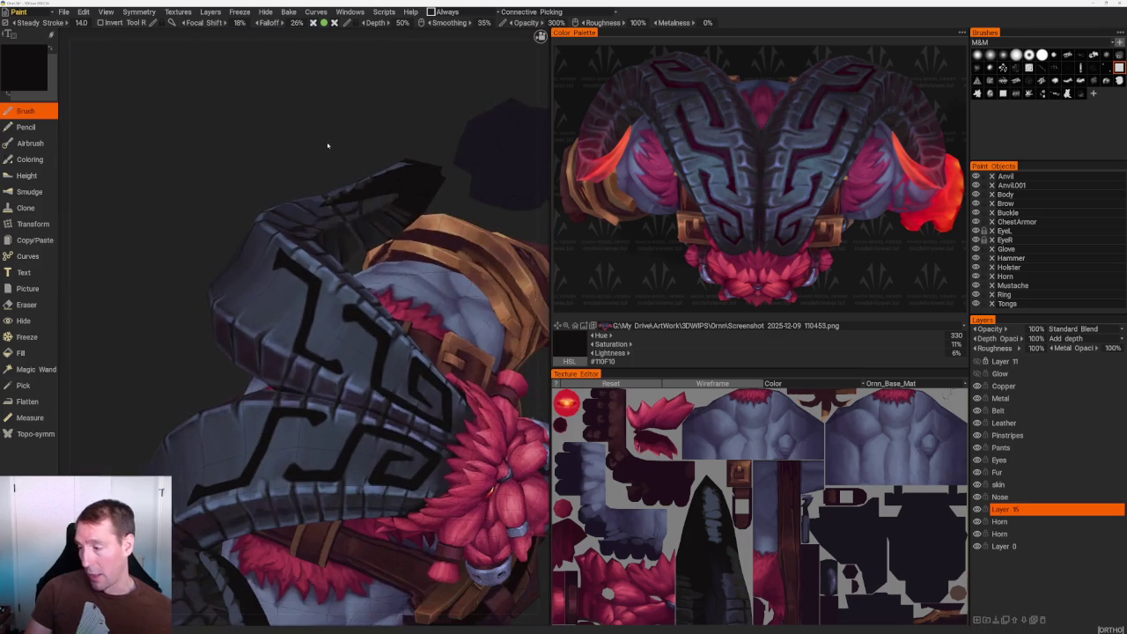
scroll(360, 127, "up", 3)
scroll(270, 236, "up", 3)
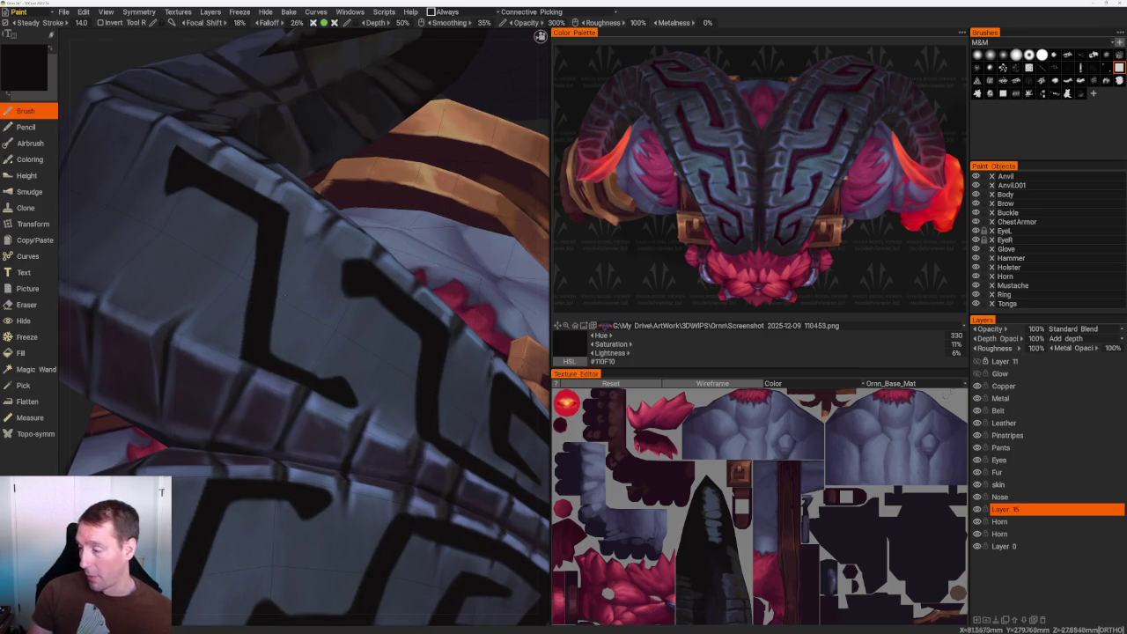
left_click_drag(273, 268, 277, 347)
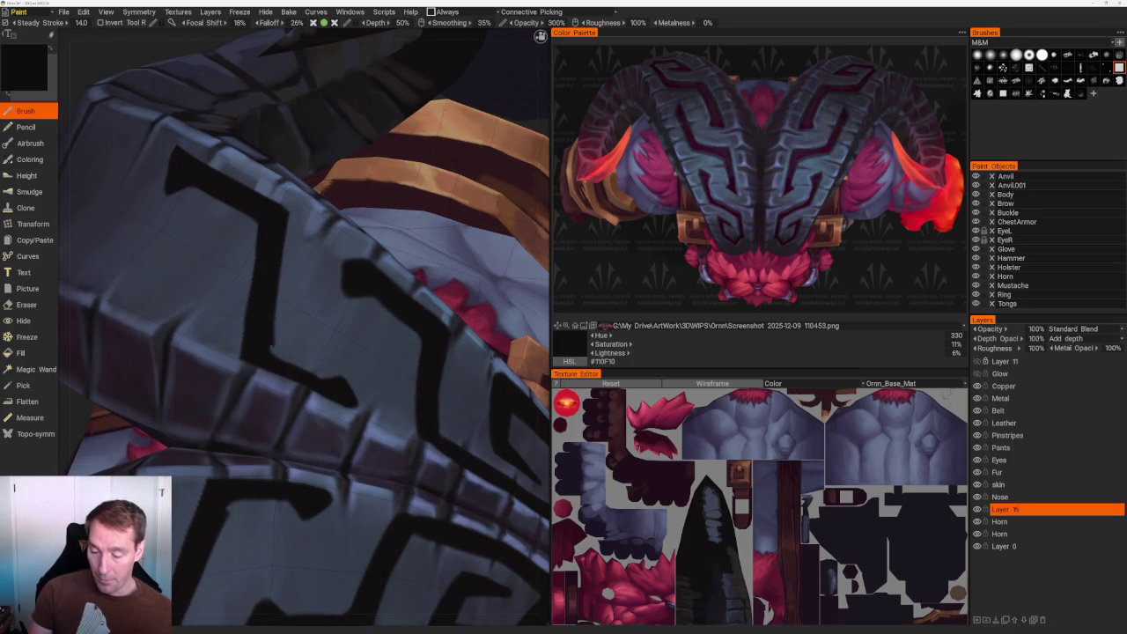
scroll(259, 294, "down", 5)
mouse_move(239, 121)
left_mouse_down()
mouse_move(256, 116)
mouse_move(239, 126)
left_mouse_up()
scroll(239, 126, "up", 5)
scroll(304, 326, "up", 3)
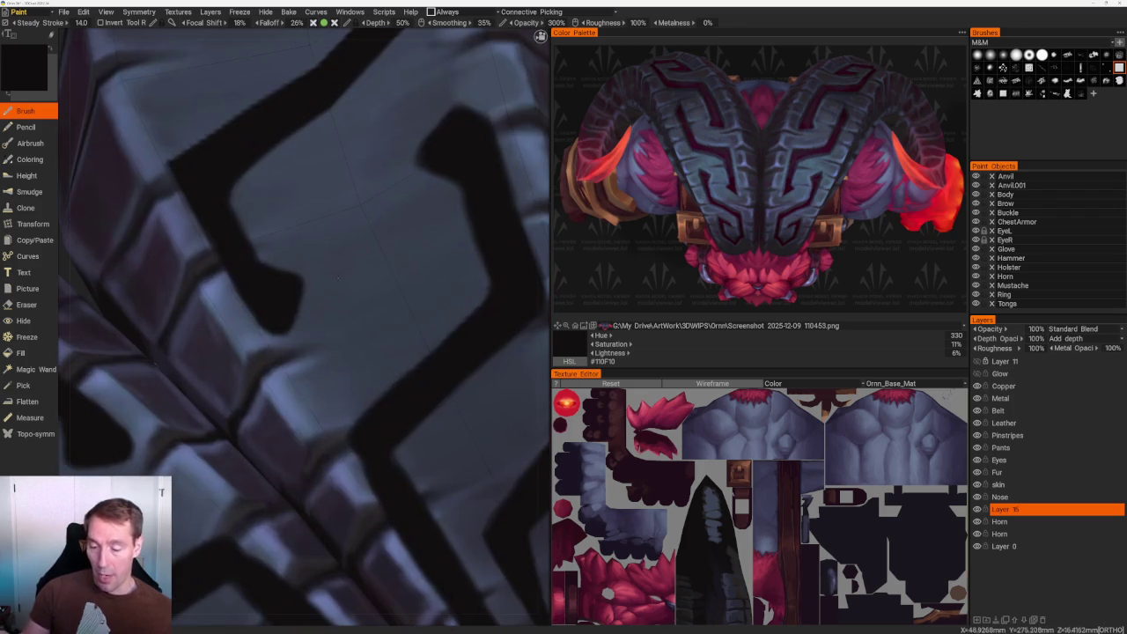
Briefly toggle the Eraser and go back to the Brush.
key("e")
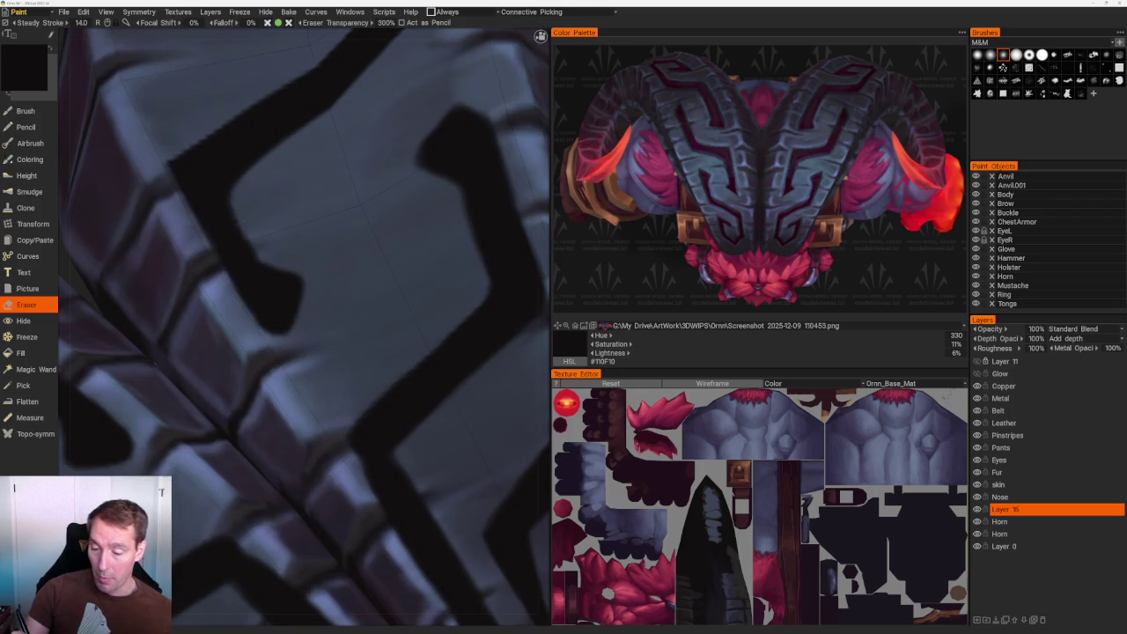
key("b")
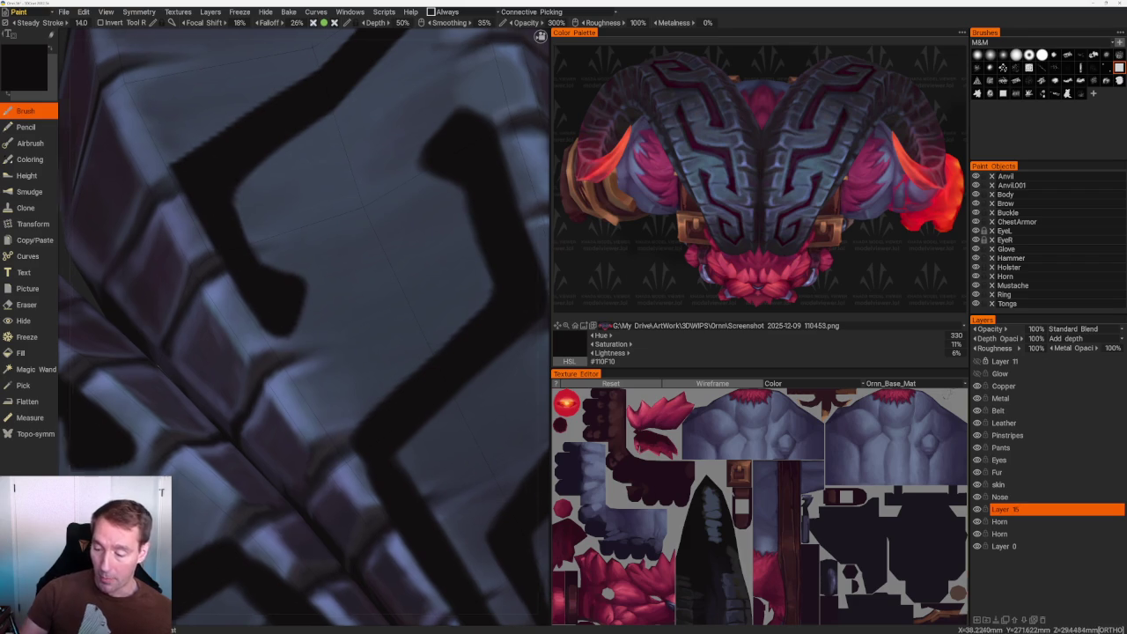
scroll(216, 191, "down", 5)
scroll(220, 341, "up", 5)
scroll(220, 340, "up", 3)
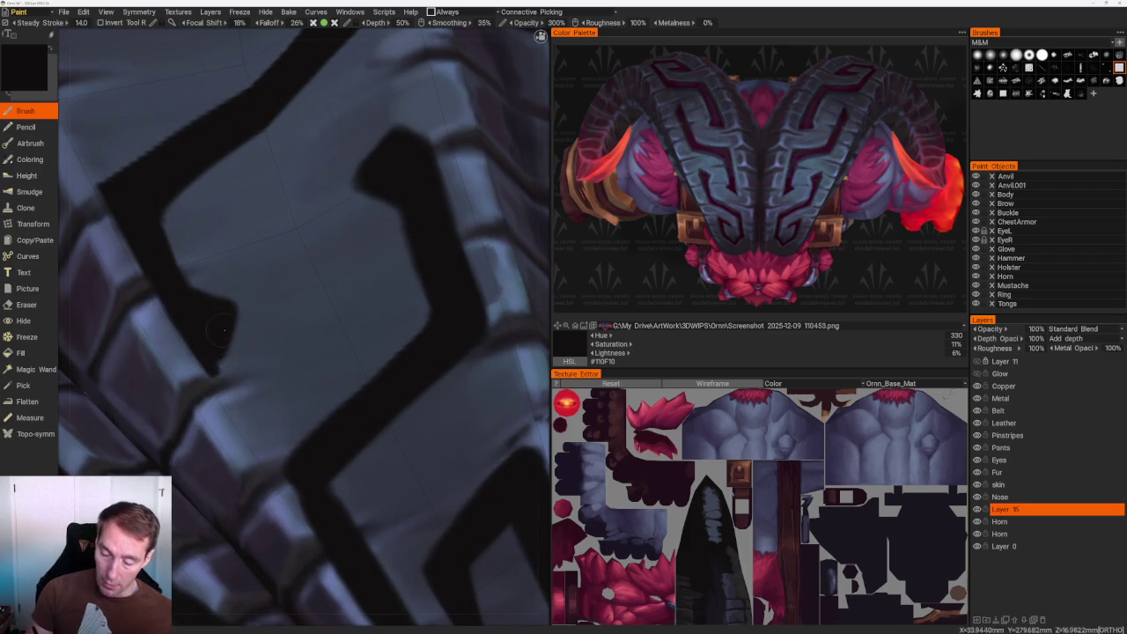
scroll(218, 361, "down", 3)
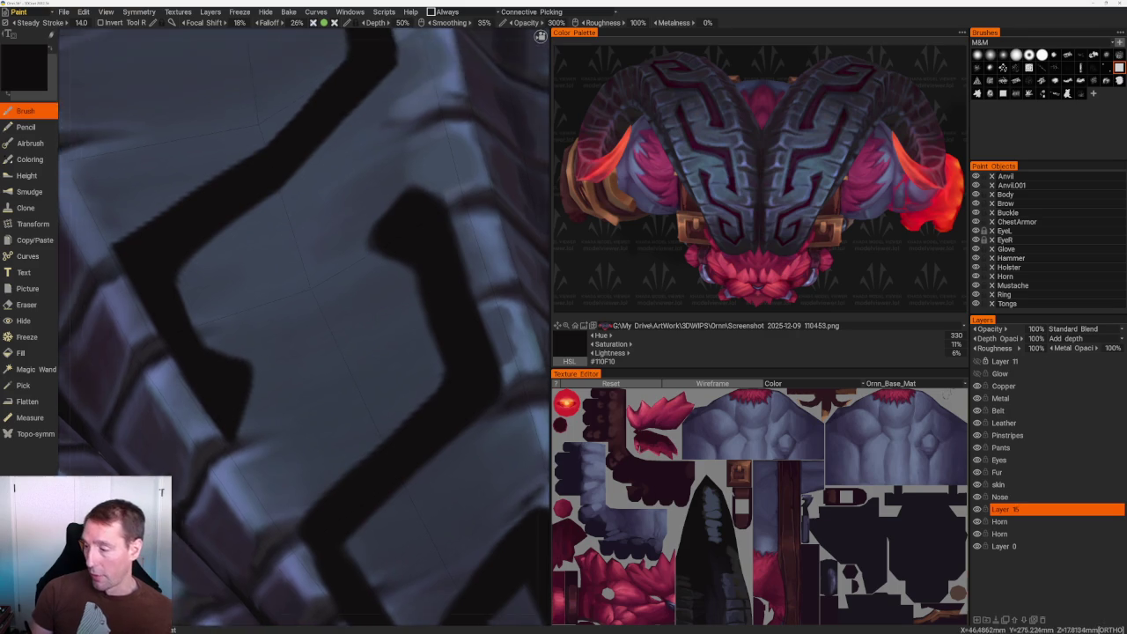
scroll(306, 203, "down", 5)
scroll(383, 174, "up", 2)
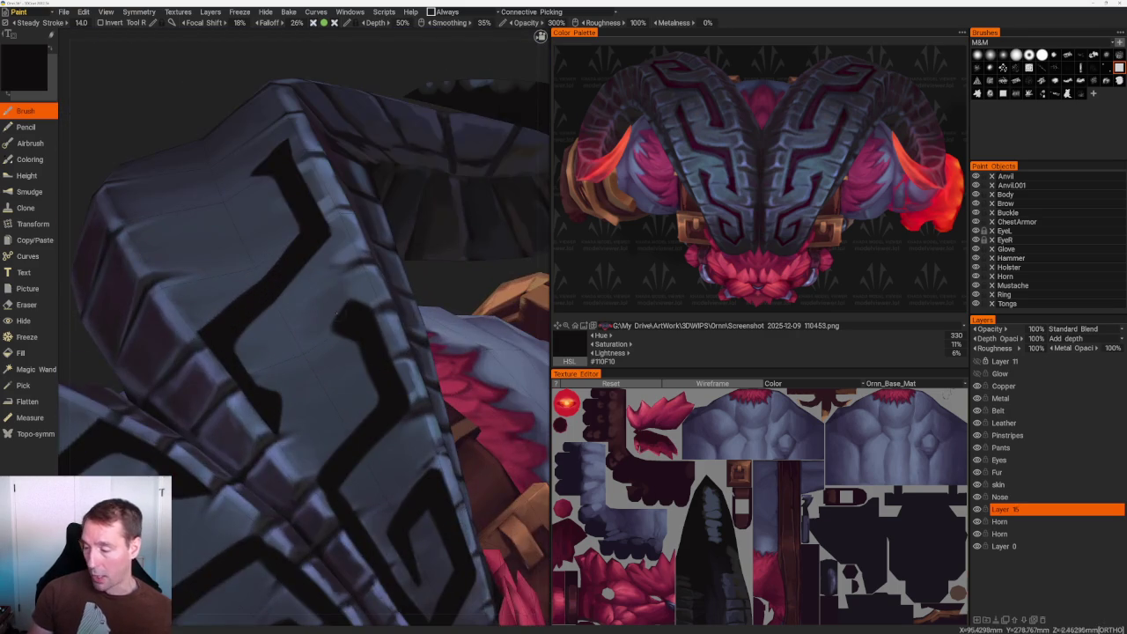
scroll(274, 284, "up", 6)
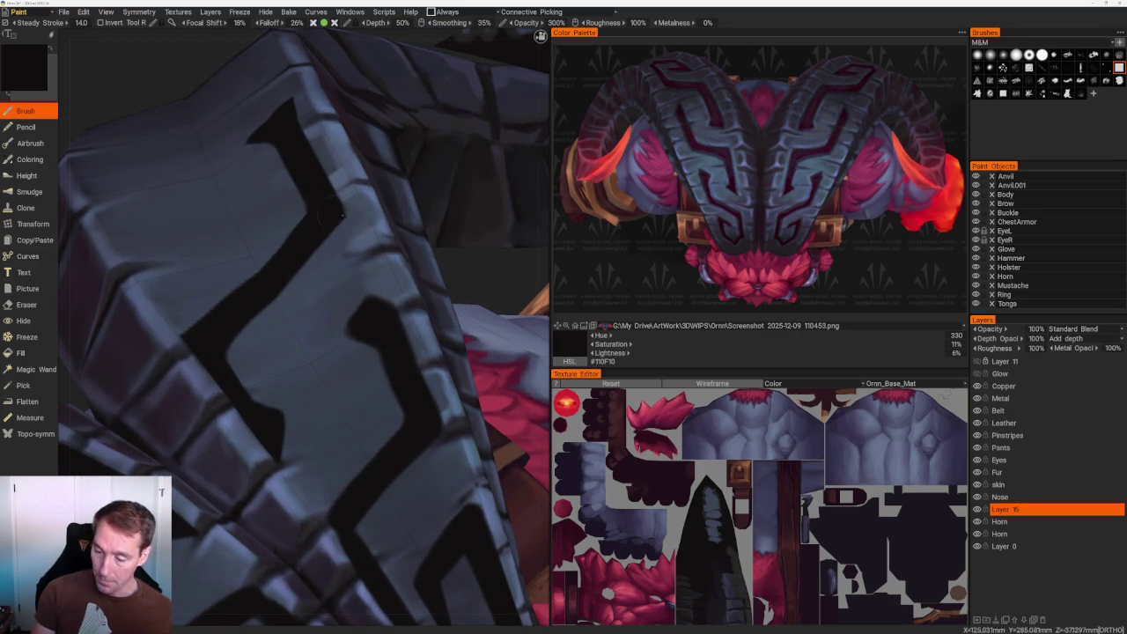
Straighten the black stripe near the horn's corner.
left_click_drag(327, 213, 308, 244)
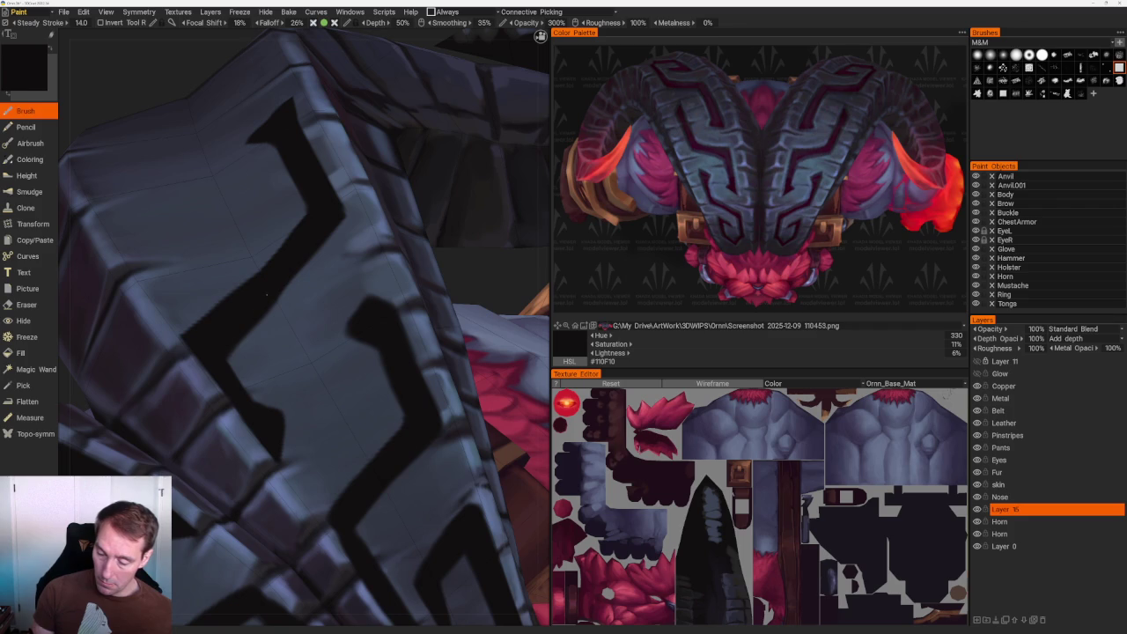
scroll(264, 220, "down", 10)
mouse_move(265, 156)
left_mouse_down()
mouse_move(252, 132)
mouse_move(247, 171)
mouse_move(357, 169)
mouse_move(396, 183)
mouse_move(428, 138)
mouse_move(443, 139)
mouse_move(449, 176)
left_mouse_up()
scroll(247, 172, "up", 5)
scroll(430, 165, "down", 3)
scroll(460, 218, "up", 2)
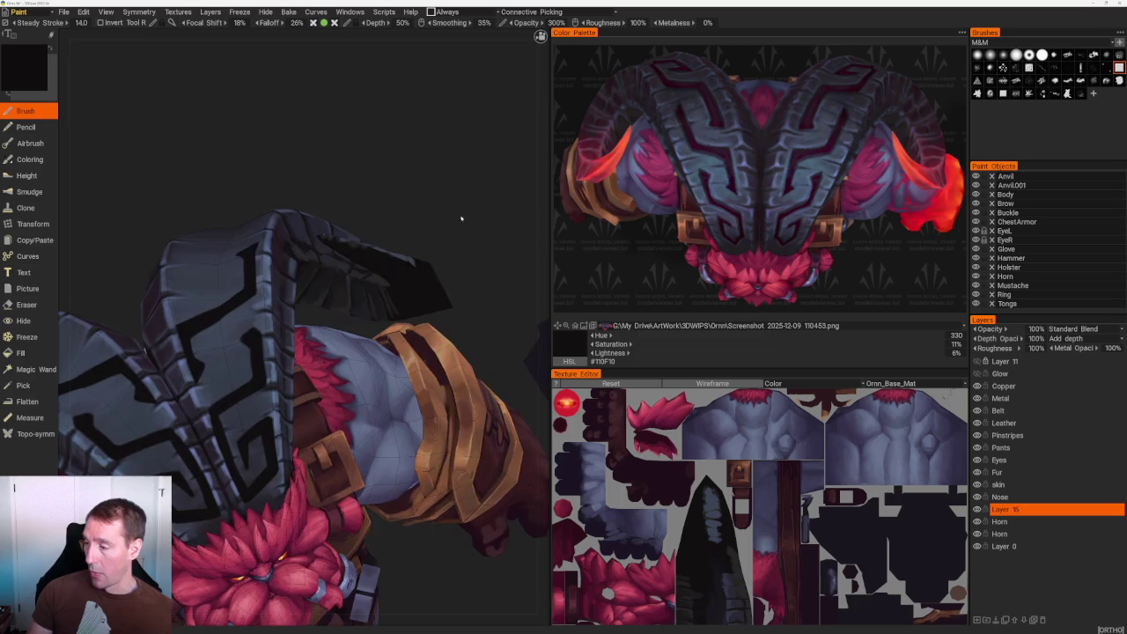
Zoom in close on the horned helmet and switch to the Eraser tool.
left_click_drag(460, 219, 414, 290)
scroll(359, 367, "up", 3)
left_click_drag(359, 367, 395, 193)
scroll(394, 193, "up", 2)
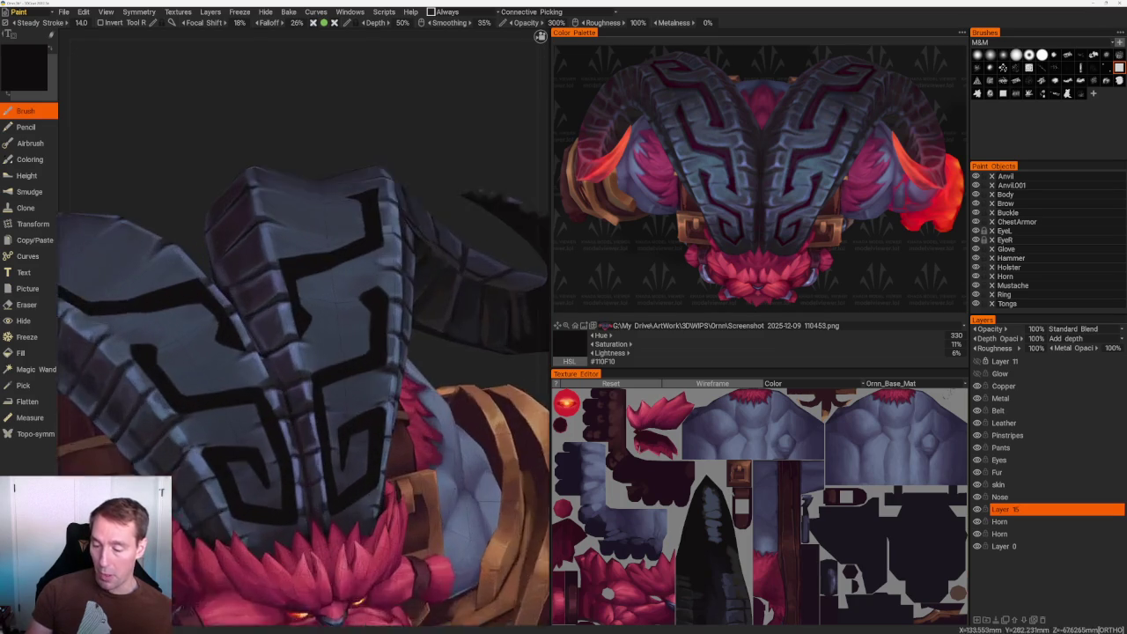
scroll(304, 326, "up", 3)
scroll(304, 326, "up", 3)
left_click_drag(304, 326, 291, 326)
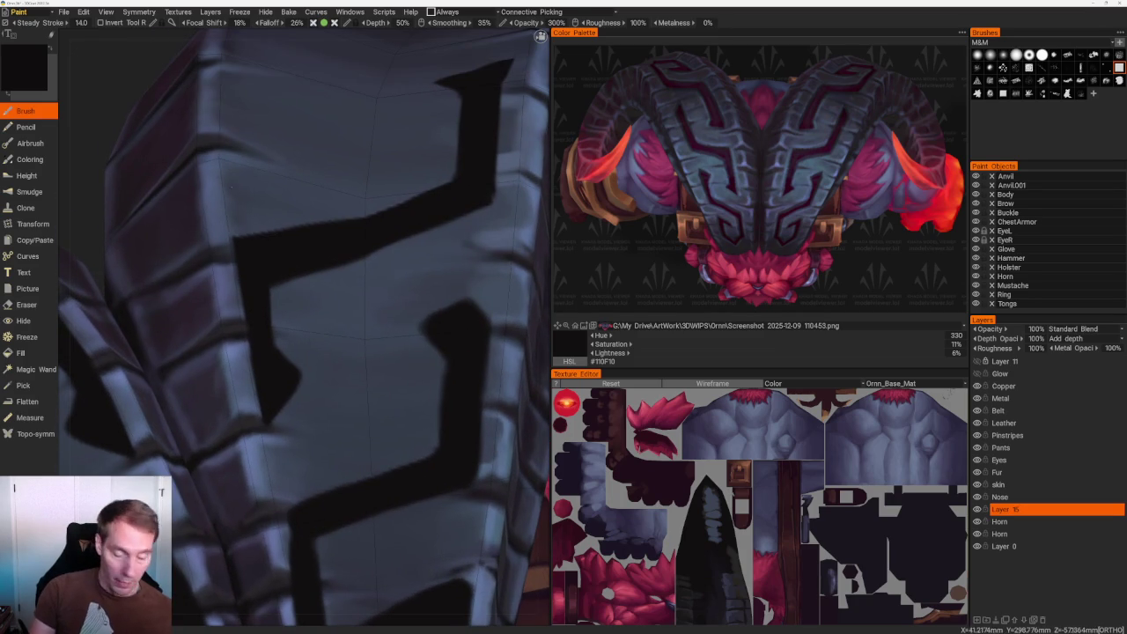
key("e")
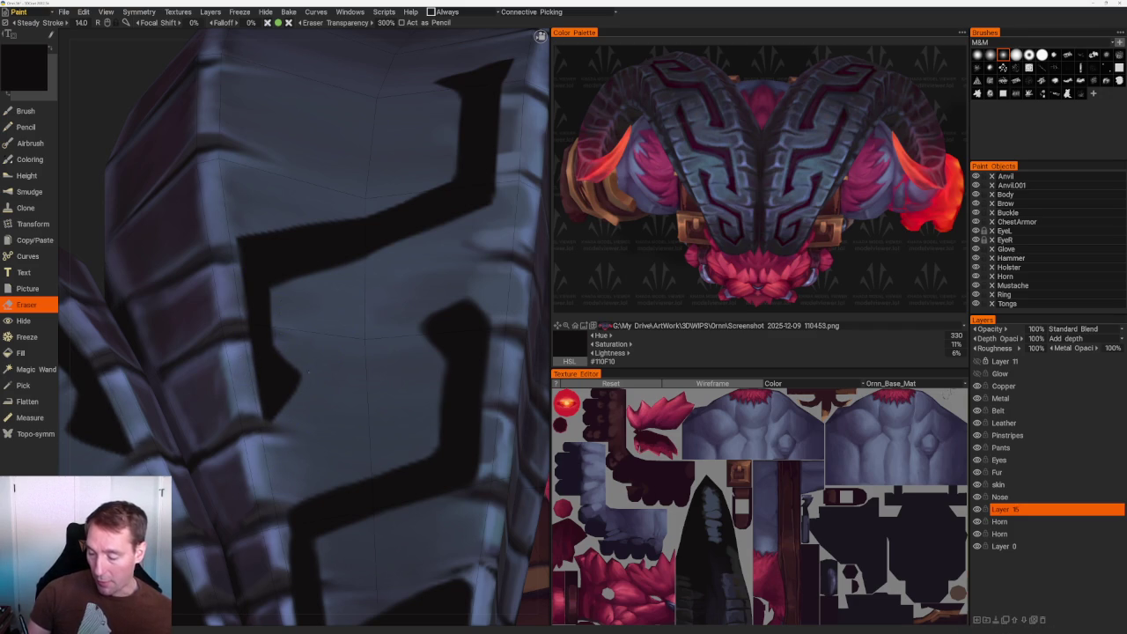
Trim the black stroke's upper-left edge, undoing an extra erase on its upper-right edge.
scroll(314, 126, "down", 10)
mouse_move(365, 144)
left_mouse_down()
mouse_move(295, 175)
mouse_move(387, 261)
mouse_move(452, 282)
mouse_move(405, 256)
mouse_move(436, 259)
mouse_move(447, 334)
left_mouse_up()
scroll(372, 402, "up", 5)
scroll(378, 408, "up", 2)
mouse_move(378, 408)
left_mouse_down()
mouse_move(383, 464)
mouse_move(413, 483)
mouse_move(401, 529)
mouse_move(396, 471)
left_mouse_up()
scroll(414, 493, "up", 3)
scroll(428, 517, "up", 2)
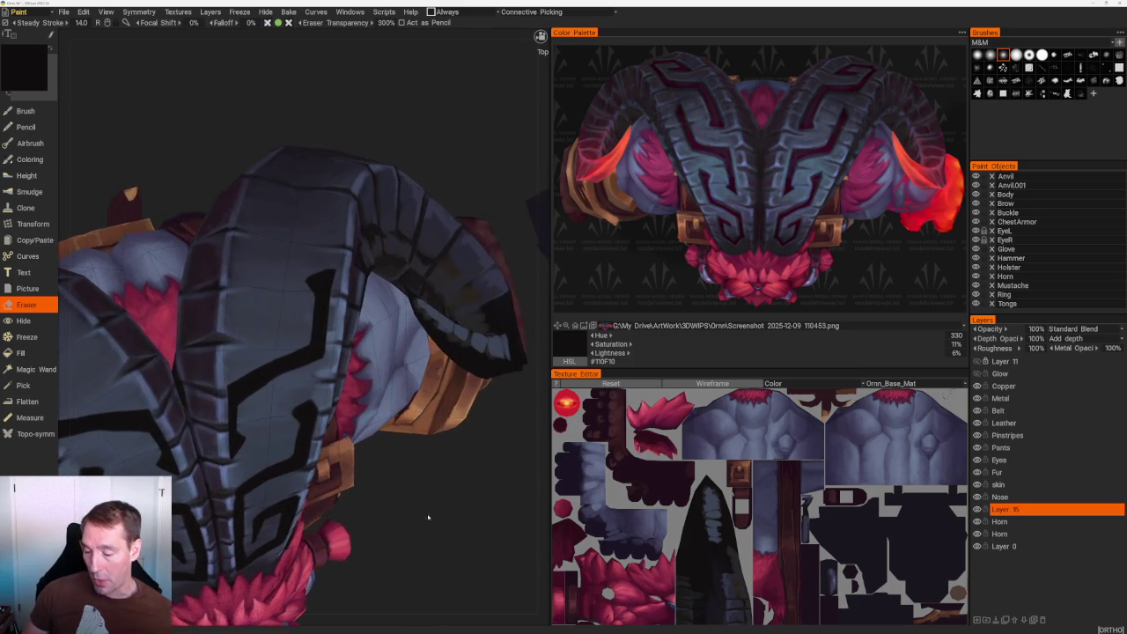
scroll(428, 516, "up", 2)
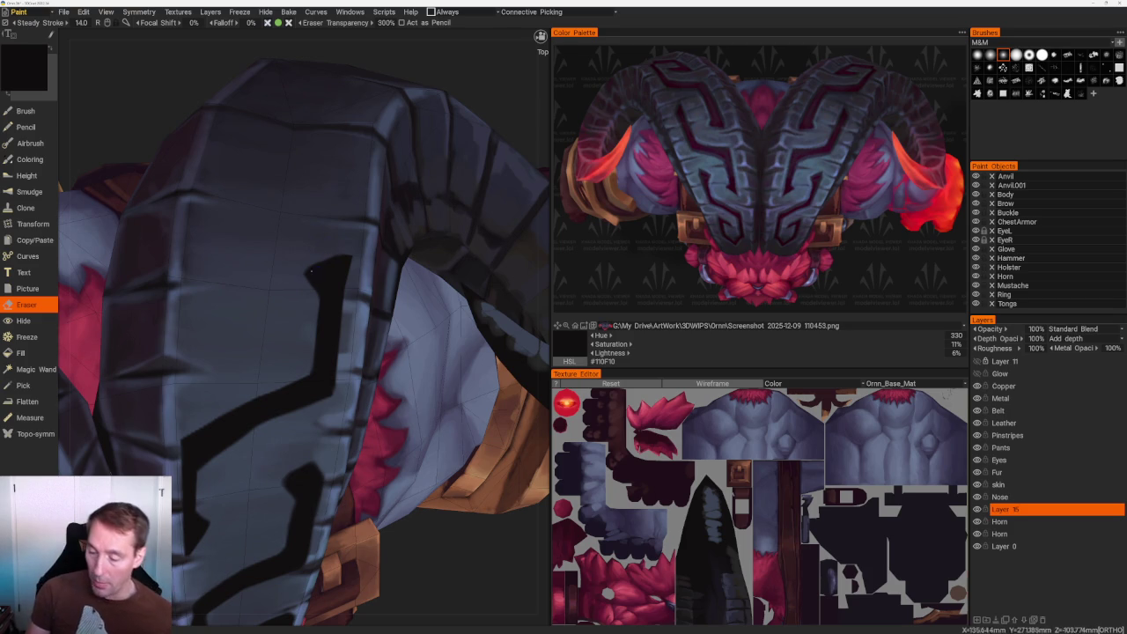
left_click_drag(311, 268, 320, 298)
scroll(320, 298, "up", 2)
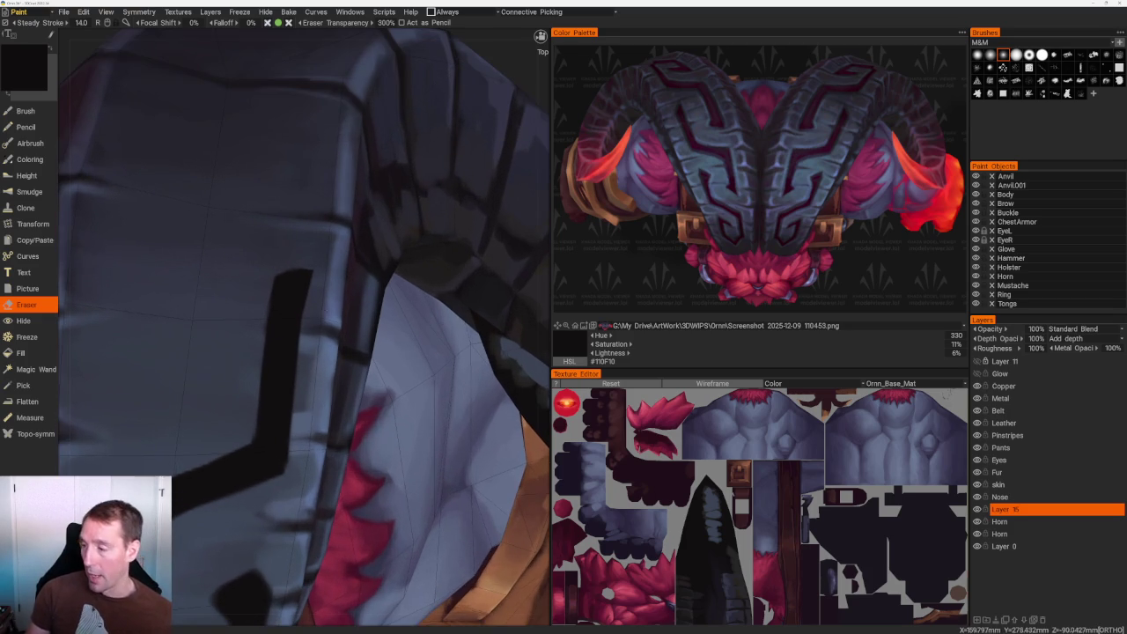
mouse_move(300, 272)
left_mouse_down()
mouse_move(304, 304)
mouse_move(311, 288)
left_mouse_up()
key("ctrl+z")
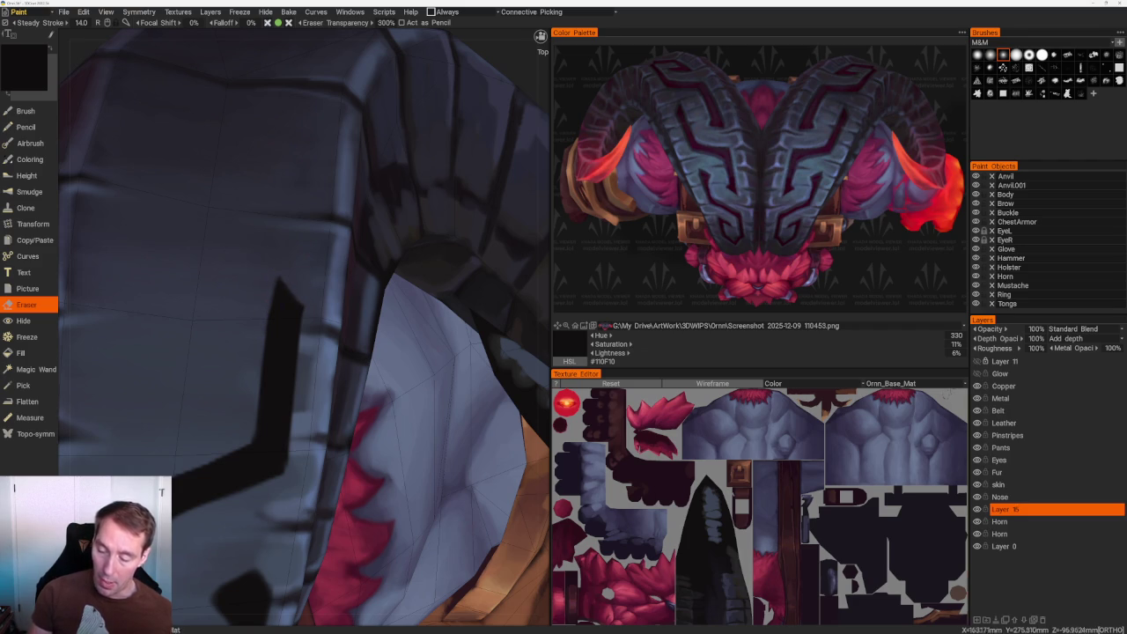
Orbit around the horned helmet to review the cleaned pattern from the side.
scroll(304, 326, "down", 10)
scroll(304, 325, "up", 10)
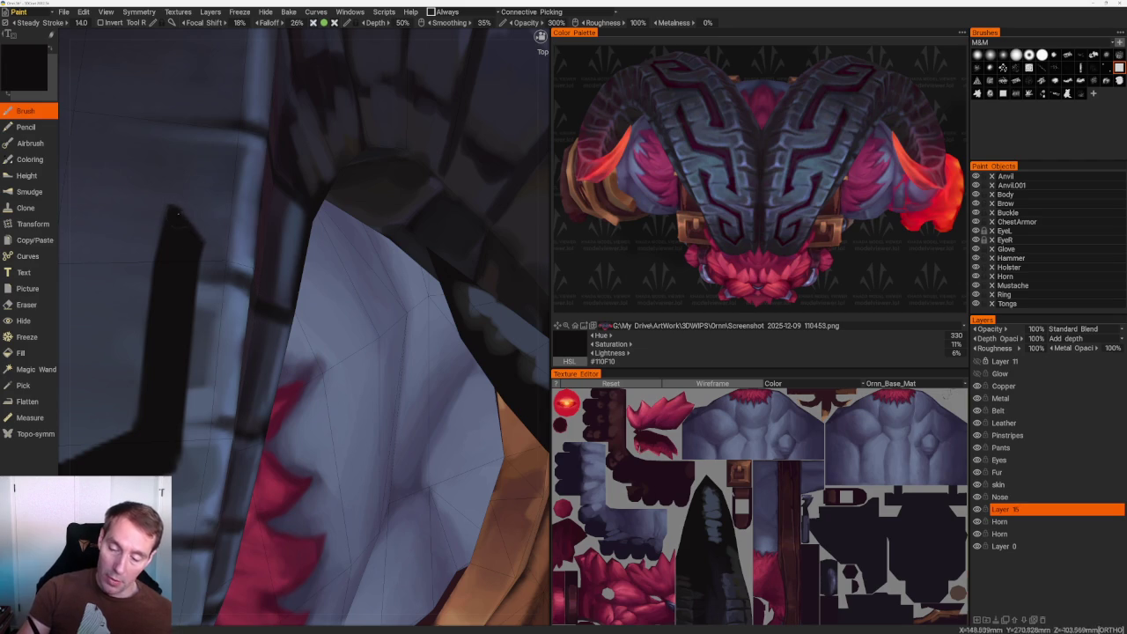
scroll(246, 193, "down", 3)
scroll(319, 146, "down", 5)
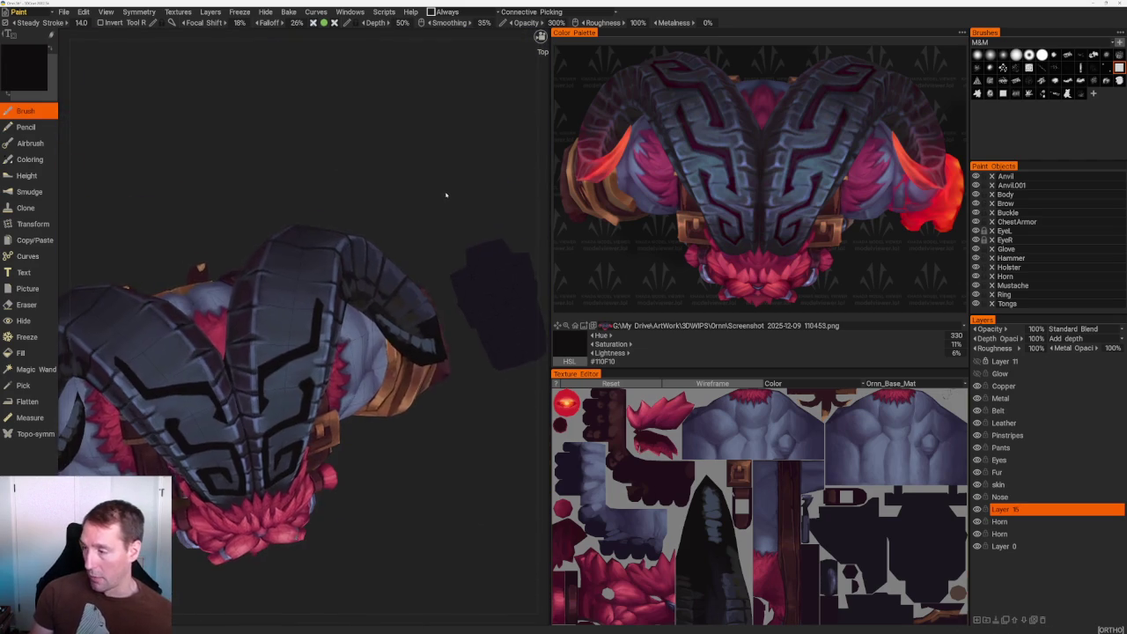
left_click_drag(449, 202, 416, 311)
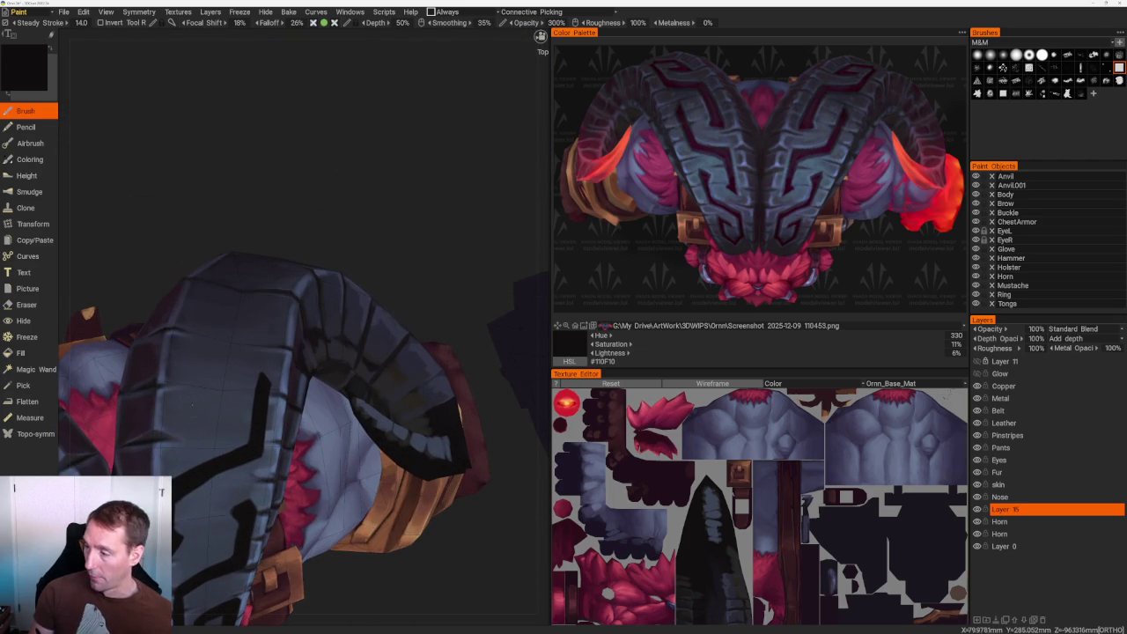
mouse_move(194, 375)
left_mouse_down()
mouse_move(240, 307)
mouse_move(214, 332)
left_mouse_up()
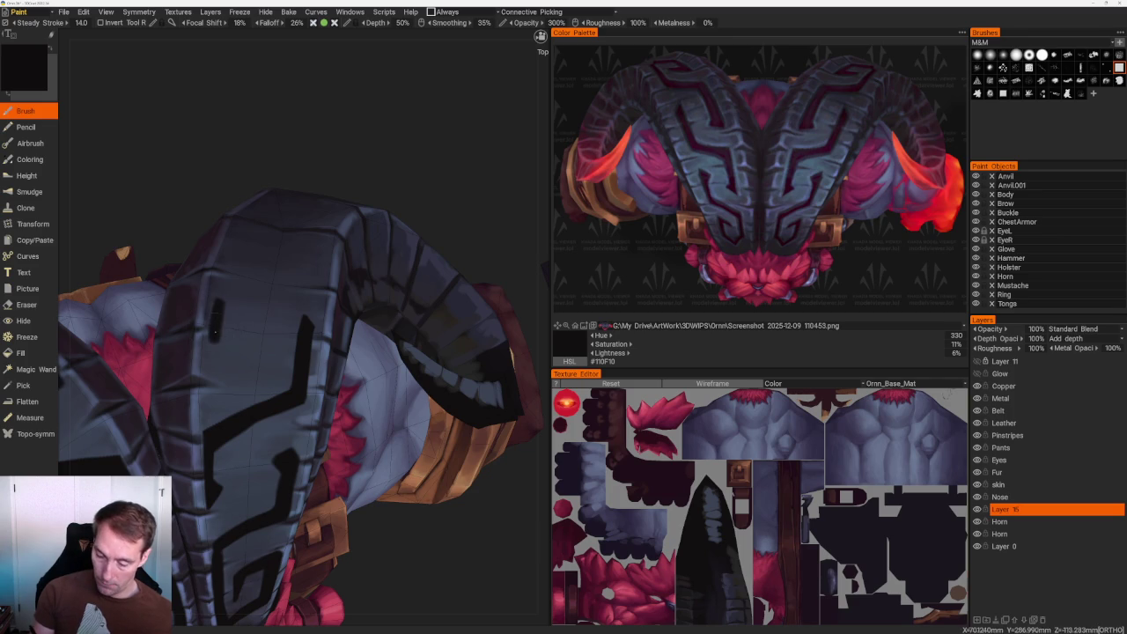
left_click_drag(265, 213, 340, 171)
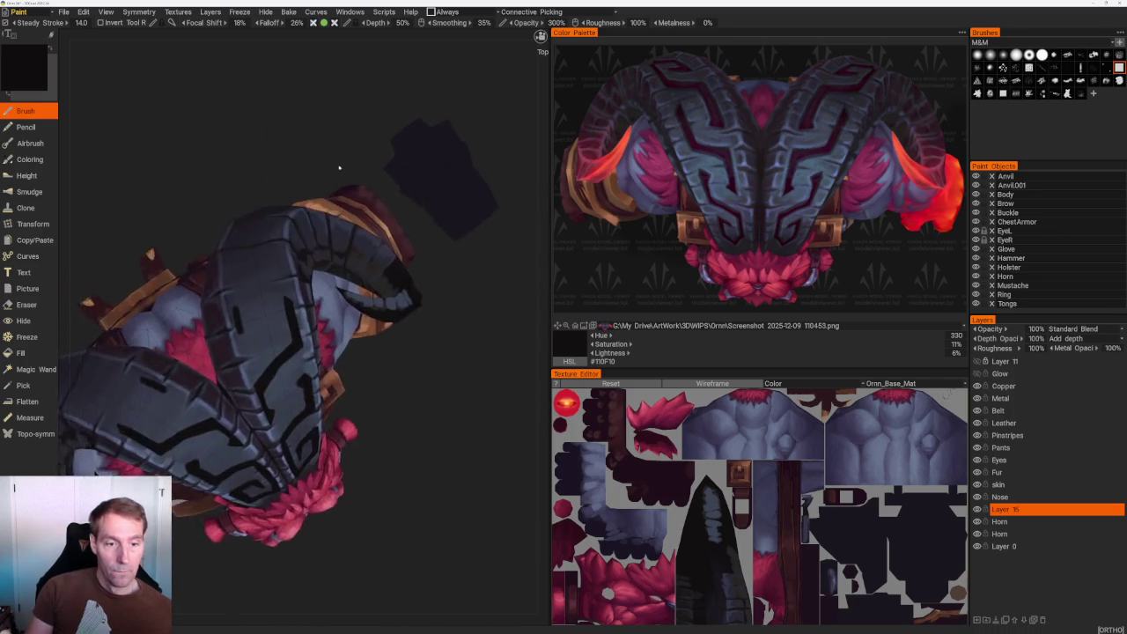
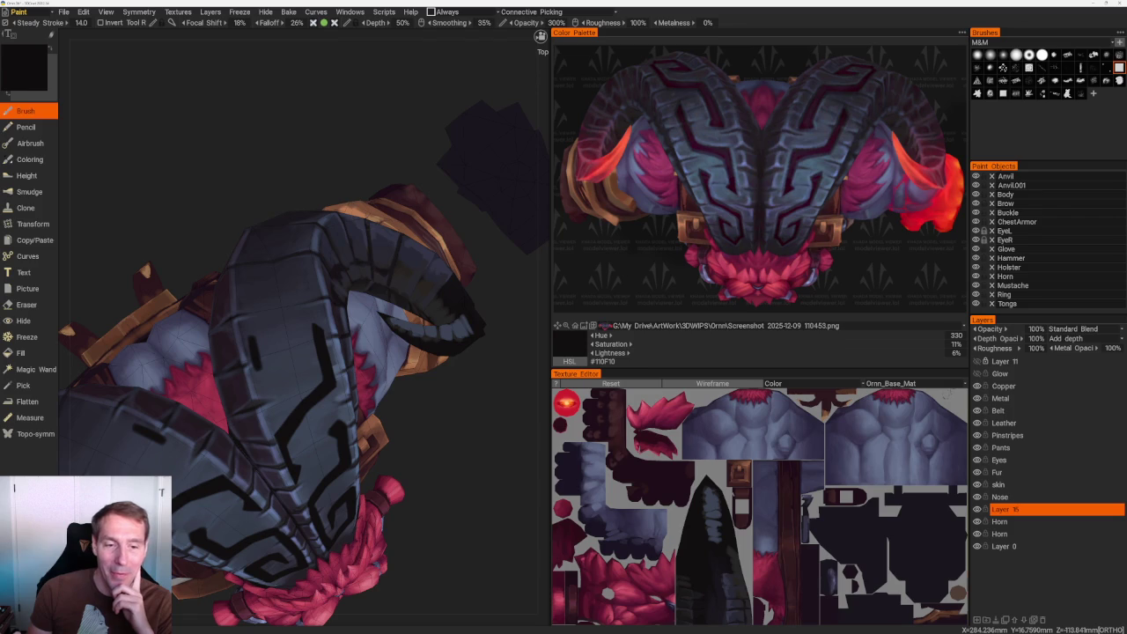
Orbit and zoom in on the horn plate, switching briefly to the Eraser and back to the Brush.
mouse_move(461, 533)
left_mouse_down()
mouse_move(443, 433)
mouse_move(423, 422)
left_mouse_up()
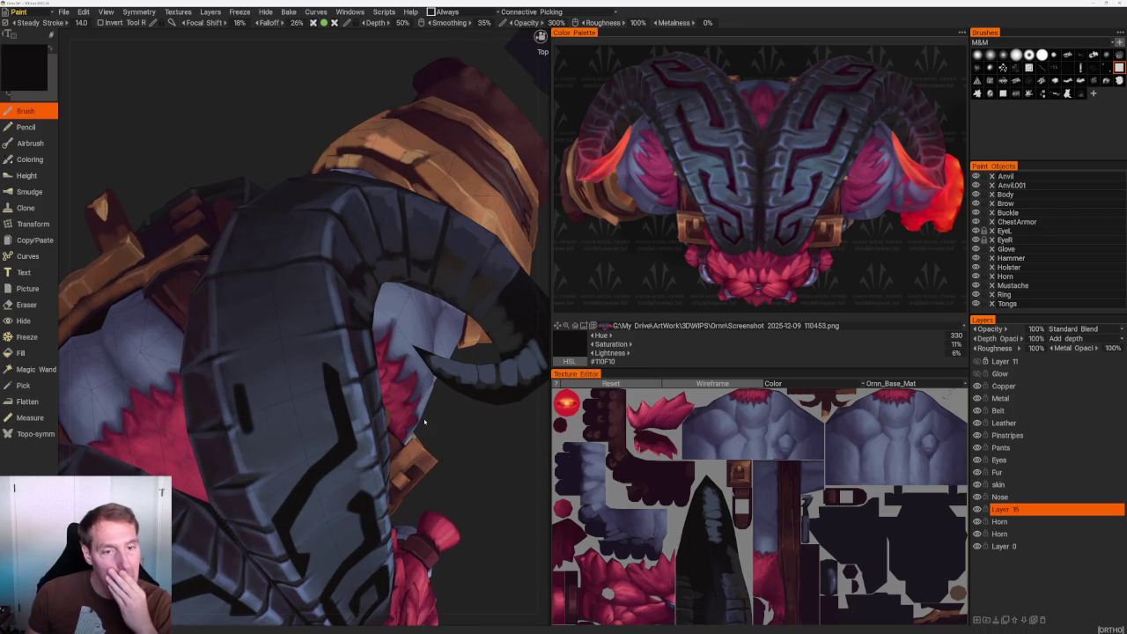
mouse_move(424, 422)
left_mouse_down()
mouse_move(314, 143)
mouse_move(309, 296)
left_mouse_up()
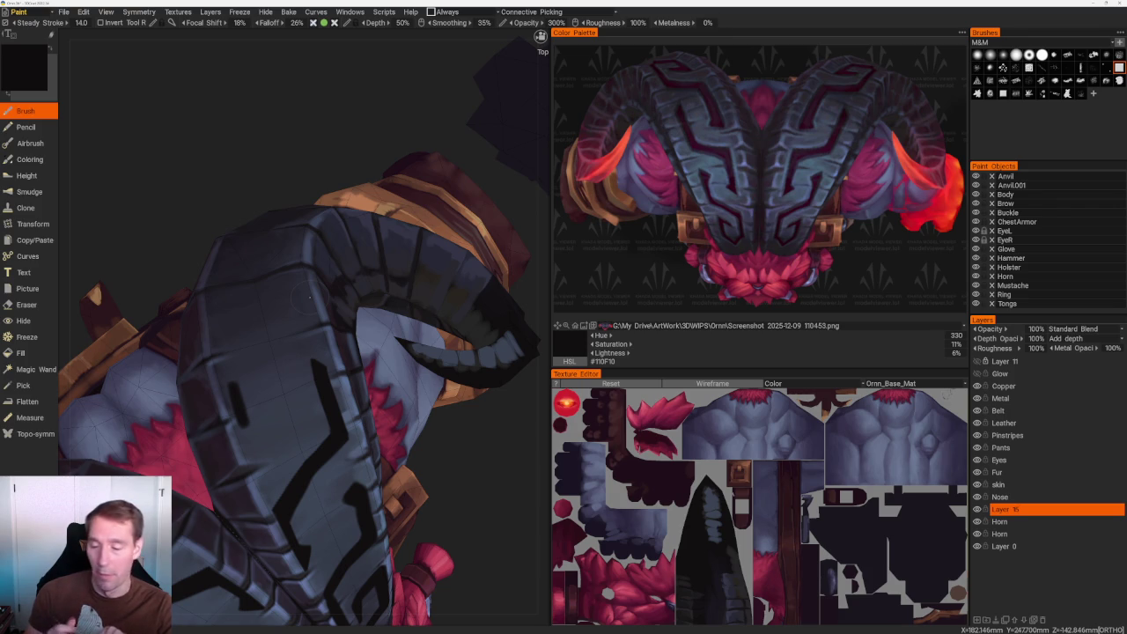
mouse_move(479, 465)
left_mouse_down()
mouse_move(471, 475)
mouse_move(466, 461)
left_mouse_up()
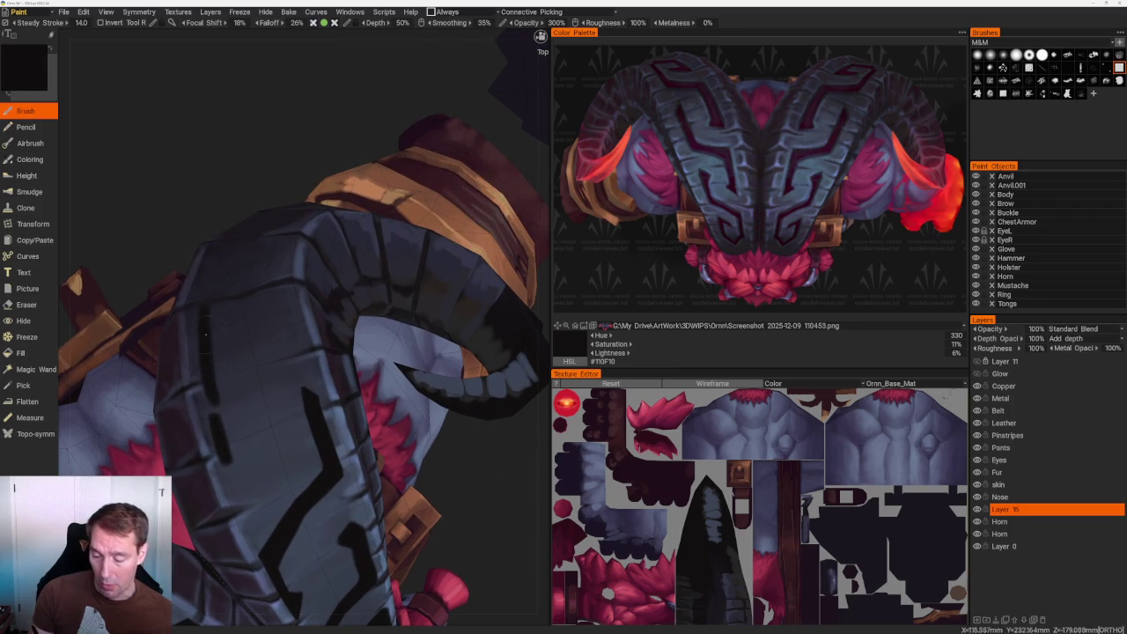
scroll(282, 281, "down", 5)
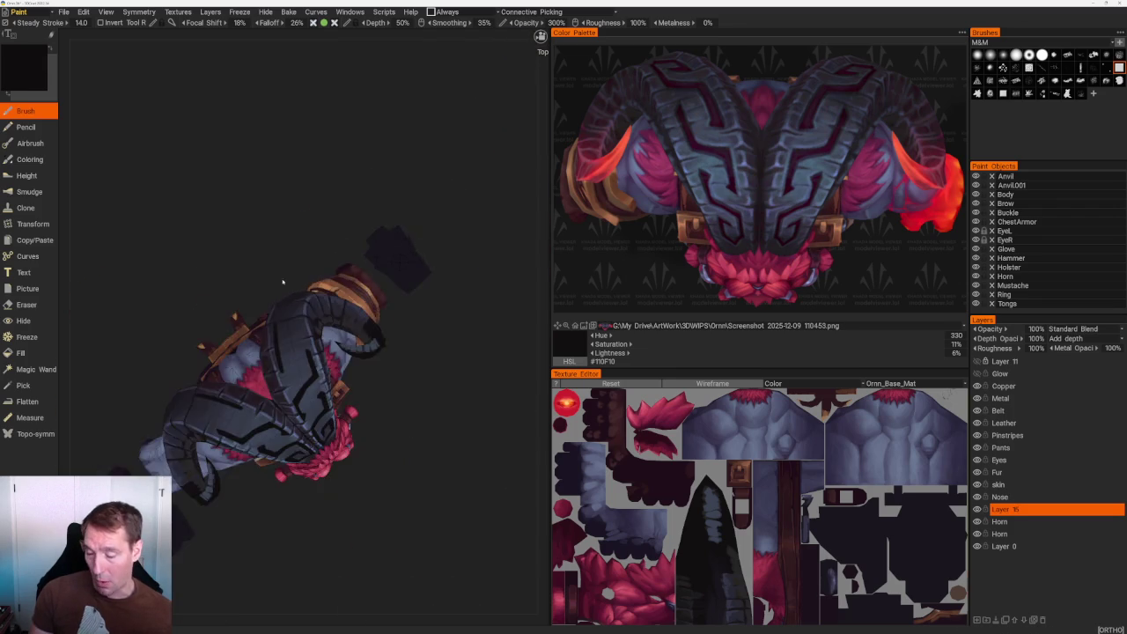
left_click_drag(283, 281, 360, 234)
scroll(360, 234, "up", 3)
scroll(428, 395, "up", 3)
scroll(297, 287, "up", 3)
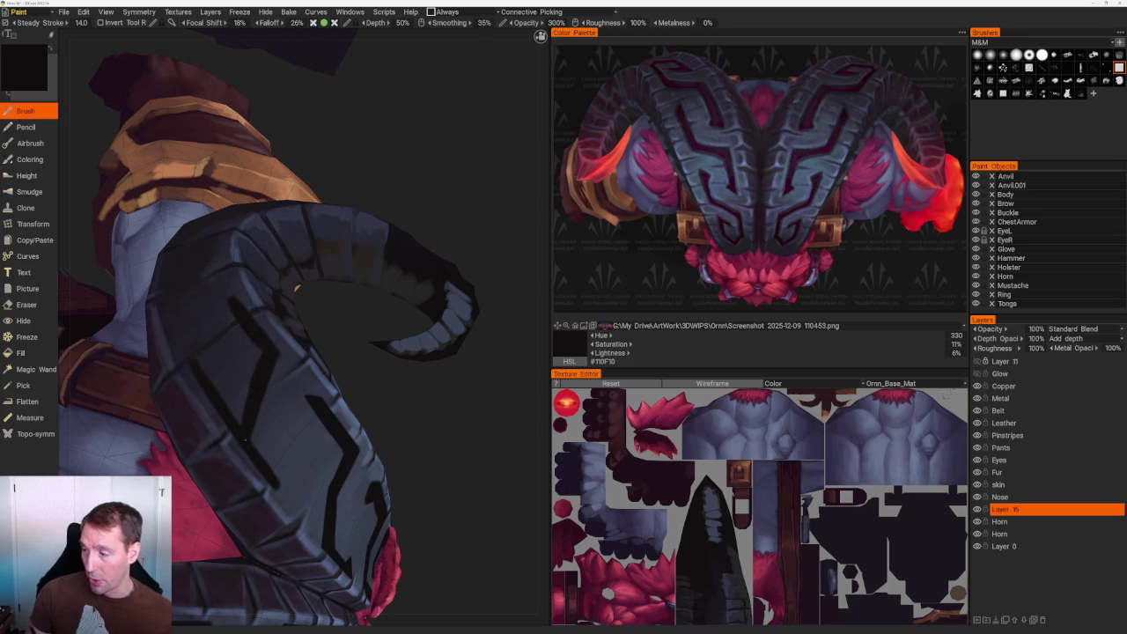
middle_click_drag(257, 382, 280, 339)
scroll(264, 344, "up", 2)
key("e")
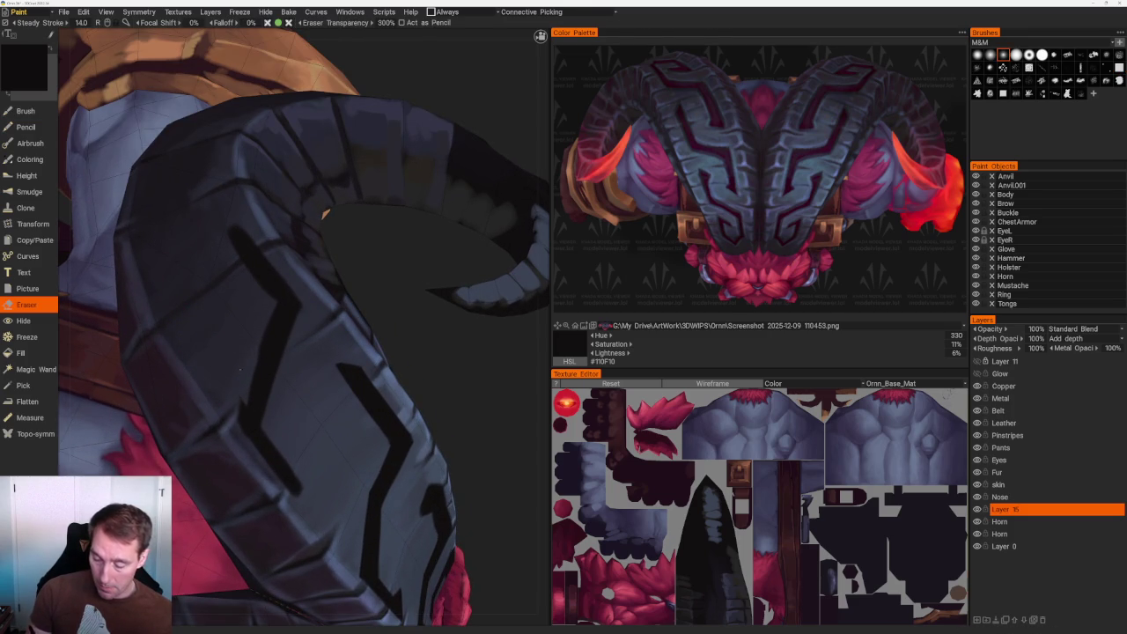
key("b")
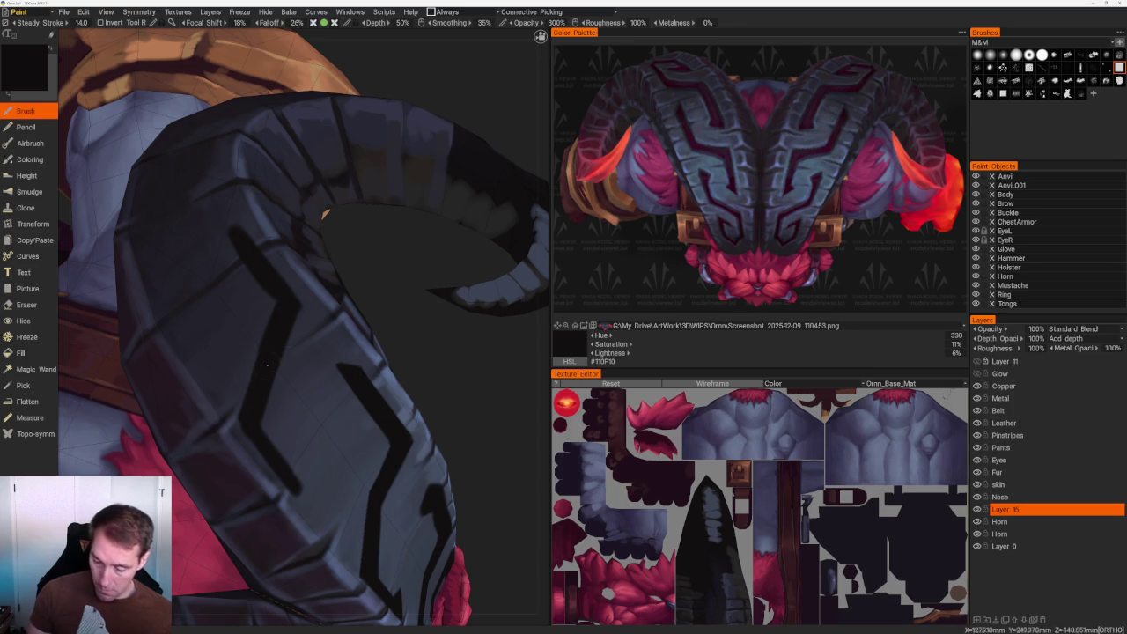
Re-angle onto the horn armour and paint a dark glyph stroke down the plate.
right_click_drag(262, 443, 263, 152)
mouse_move(263, 152)
left_mouse_down()
mouse_move(290, 176)
mouse_move(302, 156)
left_mouse_up()
mouse_move(302, 156)
right_mouse_down()
mouse_move(402, 290)
mouse_move(408, 255)
mouse_move(440, 326)
mouse_move(485, 373)
right_mouse_up()
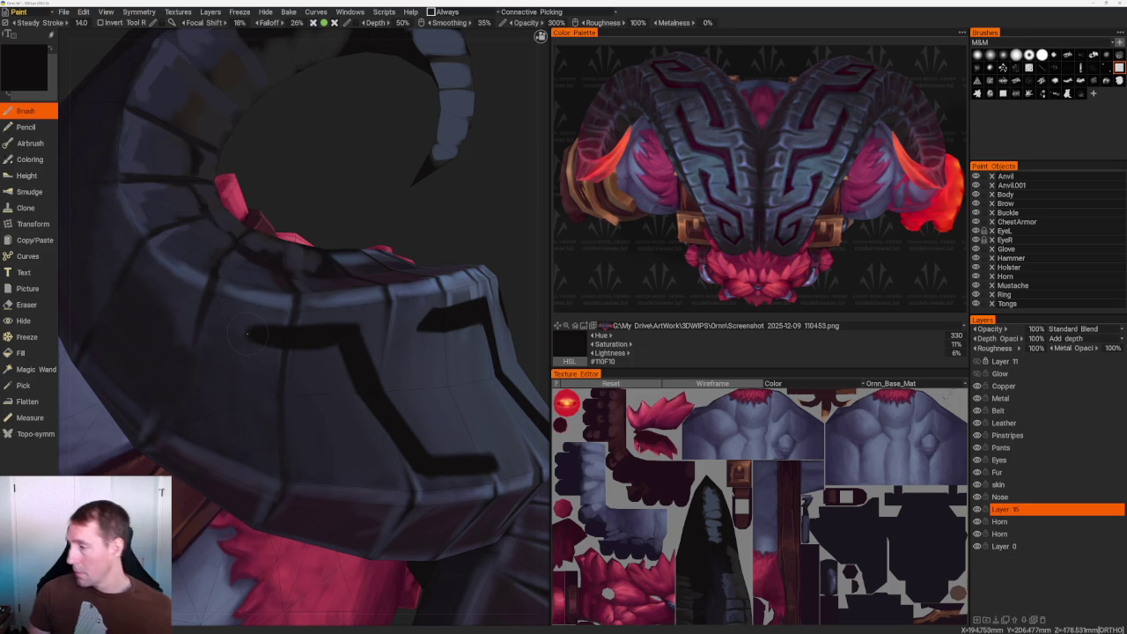
left_click_drag(239, 352, 295, 445)
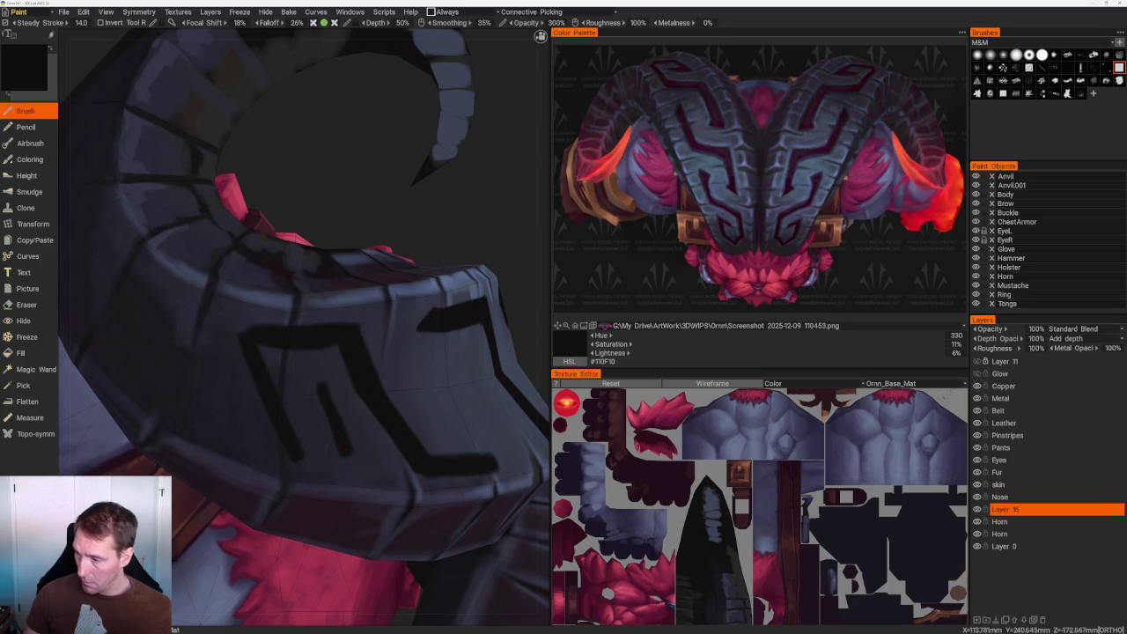
From a top-down view, paint a stroke joining the glyph's upper and lower lines, then switch to the Eraser.
key("f")
left_click_drag(350, 194, 315, 287)
scroll(332, 206, "up", 3)
scroll(287, 183, "up", 2)
mouse_move(287, 183)
left_mouse_down()
mouse_move(325, 241)
mouse_move(470, 332)
mouse_move(434, 258)
mouse_move(387, 281)
left_mouse_up()
middle_click_drag(430, 401, 343, 366)
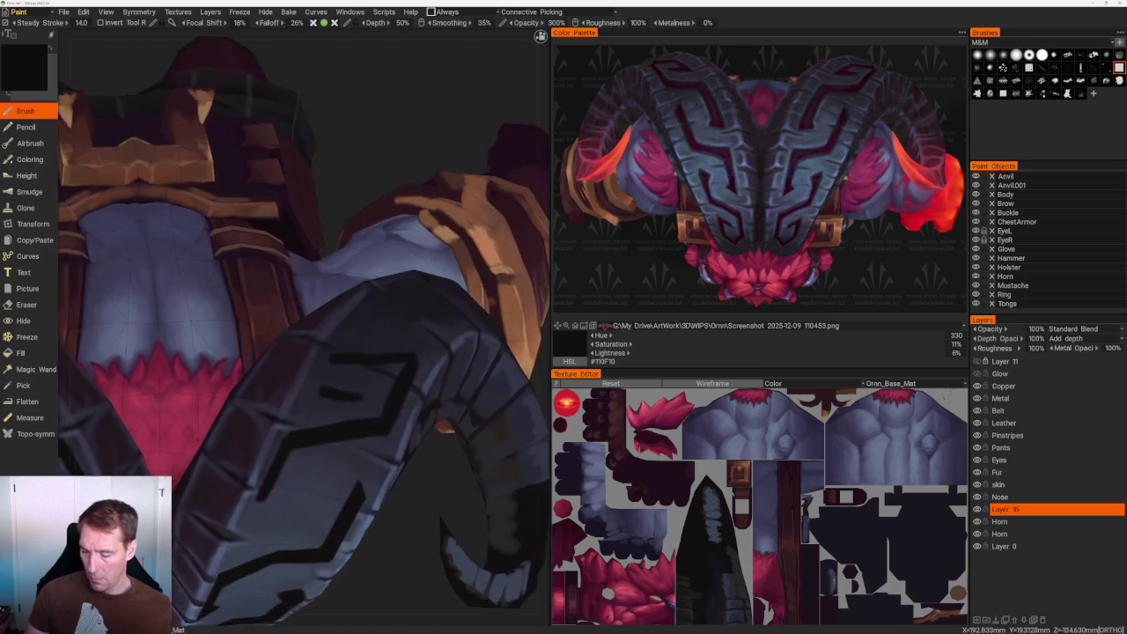
left_click_drag(342, 367, 325, 404)
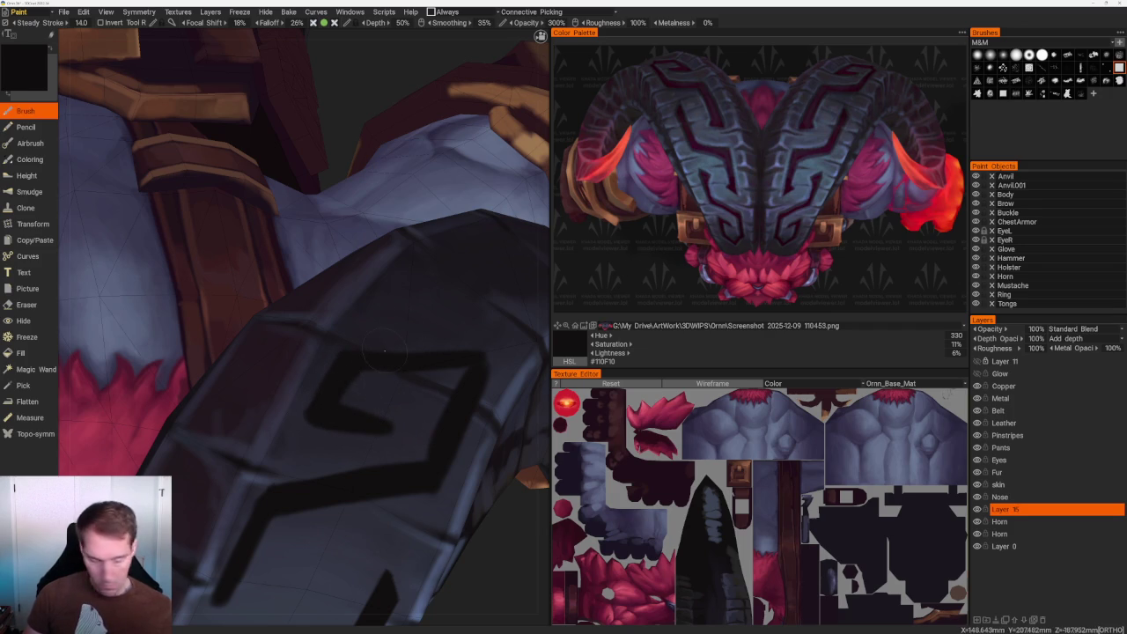
key("e")
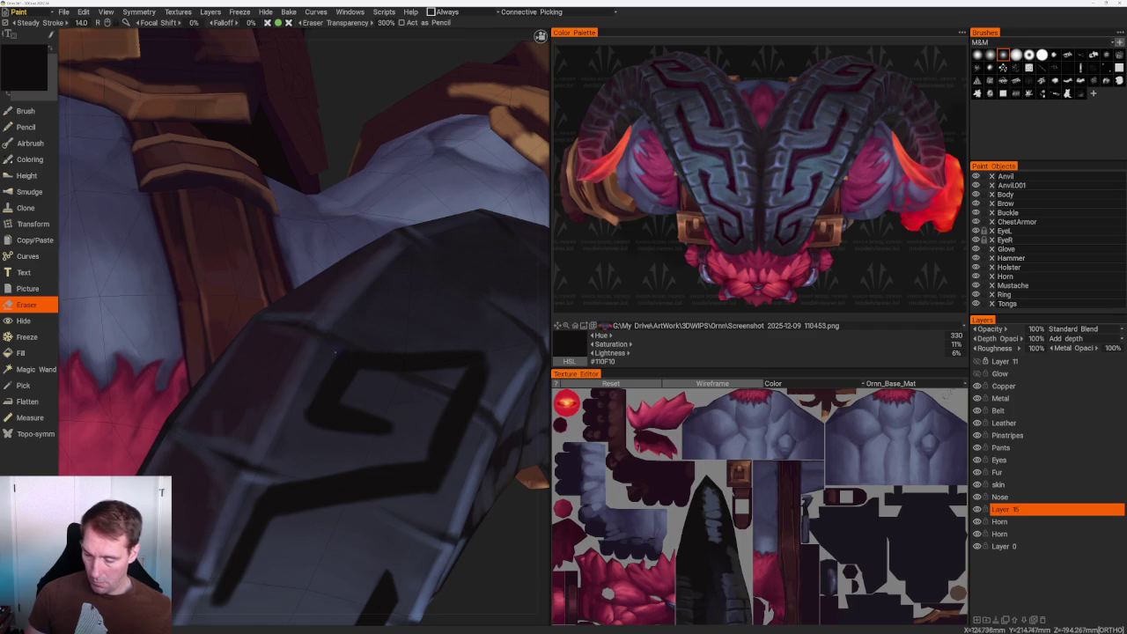
mouse_move(313, 398)
left_mouse_down("alt")
mouse_move(381, 172)
mouse_move(392, 414)
left_mouse_up("alt")
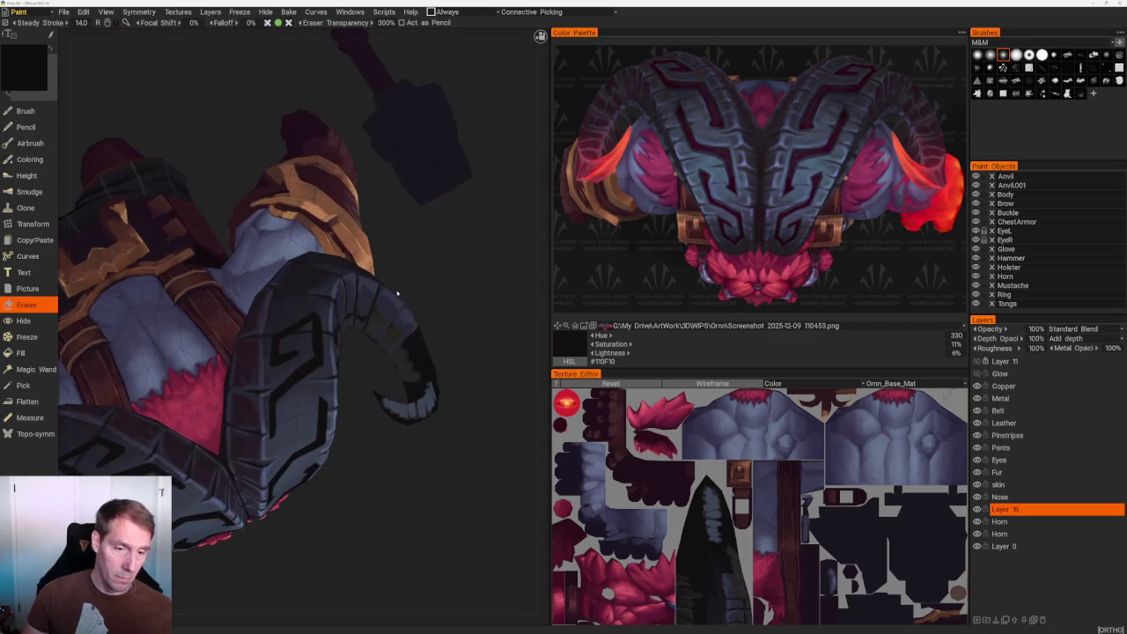
left_click_drag(396, 452, 397, 438, "alt")
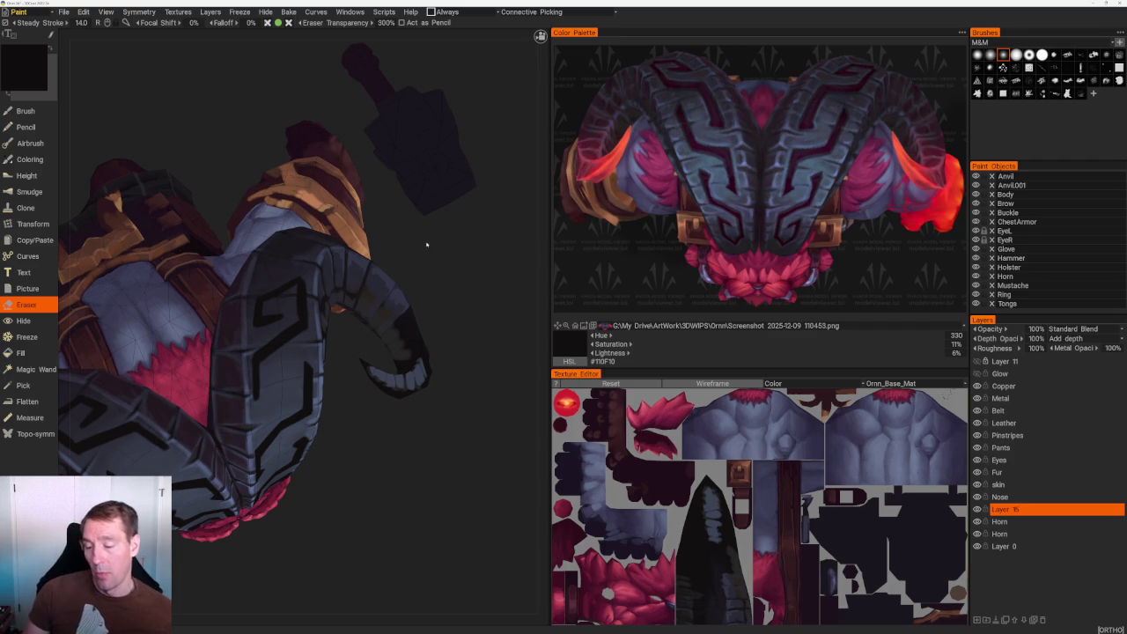
scroll(440, 264, "up", 6)
key("b")
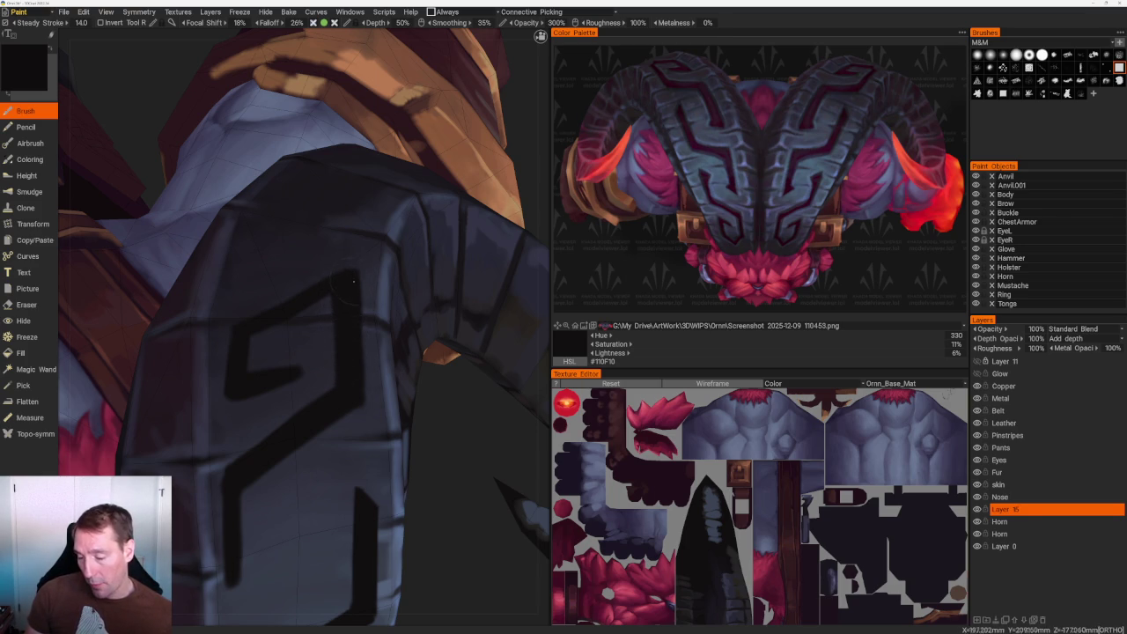
middle_click_drag(357, 397, 369, 323)
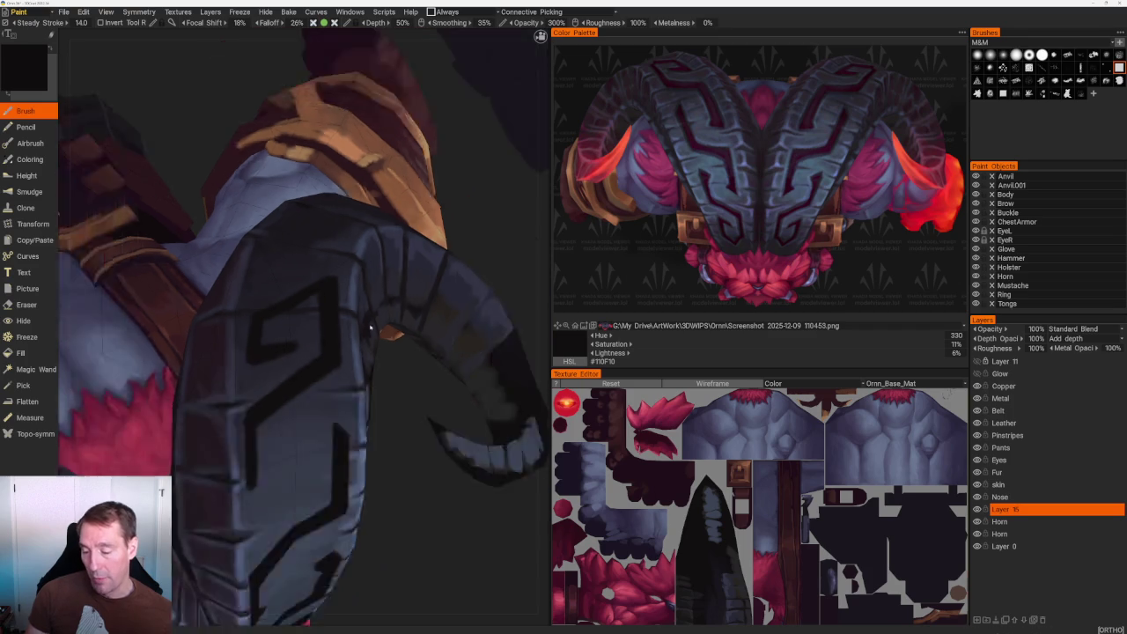
scroll(370, 323, "down", 5)
mouse_move(402, 167)
middle_mouse_down()
mouse_move(405, 212)
mouse_move(452, 334)
middle_mouse_up()
scroll(453, 335, "up", 4)
scroll(453, 337, "up", 4)
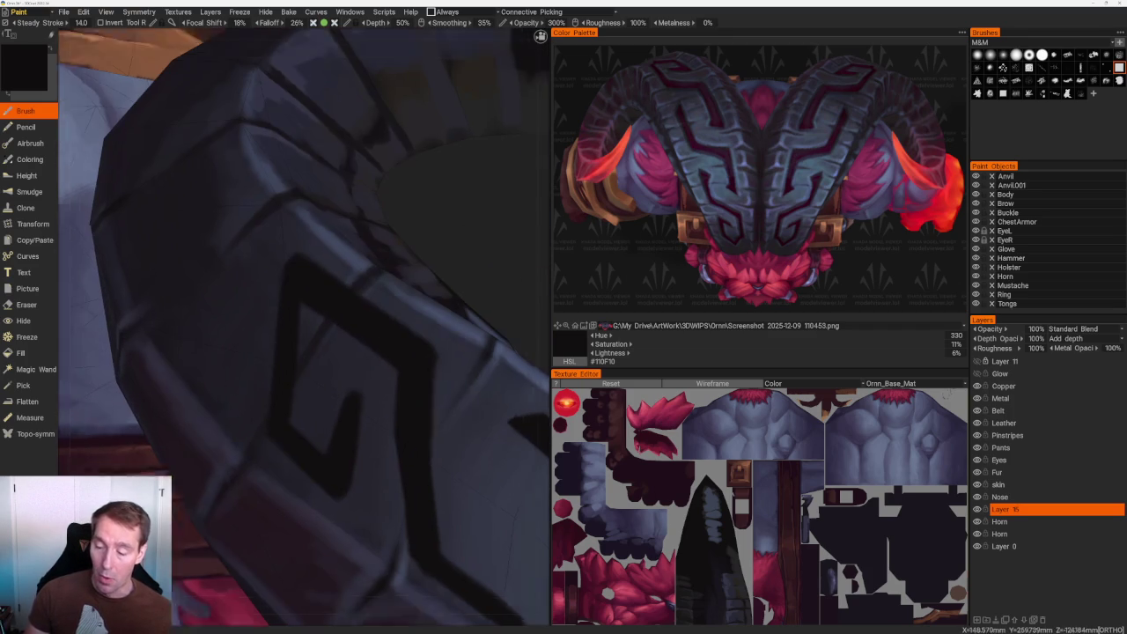
scroll(290, 273, "up", 1)
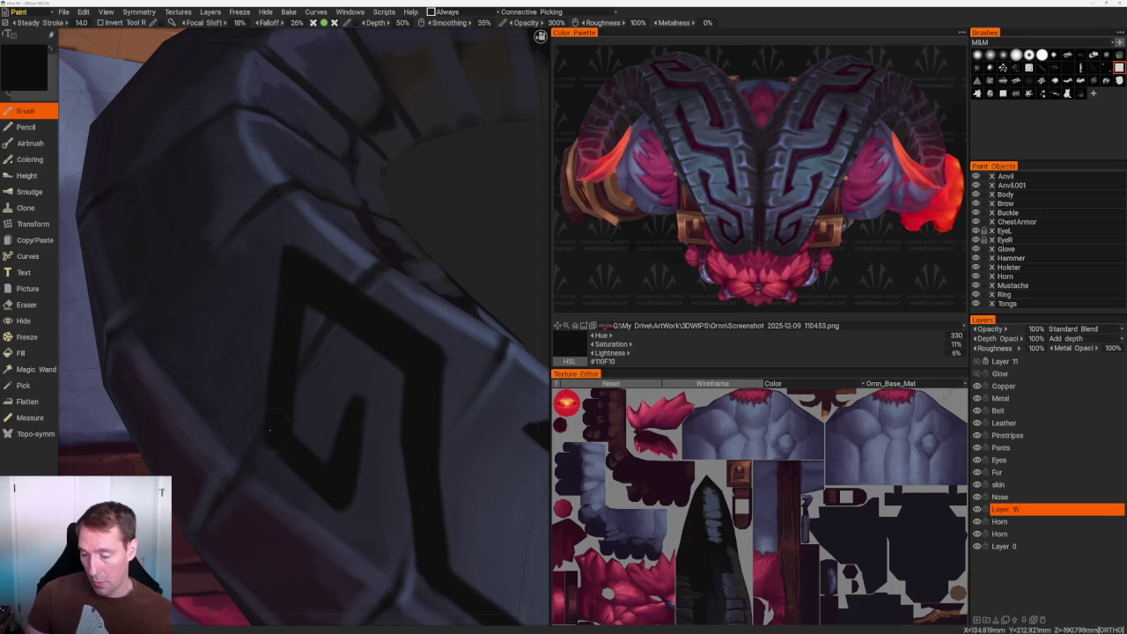
scroll(271, 428, "down", 5)
scroll(284, 167, "down", 3)
scroll(285, 167, "up", 2)
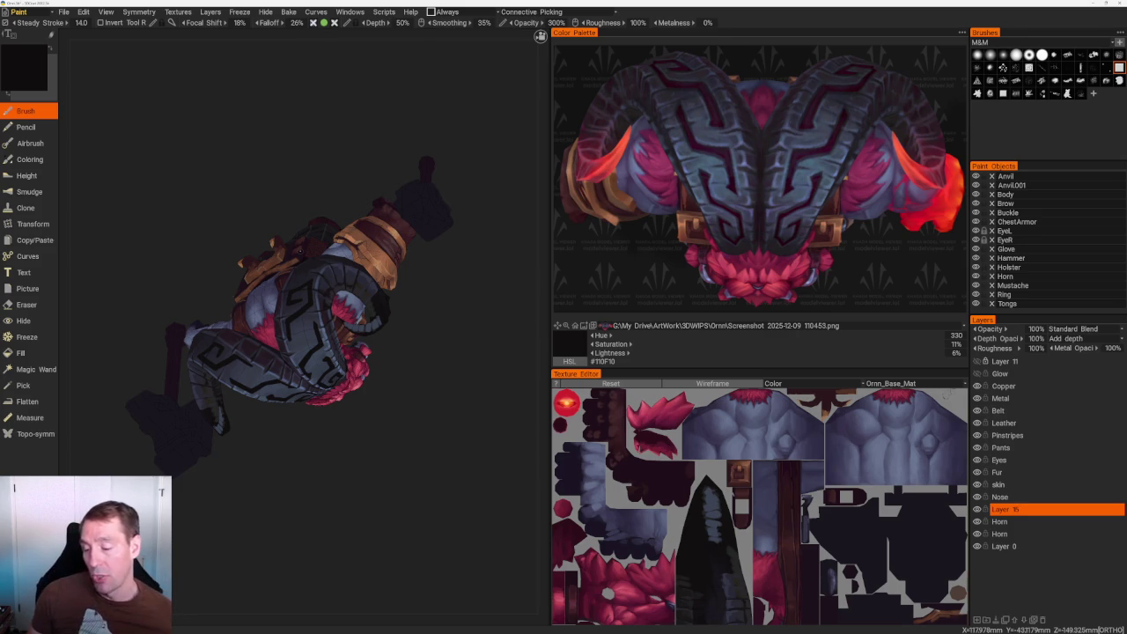
mouse_move(455, 390)
left_mouse_down()
mouse_move(439, 313)
mouse_move(296, 298)
mouse_move(300, 264)
left_mouse_up()
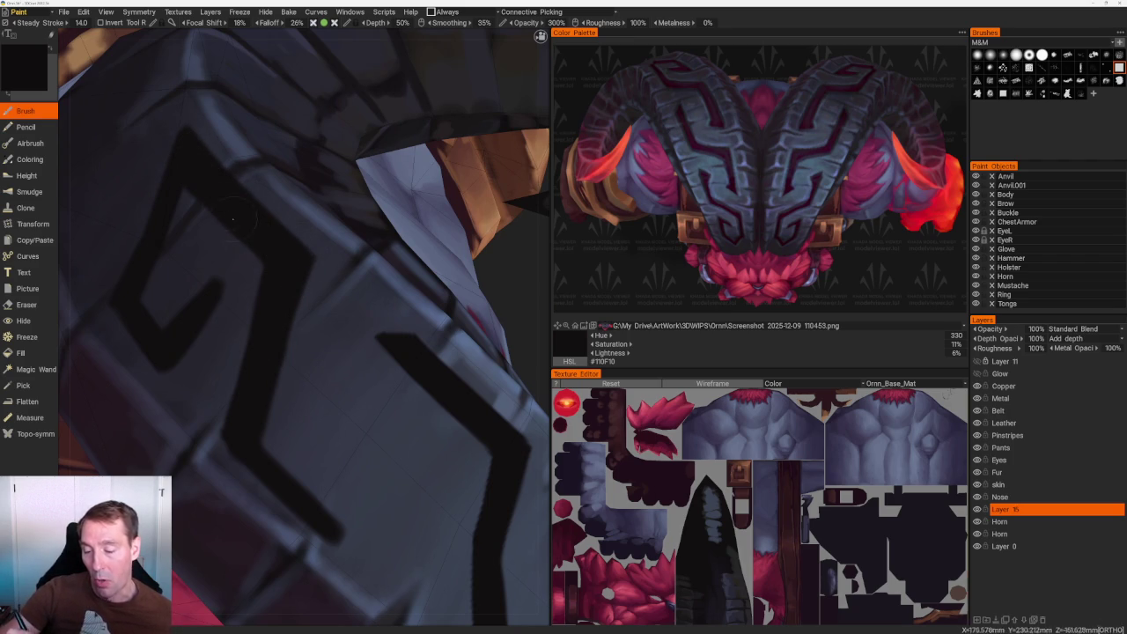
Check the horn plate glyphs from several close angles with the Eraser active.
middle_click_drag(271, 261, 304, 354)
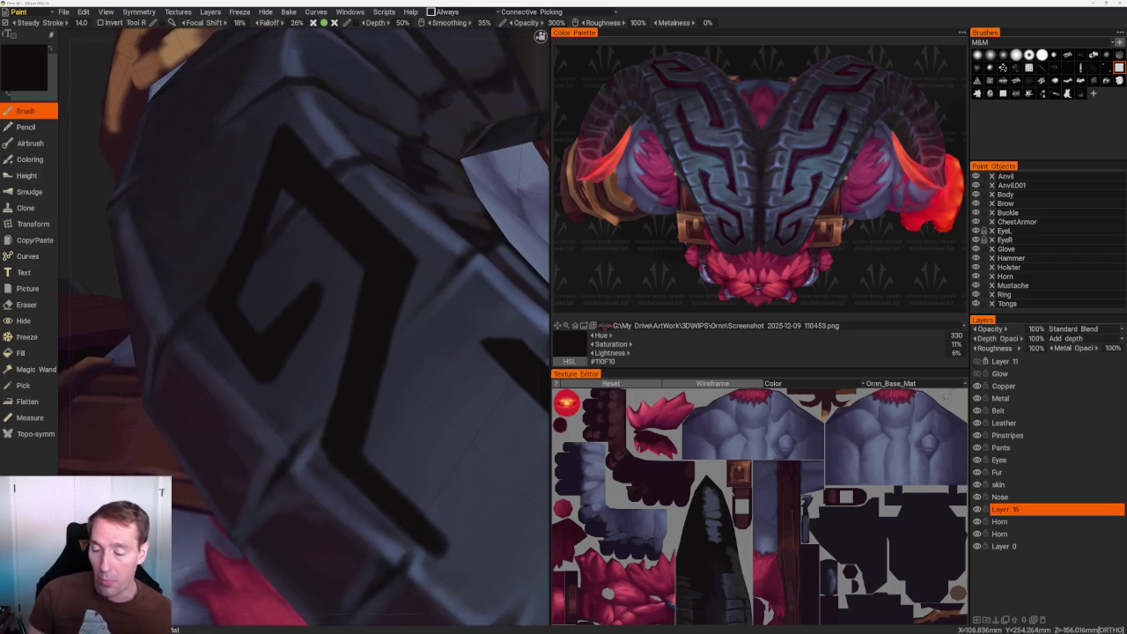
scroll(349, 132, "down", 5)
middle_click_drag(349, 133, 428, 251)
scroll(309, 219, "up", 5)
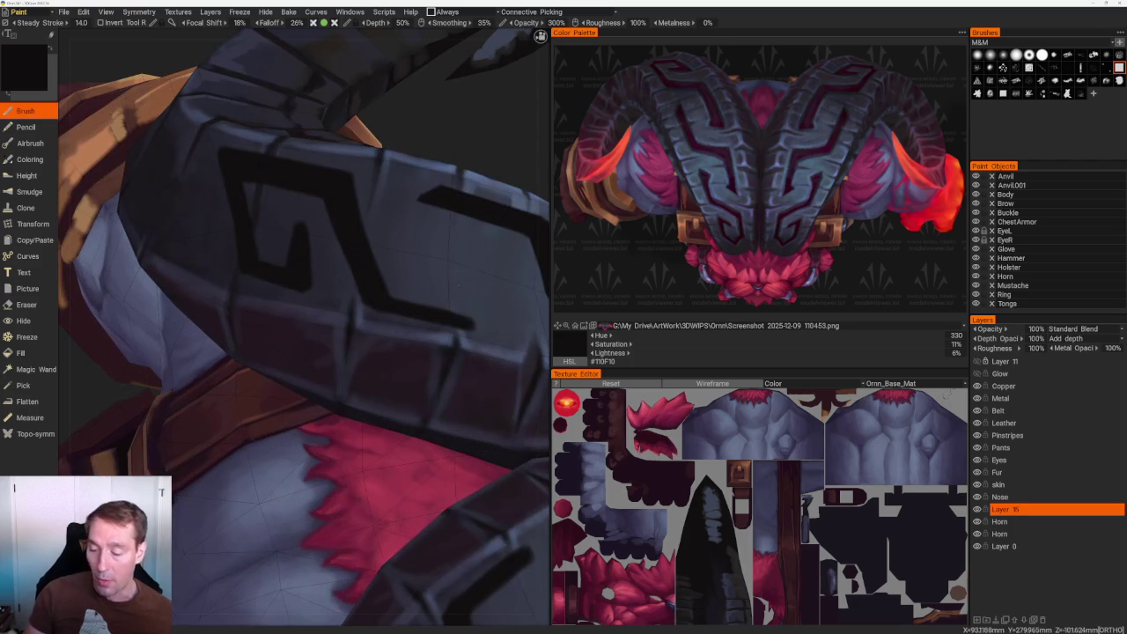
key("e")
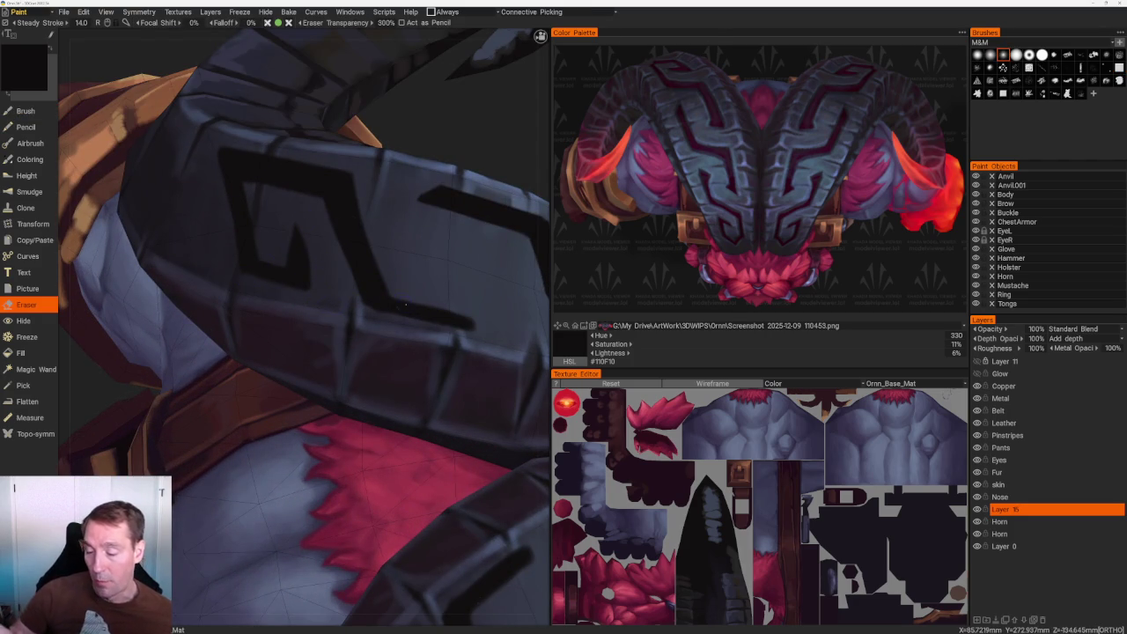
scroll(397, 188, "down", 5)
middle_click_drag(397, 188, 414, 244)
scroll(415, 244, "up", 5)
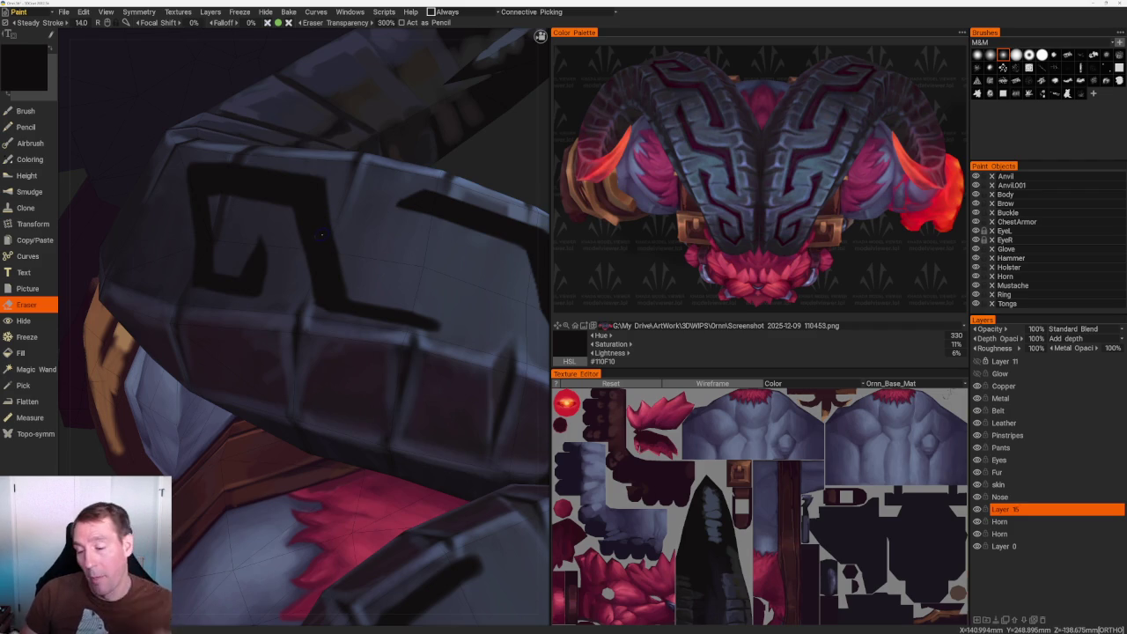
Orbit the whole character and zoom back onto the horn, toggling Brush then Eraser.
scroll(339, 206, "down", 5)
mouse_move(339, 206)
left_mouse_down()
mouse_move(382, 111)
mouse_move(432, 146)
mouse_move(416, 279)
left_mouse_up()
scroll(416, 279, "up", 3)
scroll(416, 279, "up", 2)
scroll(416, 279, "up", 2)
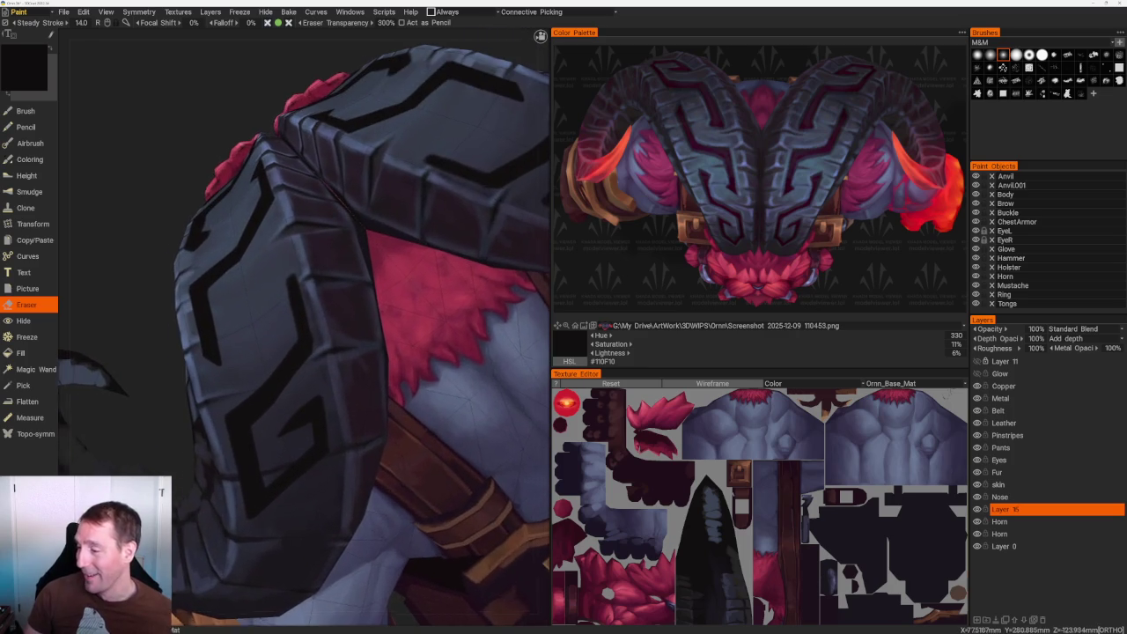
scroll(415, 279, "up", 2)
scroll(287, 351, "up", 1)
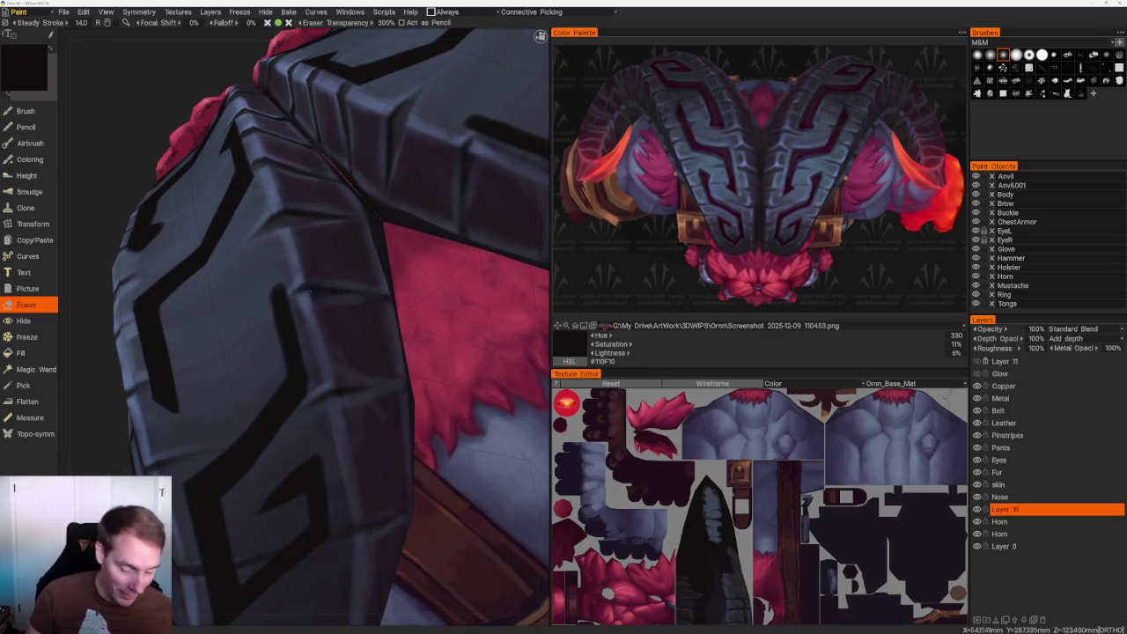
key("b")
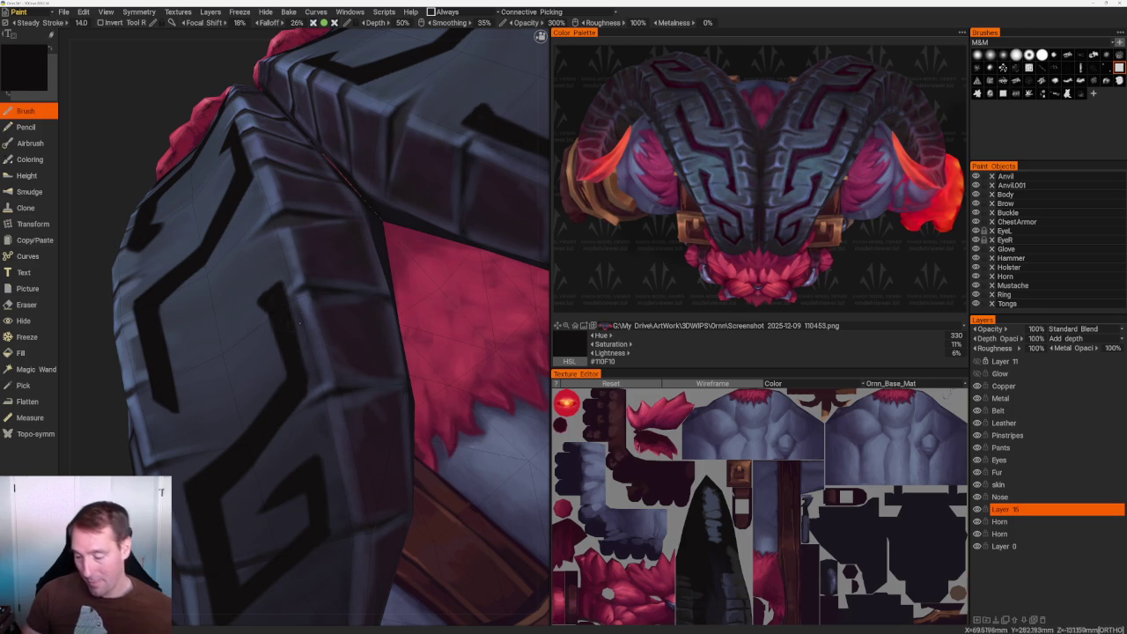
key("e")
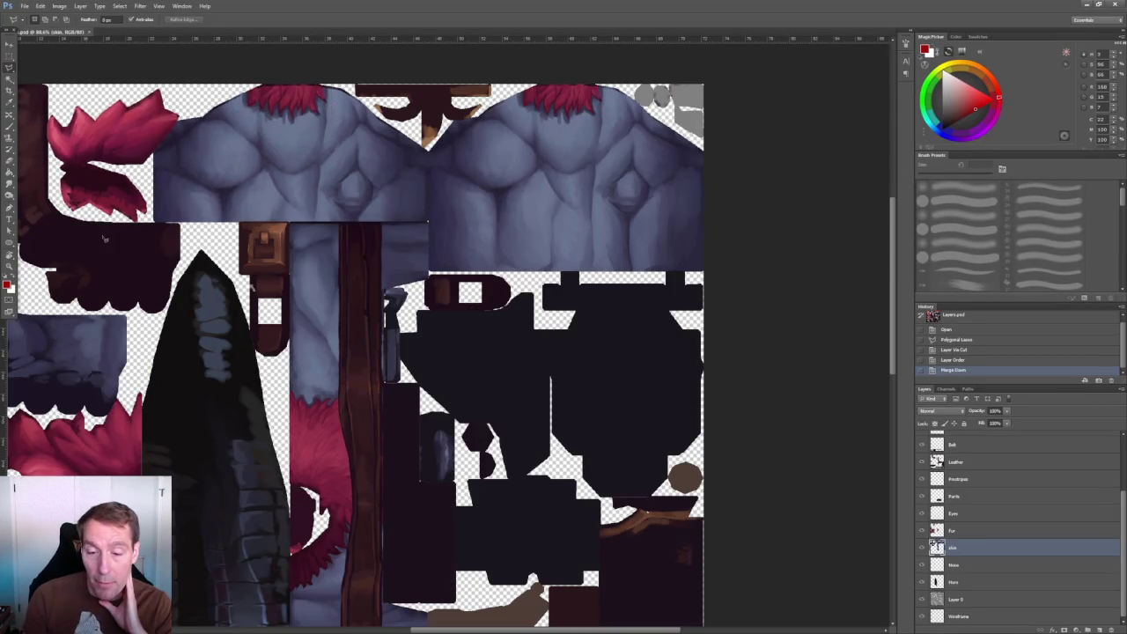
Close the current texture document and bring up the File > Open dialog.
left_click(88, 30)
left_click(25, 6)
left_click(53, 32)
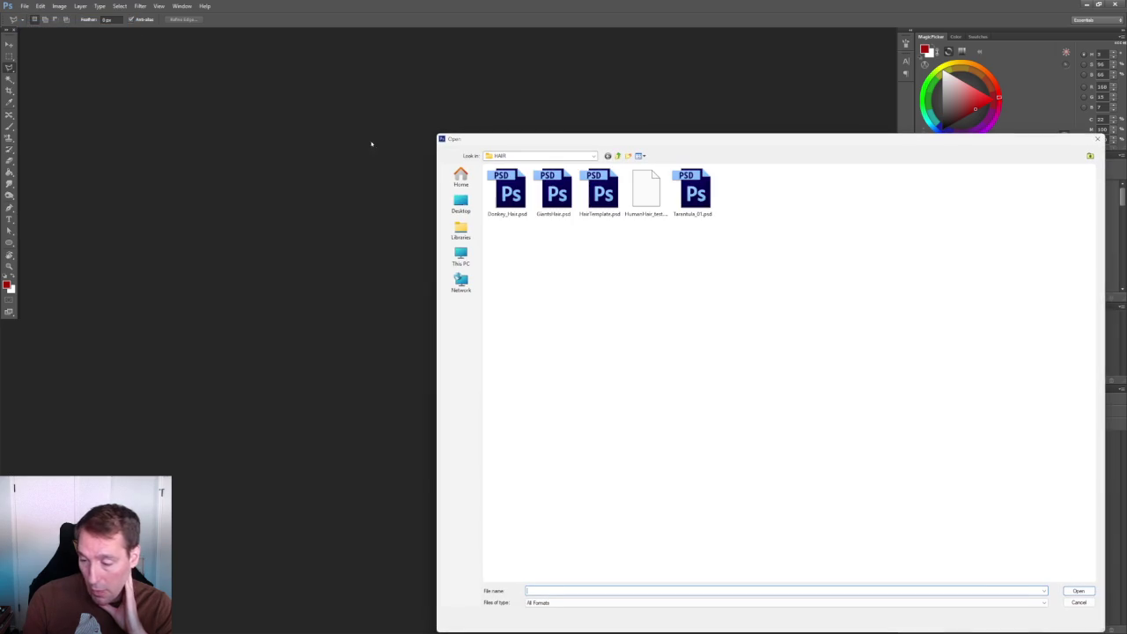
left_click_drag(577, 140, 412, 126)
Browse Monsters&Memories > Characters > Armor > Plate > Generic and open GenericPlateA_Txt3.png.
left_click(295, 160)
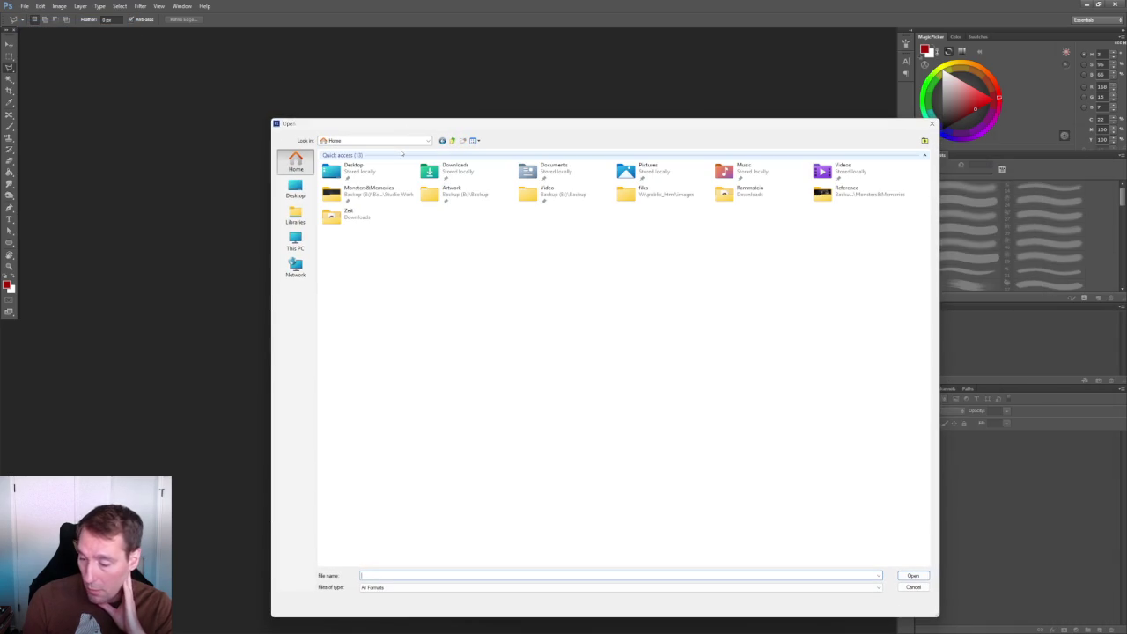
double_click(368, 190)
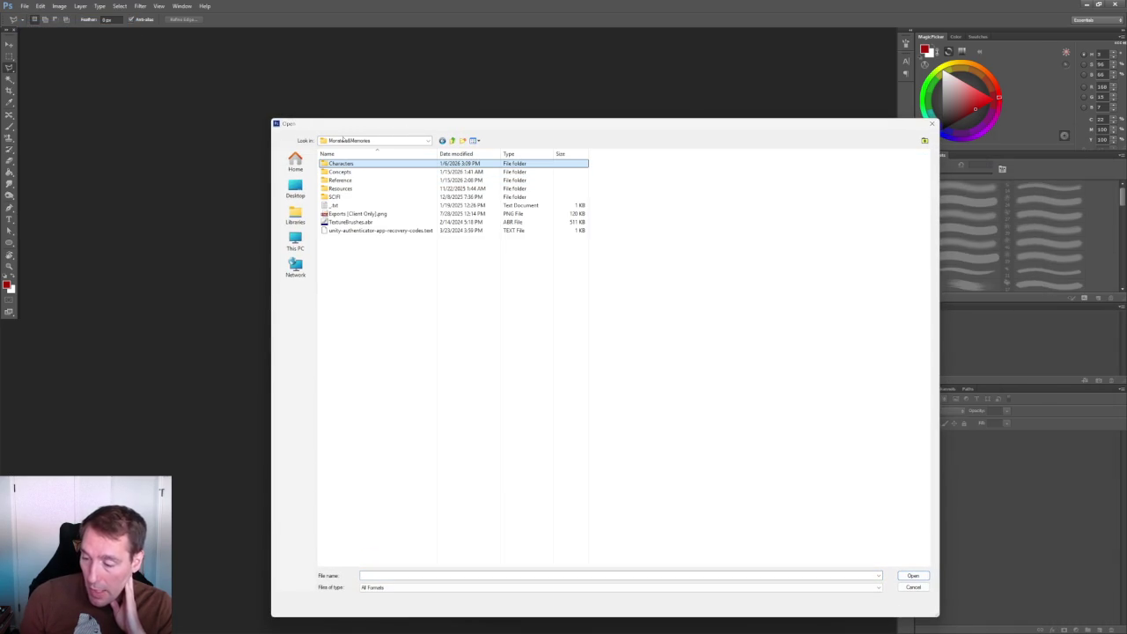
double_click(335, 164)
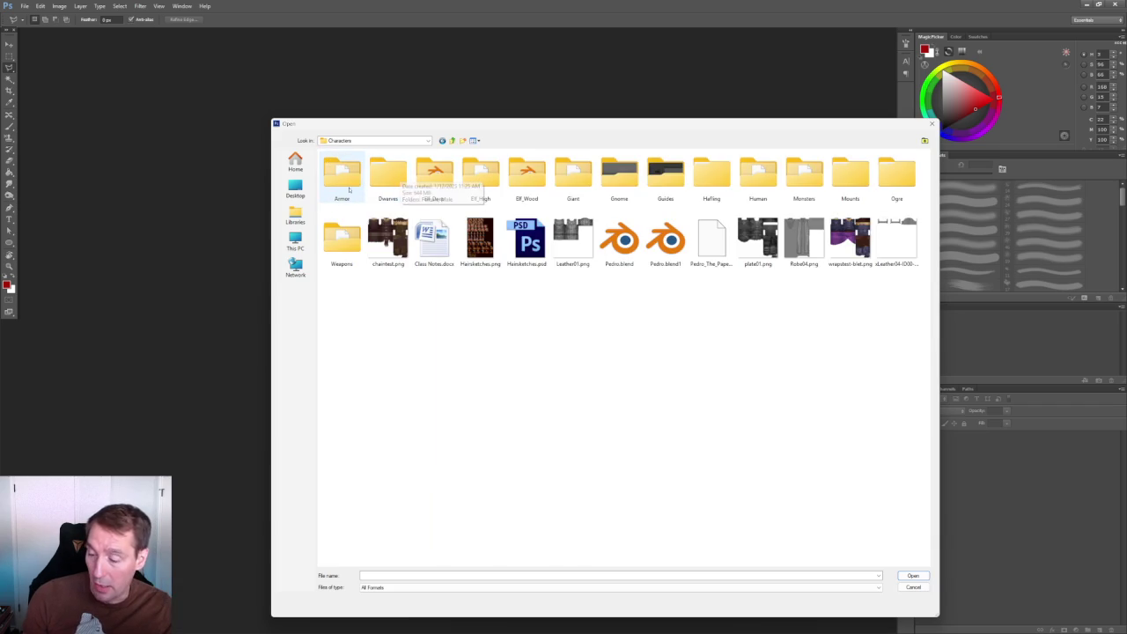
double_click(341, 178)
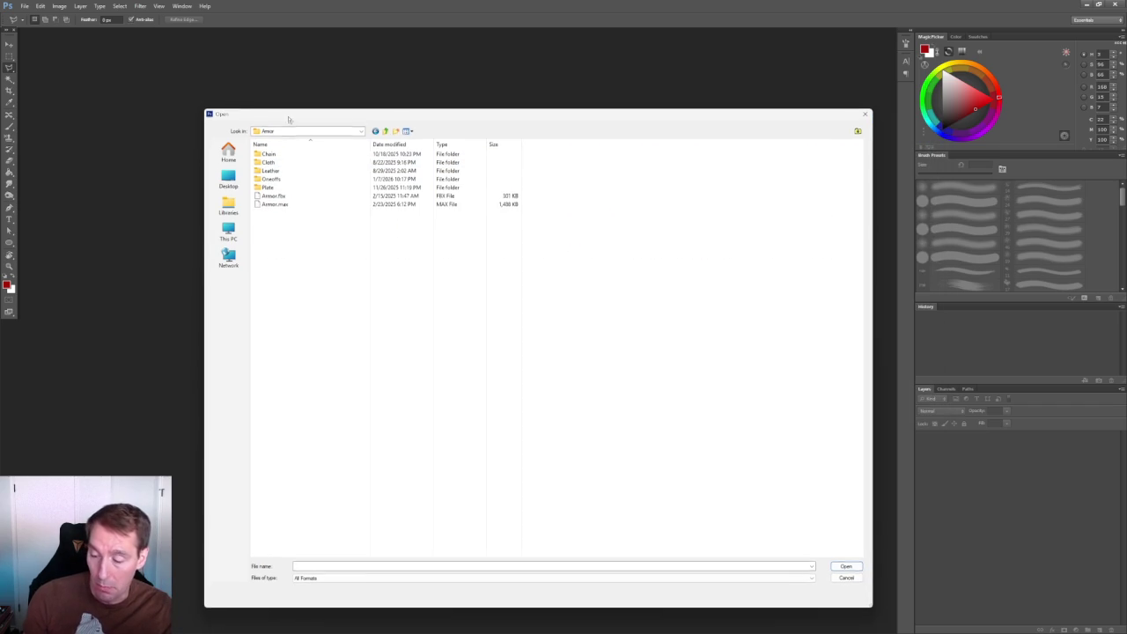
double_click(269, 187)
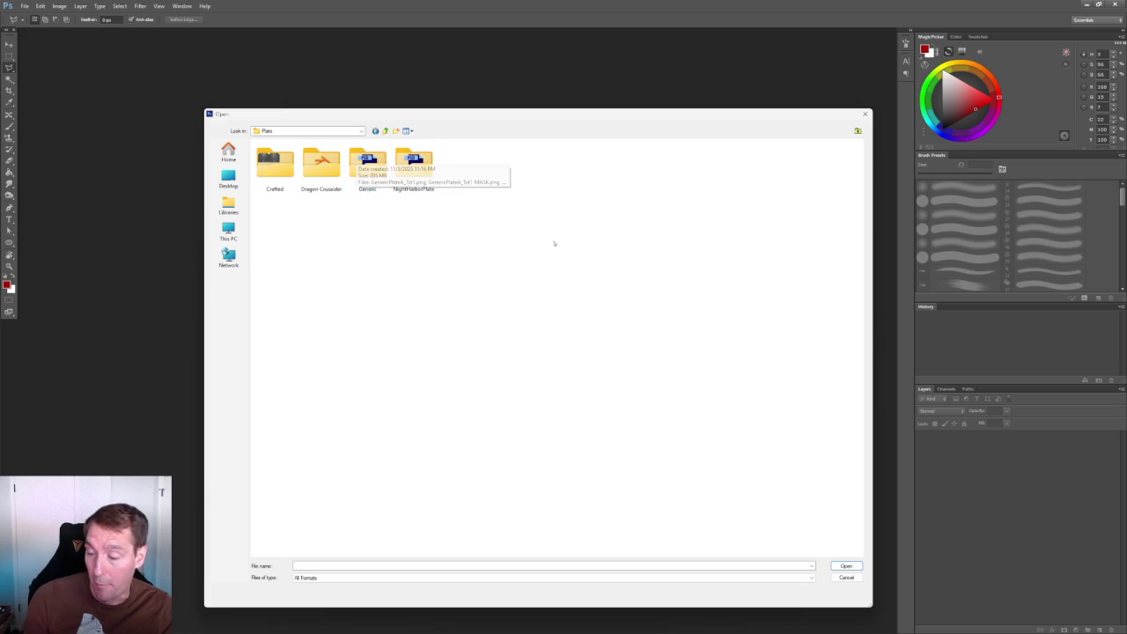
double_click(369, 162)
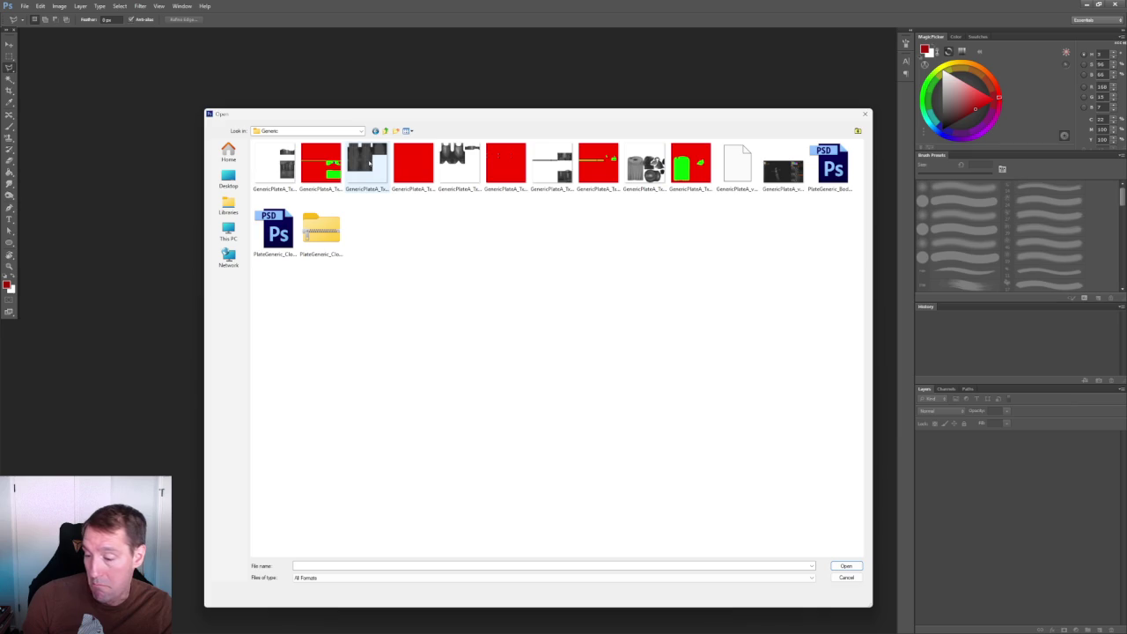
left_click(452, 152)
double_click(452, 152)
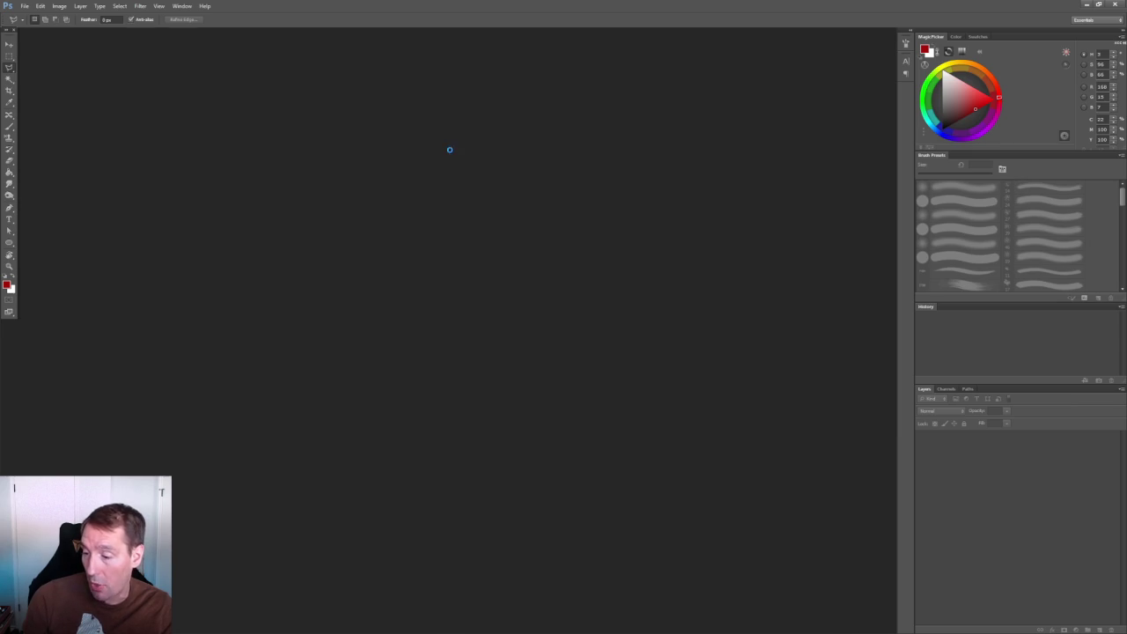
Zoom in and pan around the vest texture to study its painted brushwork.
scroll(360, 196, "up", 2, "alt")
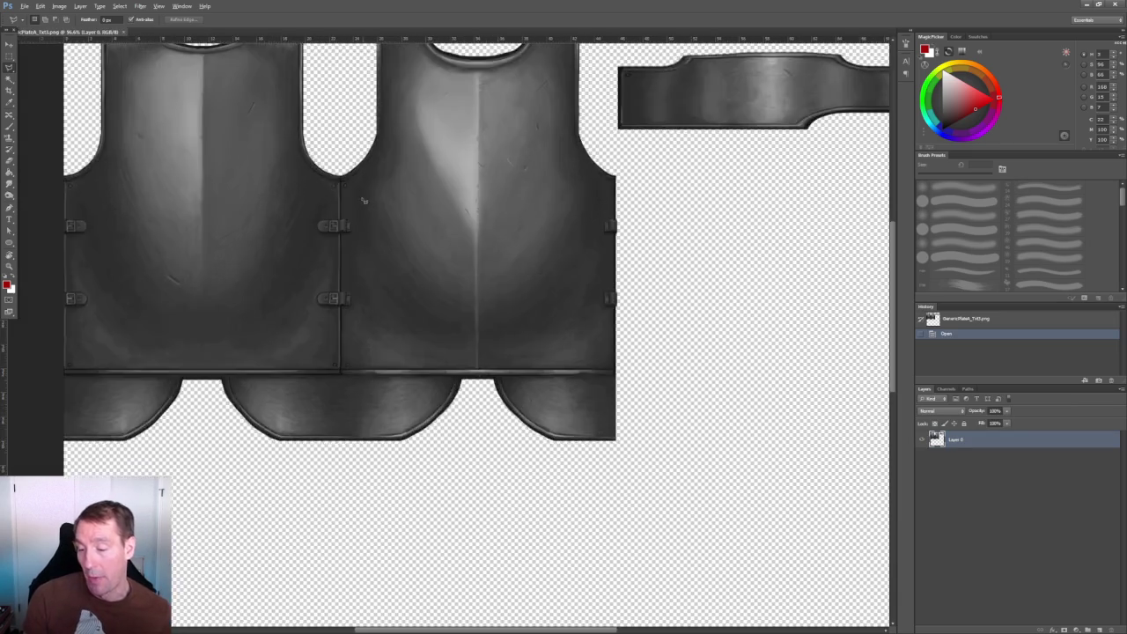
scroll(361, 199, "up", 1, "alt")
scroll(588, 187, "up", 1, "alt")
scroll(528, 229, "up", 1, "alt")
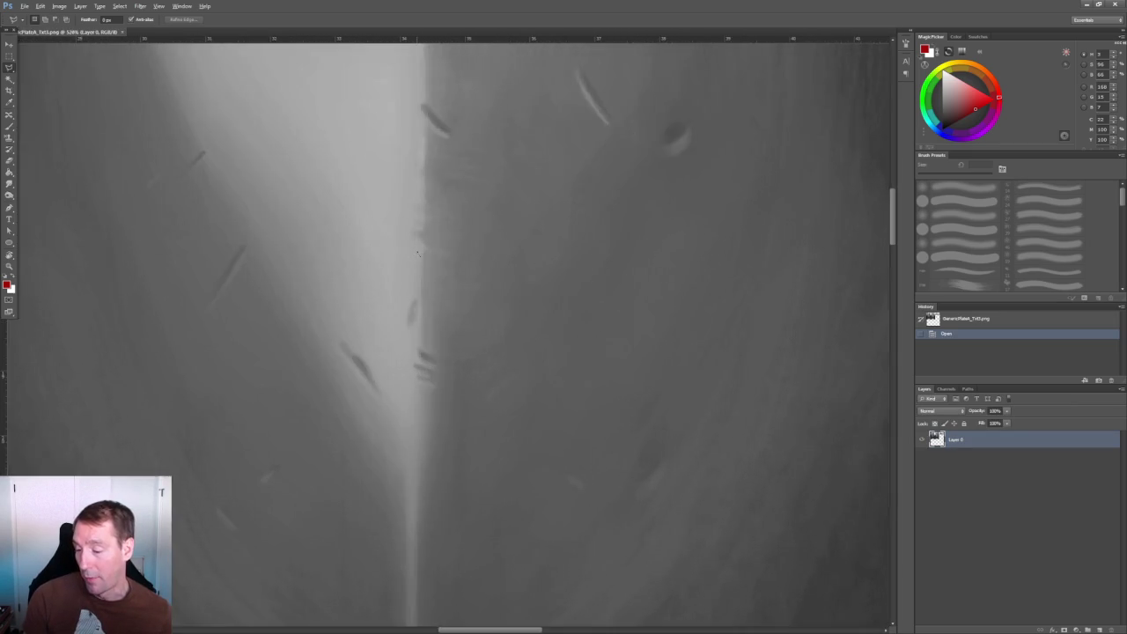
scroll(393, 314, "up", 1, "alt")
scroll(417, 251, "down", 1)
scroll(422, 282, "up", 3)
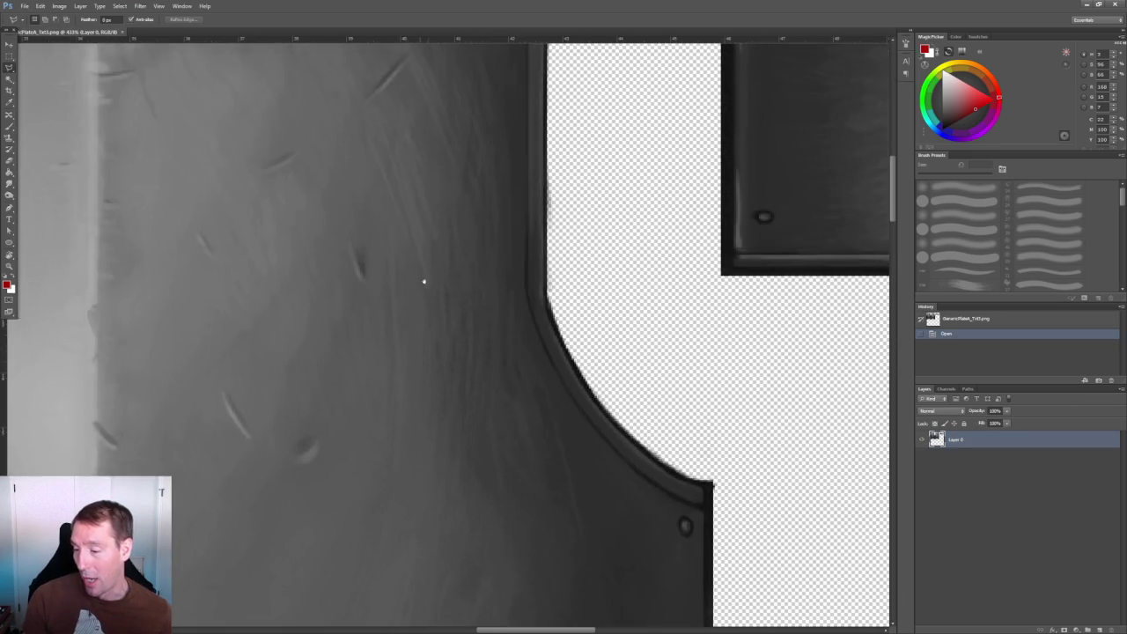
scroll(437, 231, "up", 3)
scroll(334, 208, "left", 2)
scroll(370, 209, "left", 2)
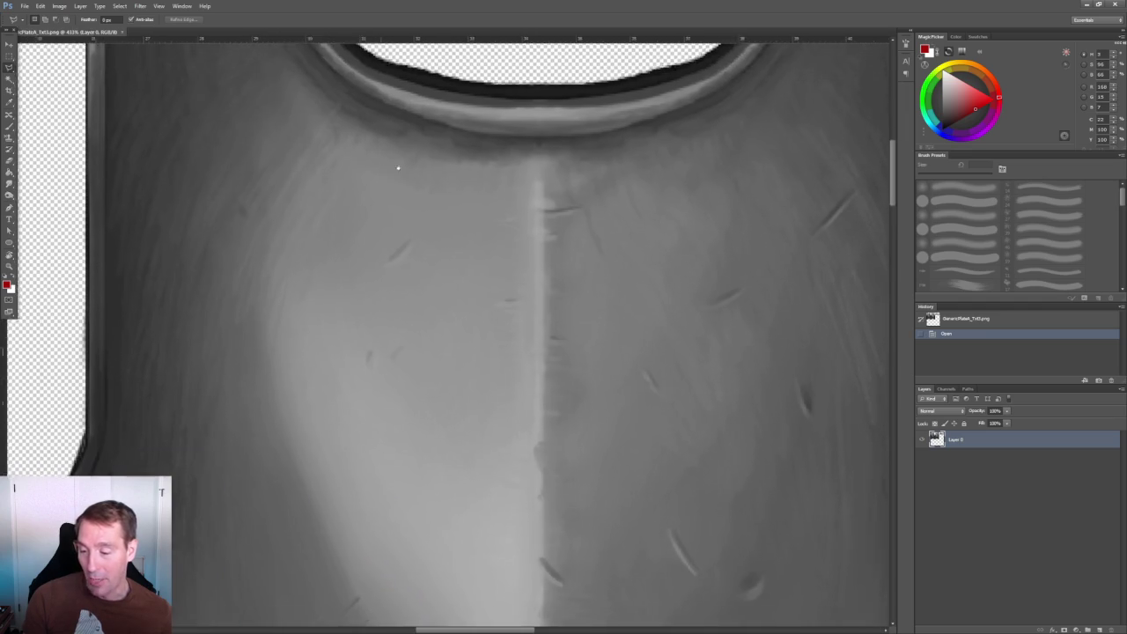
scroll(408, 208, "right", 1)
scroll(408, 208, "down", 1)
scroll(362, 234, "down", 1, "alt")
scroll(395, 329, "down", 1, "alt")
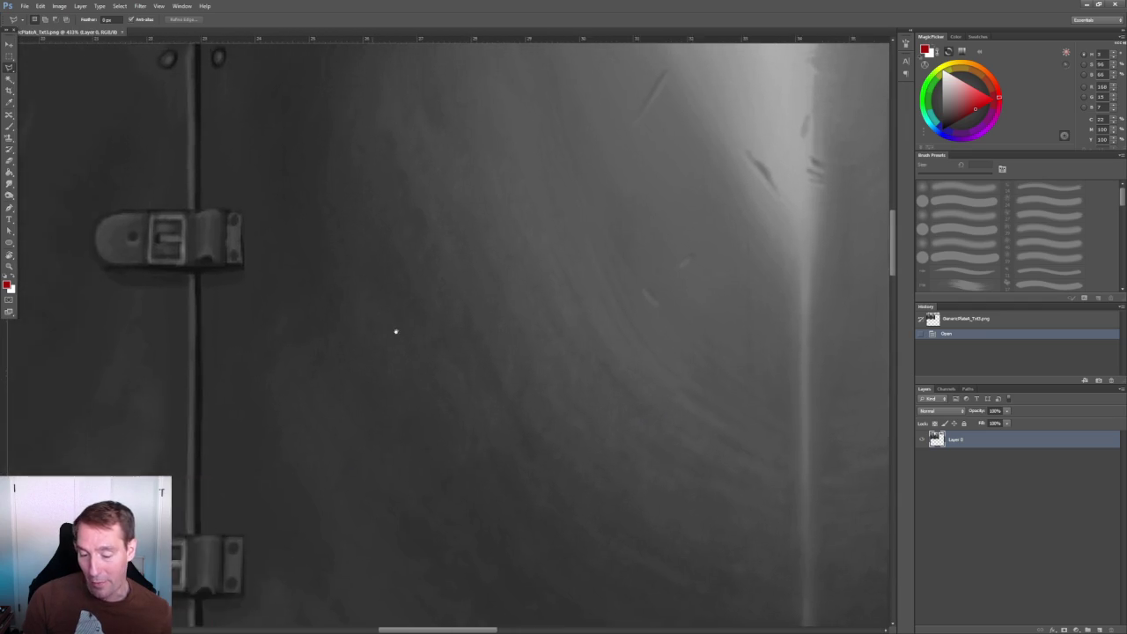
scroll(286, 269, "down", 1, "alt")
scroll(286, 270, "down", 2, "alt")
scroll(288, 269, "down", 1, "alt")
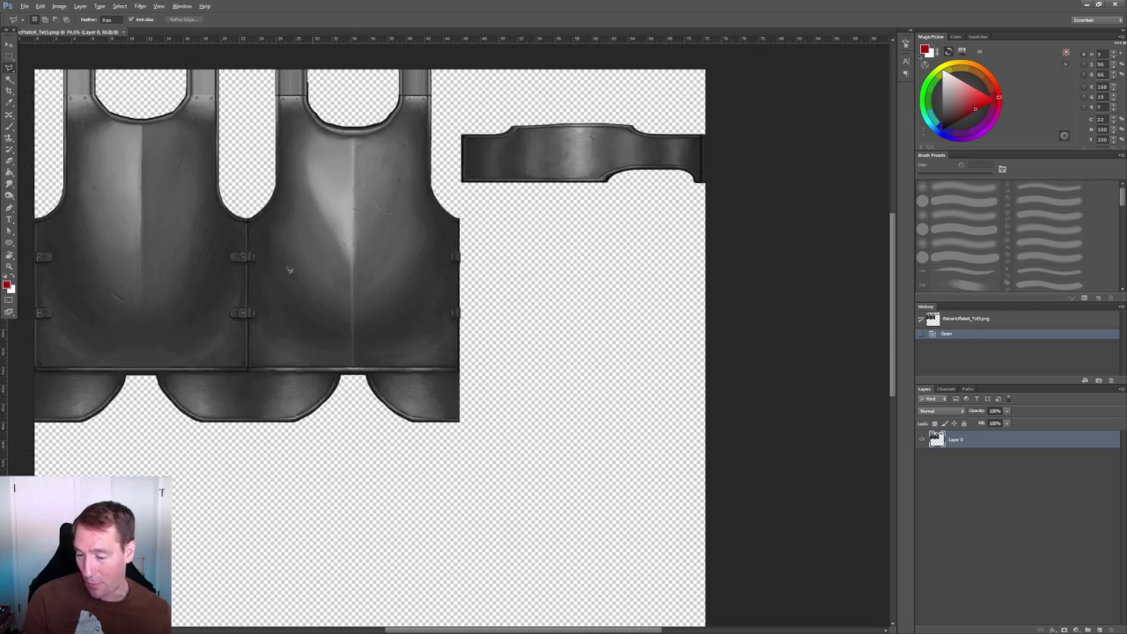
scroll(212, 203, "up", 2, "alt")
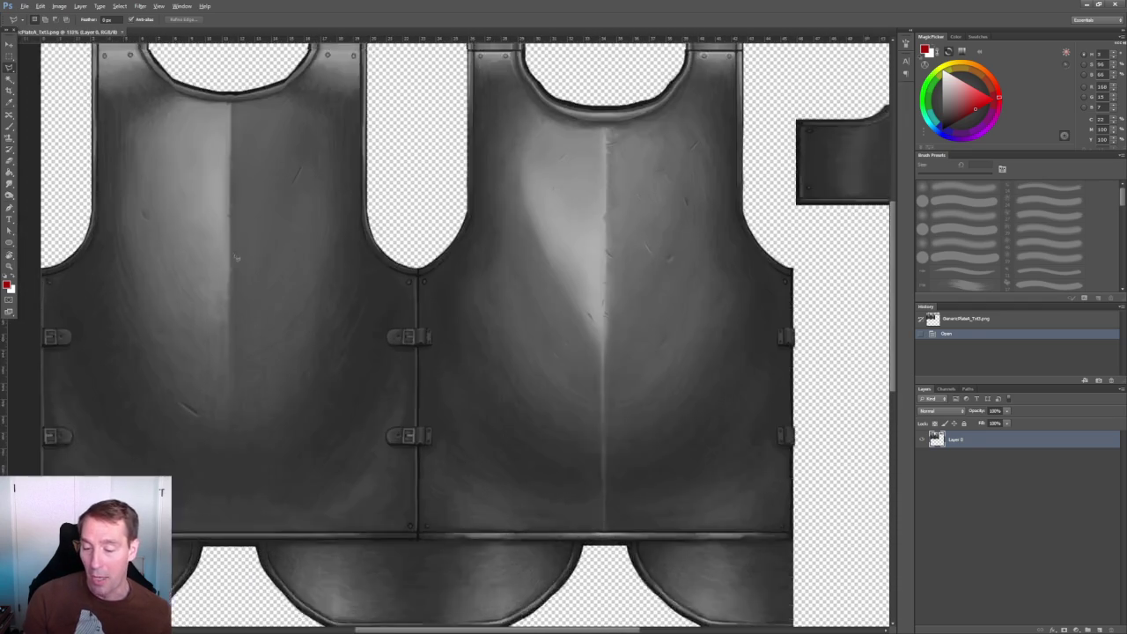
scroll(229, 229, "up", 1, "alt")
scroll(245, 264, "down", 2, "alt")
scroll(391, 248, "up", 1, "alt")
scroll(410, 239, "right", 4, "ctrl")
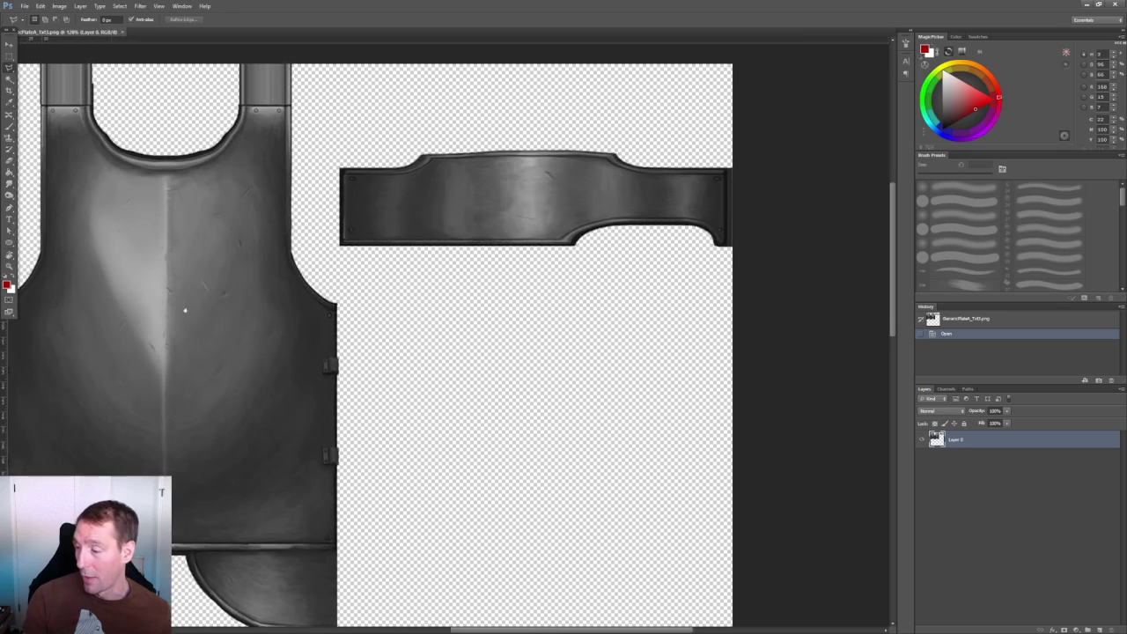
scroll(195, 330, "down", 2)
scroll(390, 351, "left", 4, "ctrl")
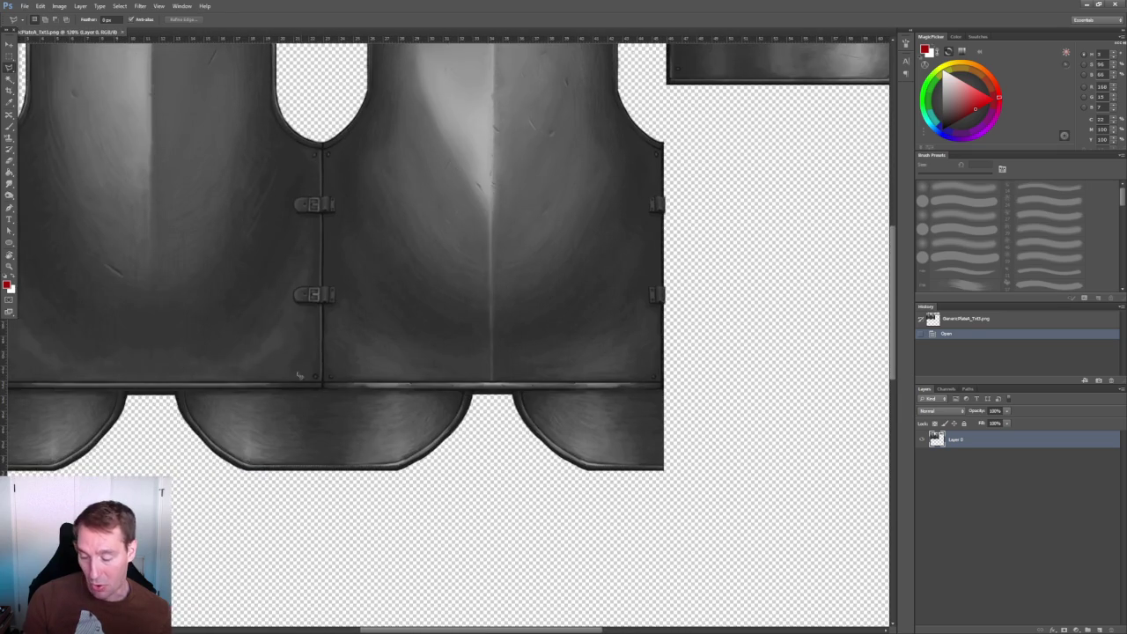
scroll(304, 363, "left", 3, "ctrl")
scroll(312, 299, "down", 1)
Look over the upper vest panels, then close the GenericPlateA_Txt3.png document.
scroll(423, 394, "up", 3, "alt")
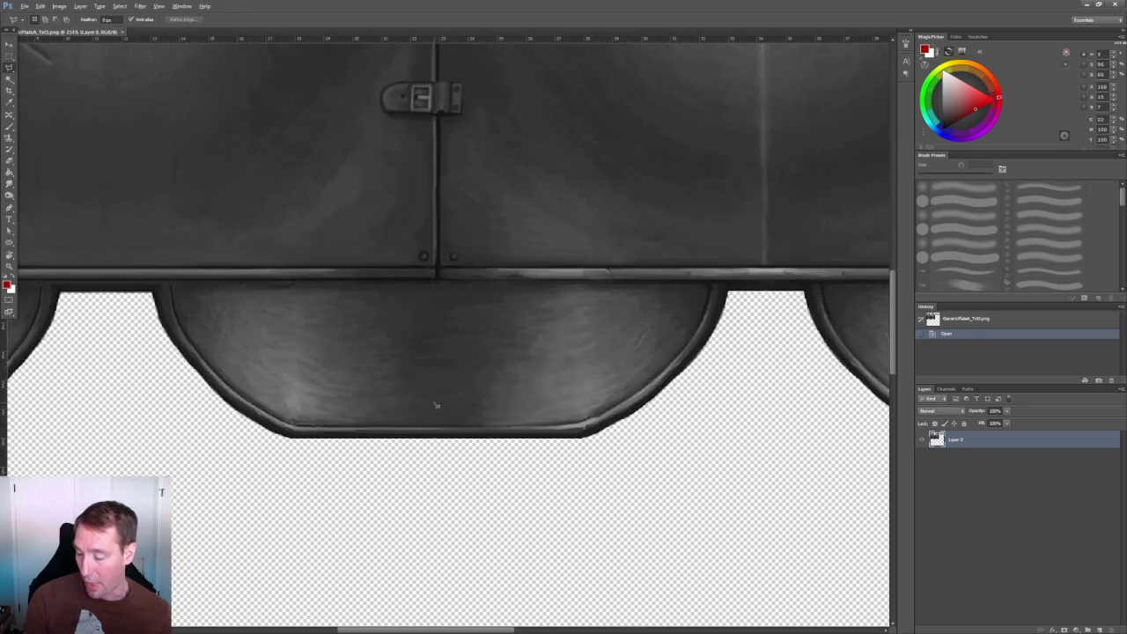
scroll(436, 405, "up", 2, "alt")
scroll(423, 397, "up", 1, "alt")
scroll(174, 302, "up", 1, "alt")
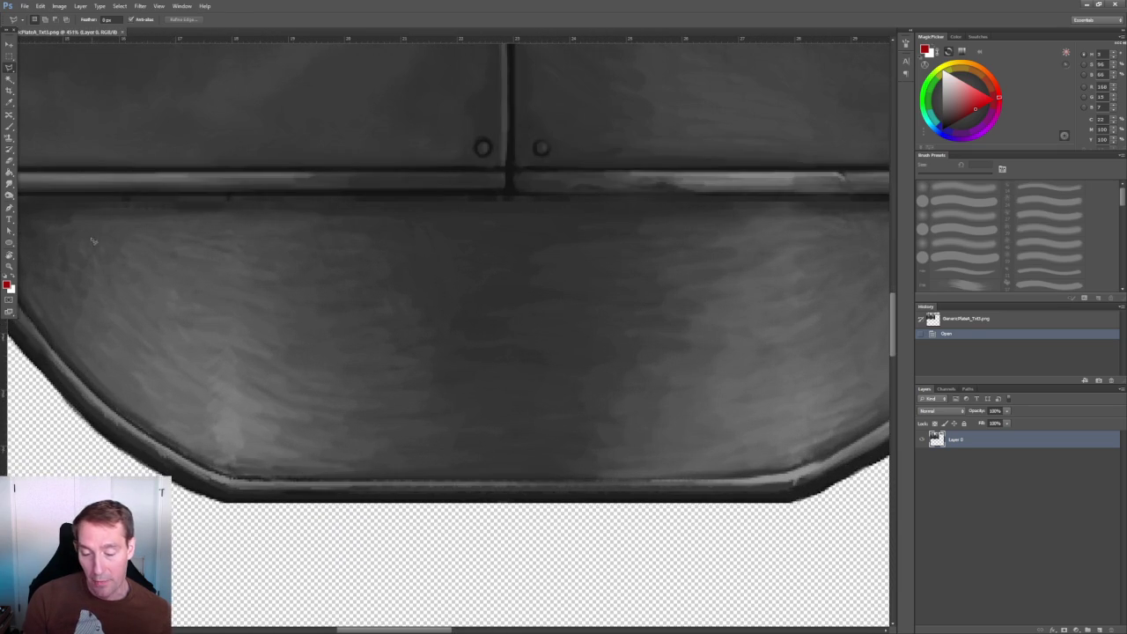
scroll(514, 283, "right", 4, "ctrl")
scroll(405, 240, "right", 1, "ctrl")
scroll(418, 238, "up", 1)
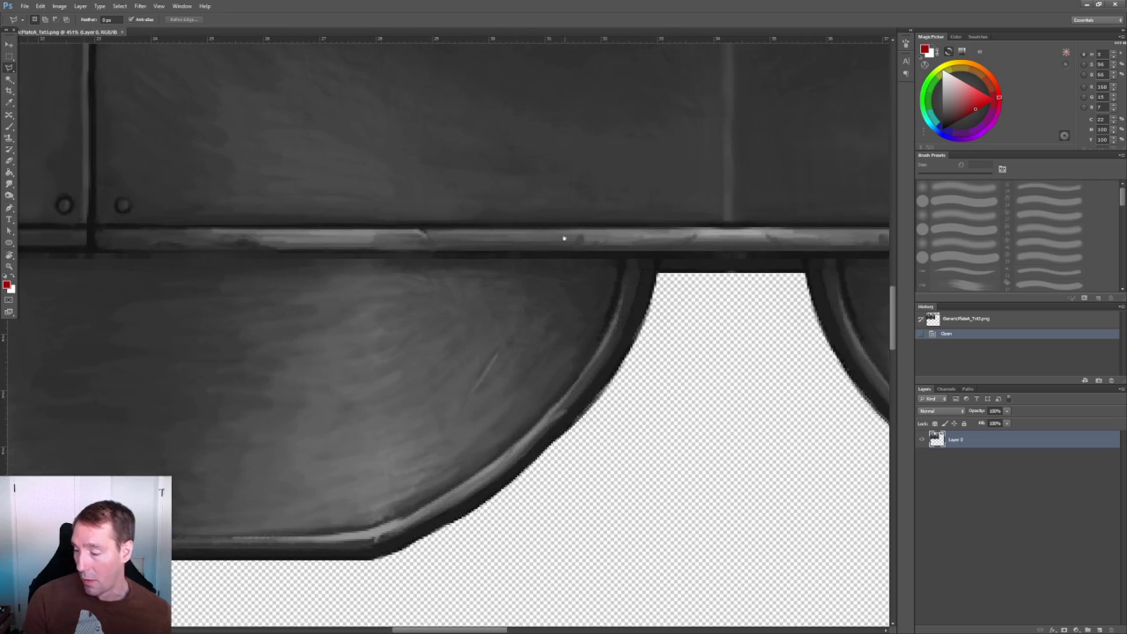
scroll(564, 238, "up", 1, "alt")
scroll(133, 207, "up", 1, "alt")
scroll(245, 240, "right", 2, "ctrl")
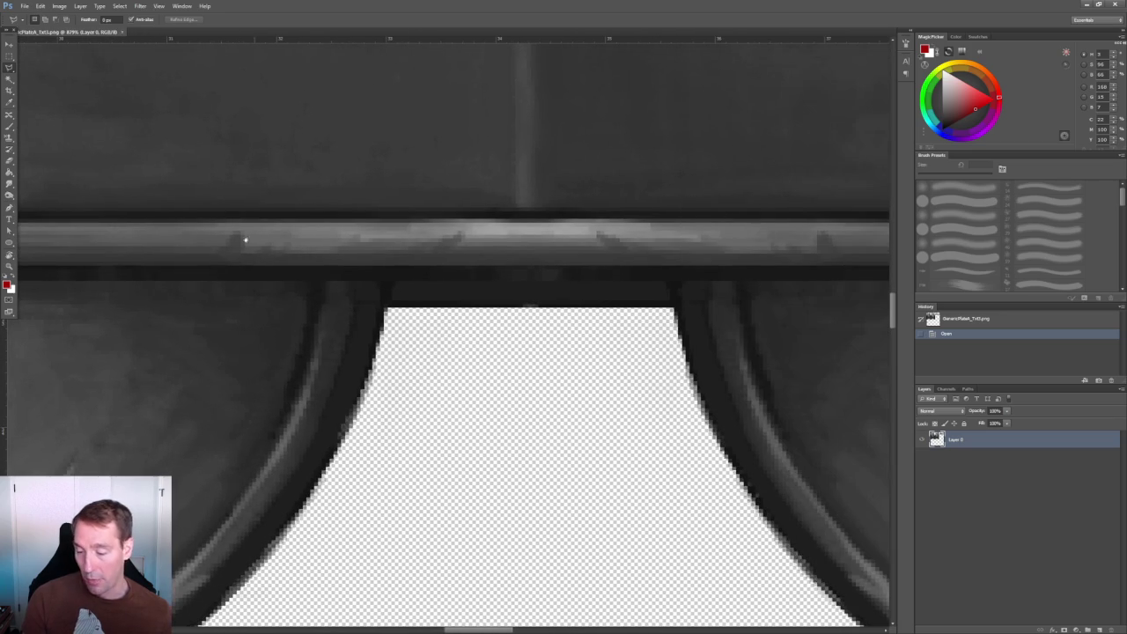
scroll(414, 234, "right", 2, "ctrl")
scroll(339, 209, "down", 1, "alt")
scroll(432, 217, "down", 1, "alt")
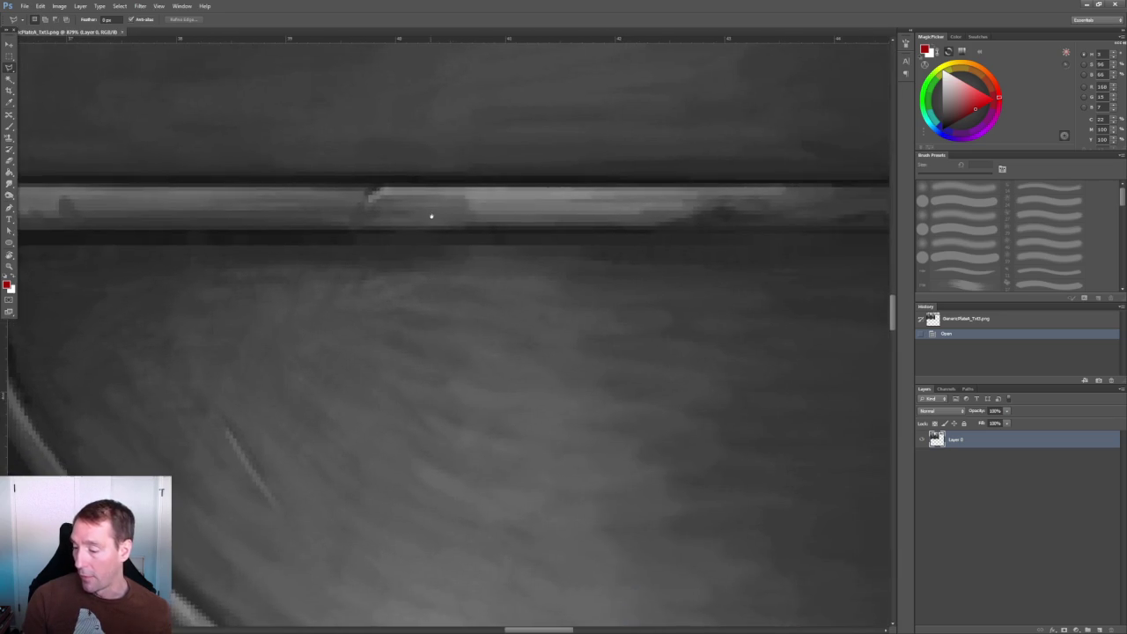
scroll(437, 227, "down", 1, "alt")
scroll(437, 227, "down", 2, "alt")
scroll(466, 233, "down", 1, "alt")
scroll(502, 242, "down", 1, "alt")
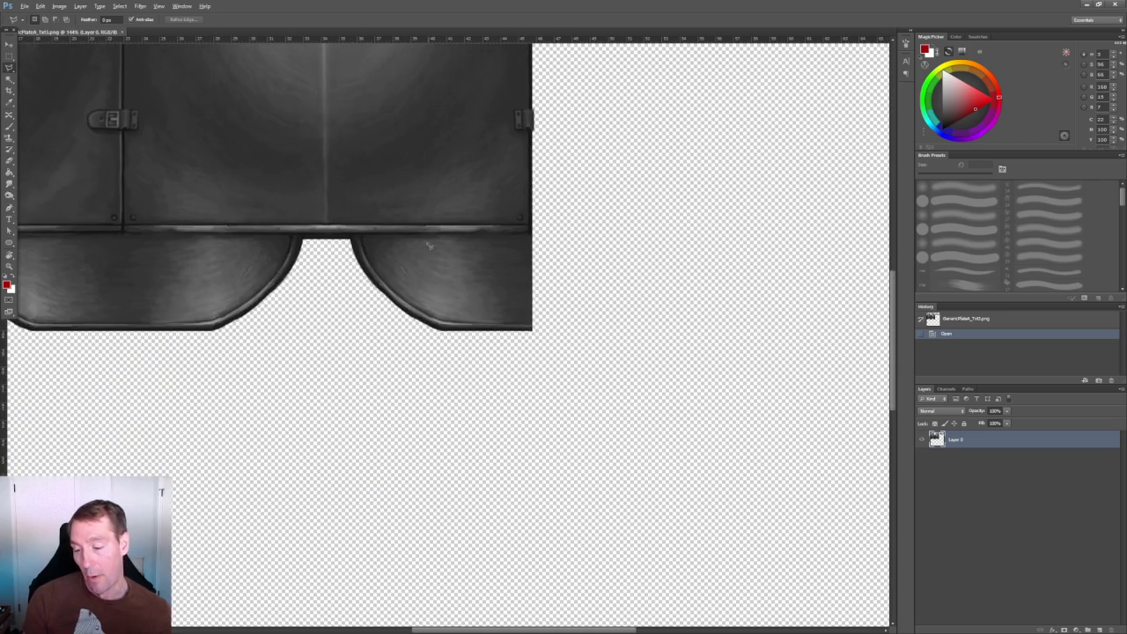
scroll(570, 256, "up", 1, "alt")
left_click_drag(310, 229, 224, 340)
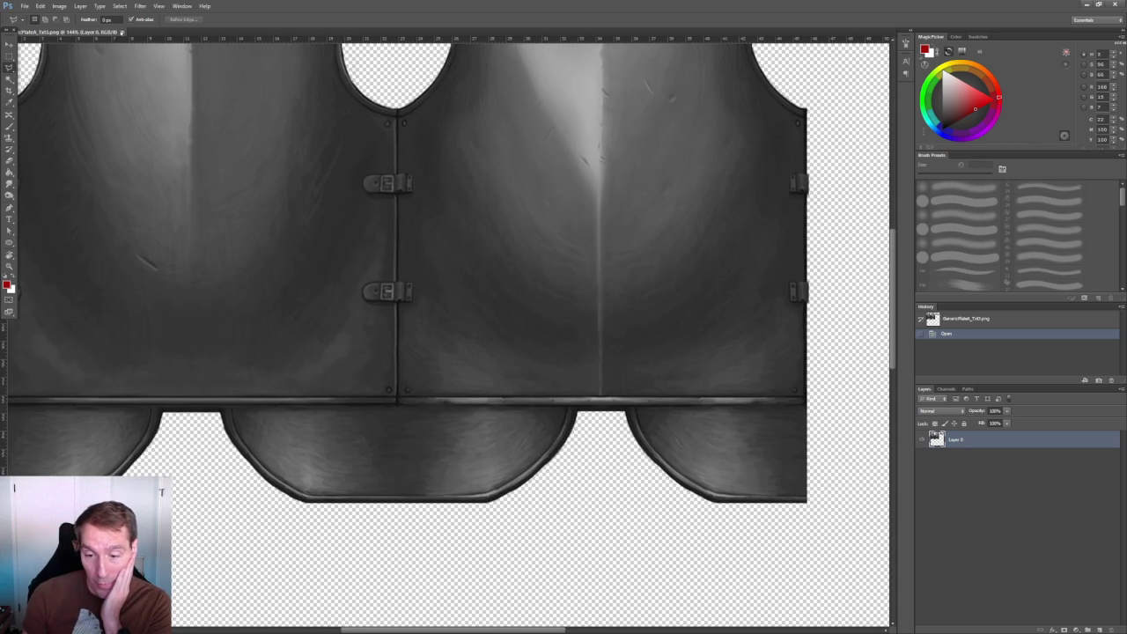
left_click(122, 32)
left_click(25, 6)
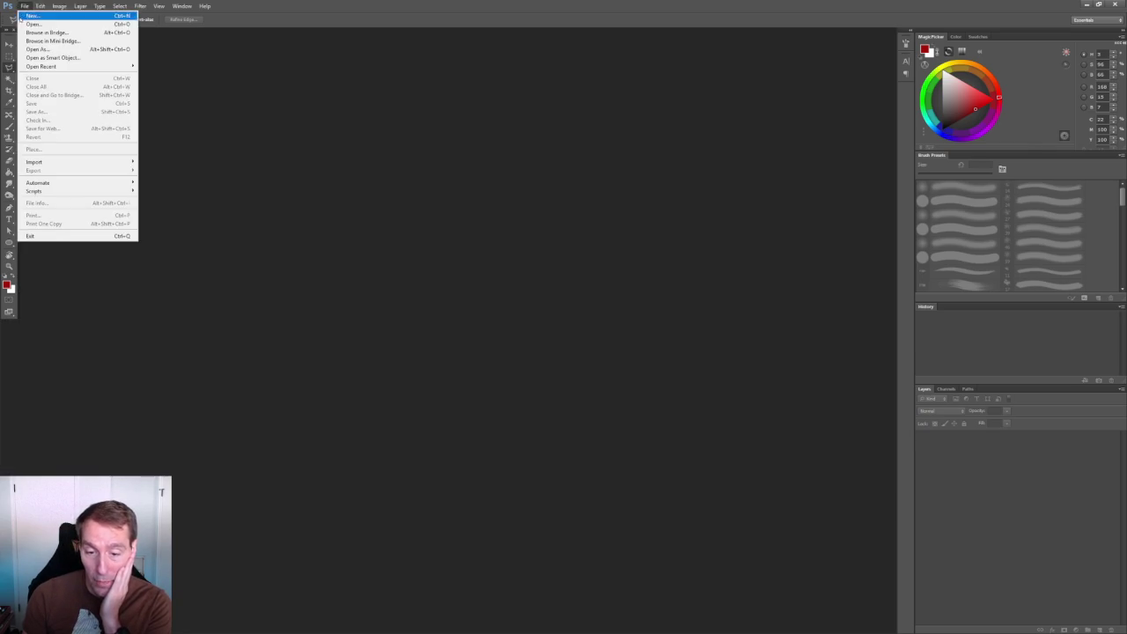
Open GenericPlateA_Txt5.png and zoom in on its round bevelled pauldron piece.
left_click(53, 29)
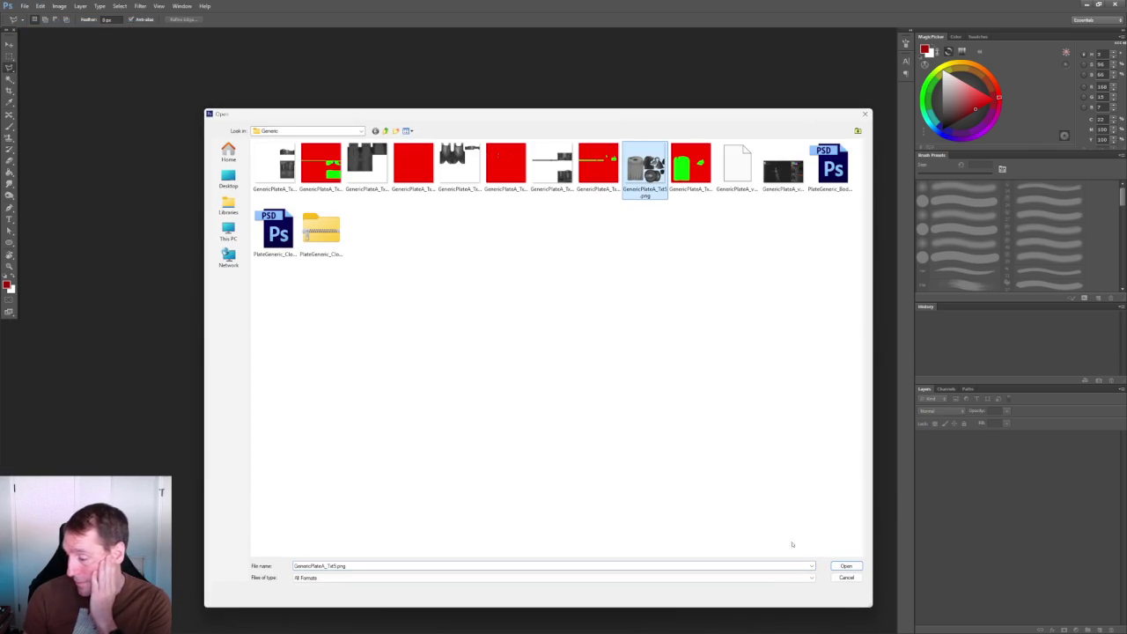
left_click(843, 566)
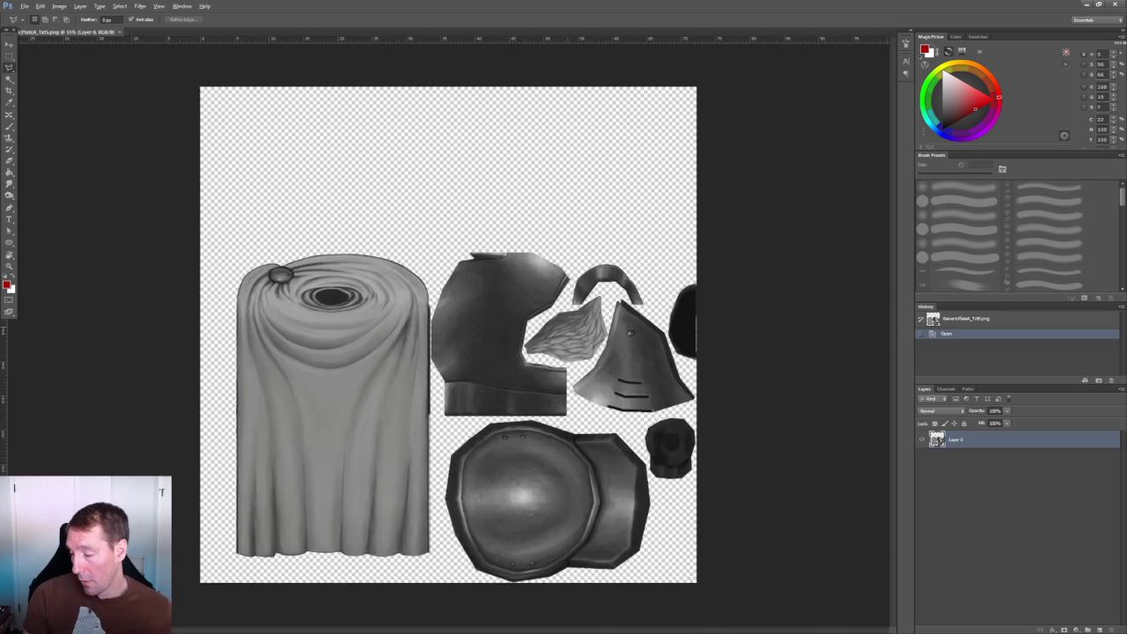
scroll(583, 337, "up", 5)
scroll(276, 261, "up", 2)
scroll(276, 262, "down", 1)
scroll(276, 262, "up", 3)
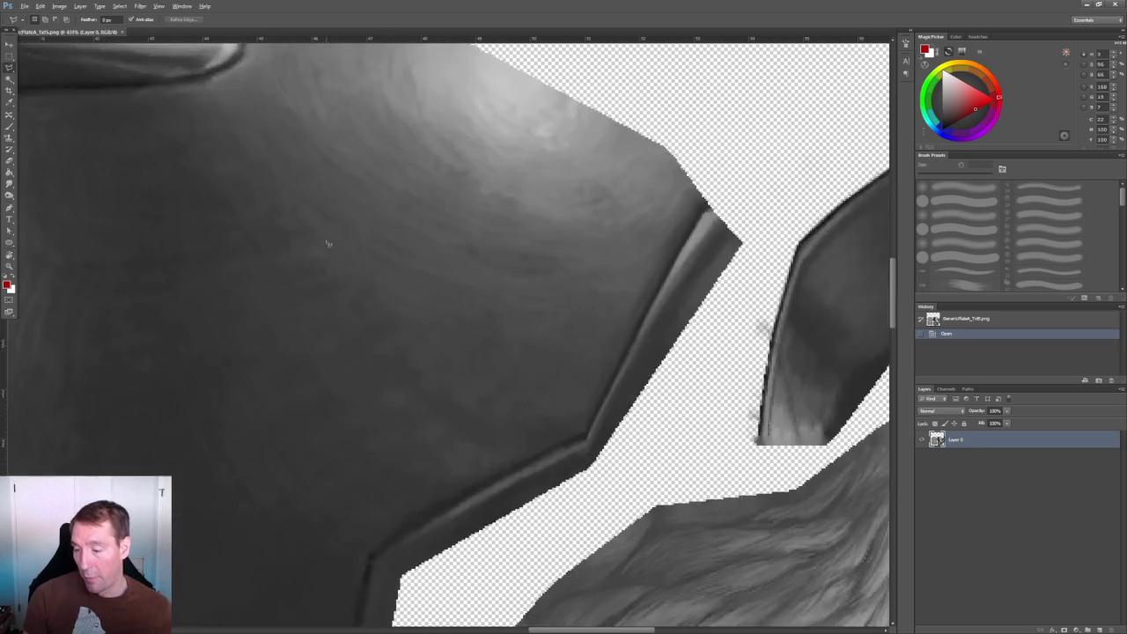
scroll(426, 132, "up", 2)
scroll(426, 132, "up", 3)
scroll(509, 351, "down", 5)
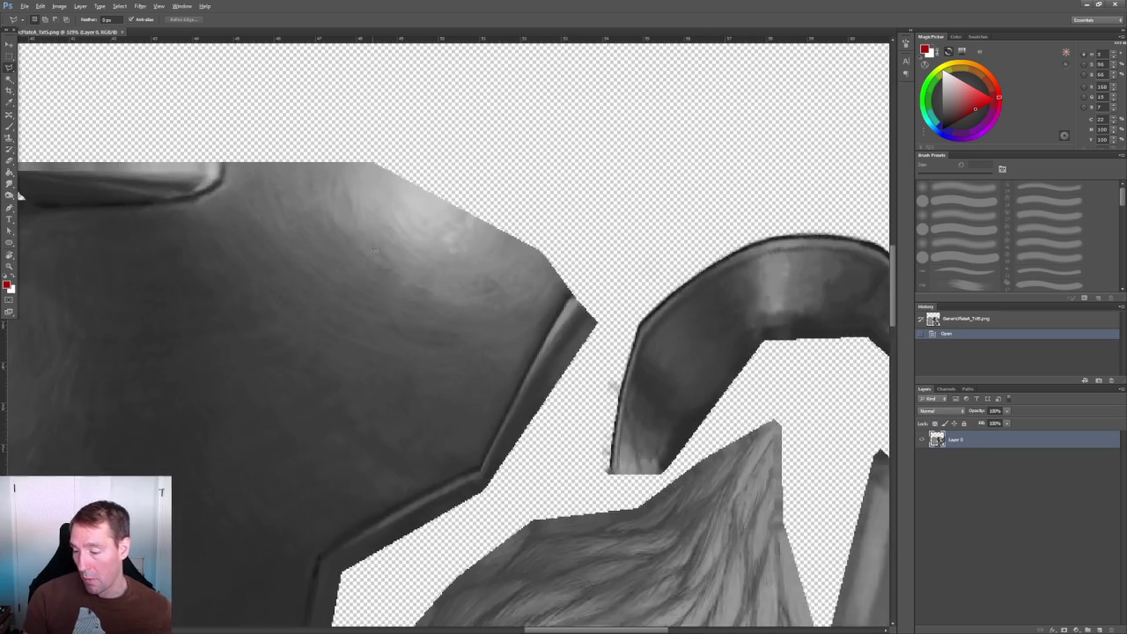
scroll(355, 320, "up", 2)
scroll(361, 166, "up", 2)
scroll(361, 165, "up", 2)
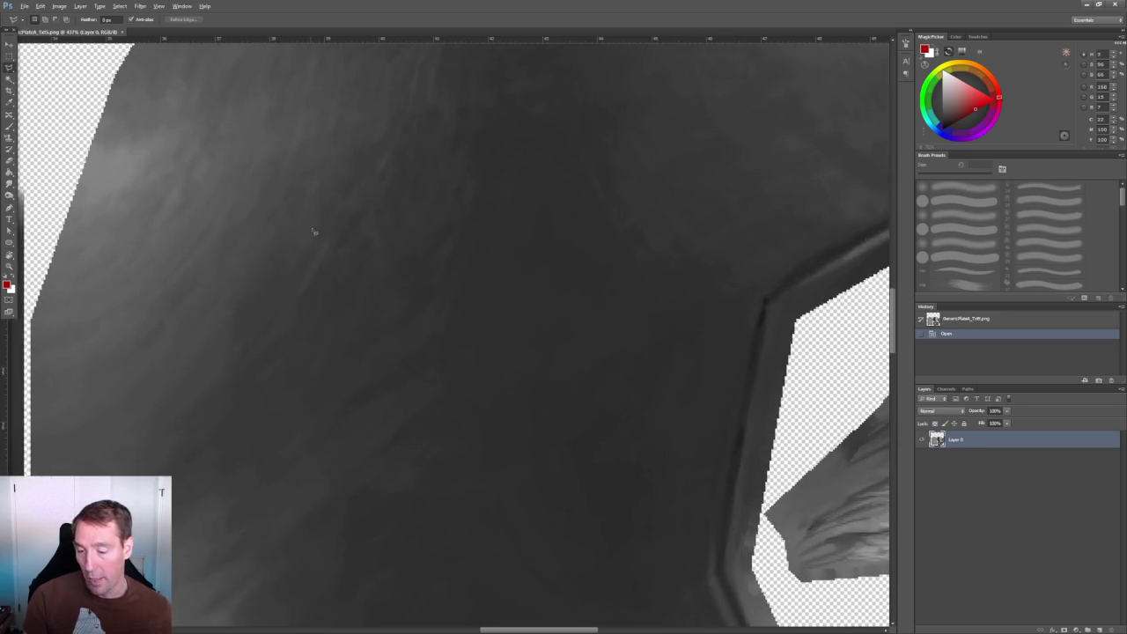
scroll(251, 309, "up", 1)
scroll(374, 242, "down", 3)
scroll(410, 300, "down", 1)
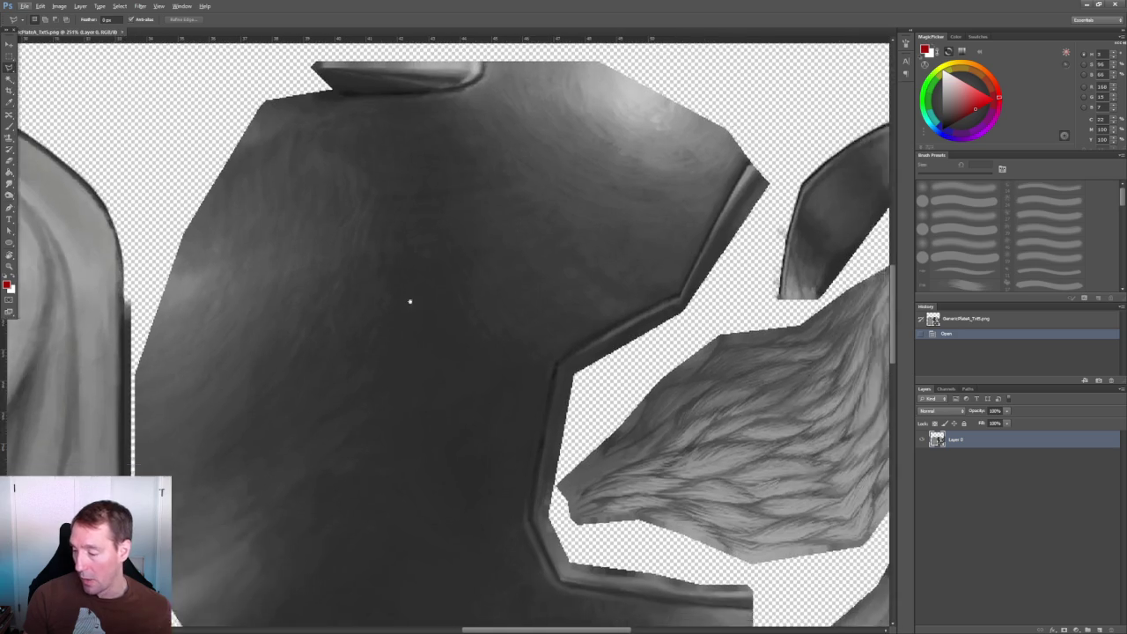
Pan across the remaining pieces, zoom out to the whole sheet, and close the document.
scroll(410, 302, "right", 3)
scroll(319, 229, "up", 3)
scroll(319, 229, "up", 1)
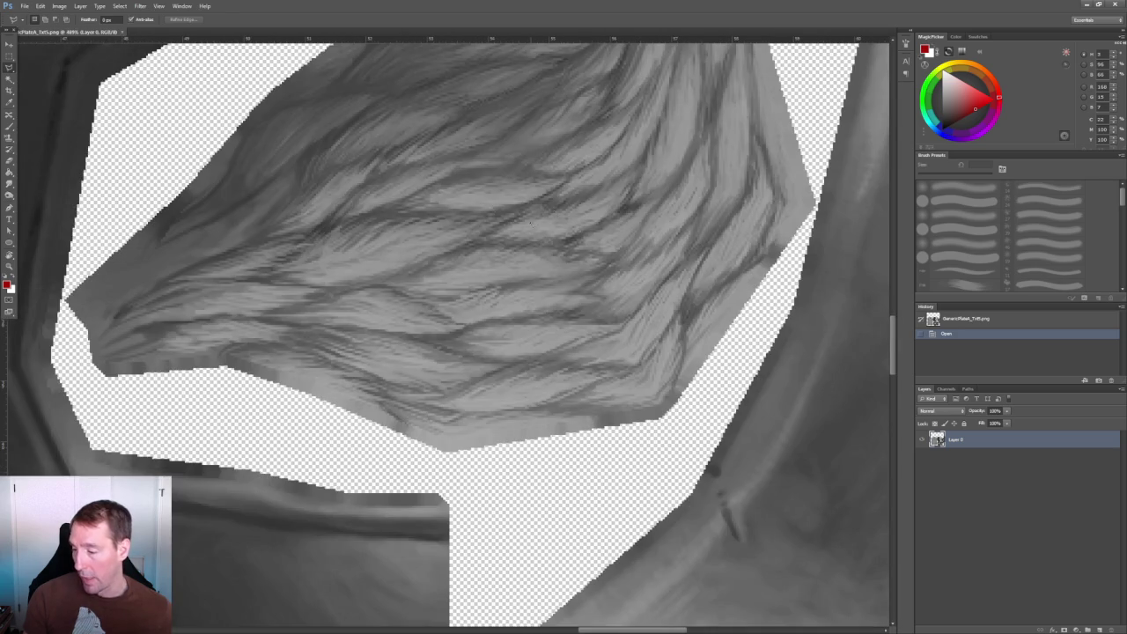
scroll(530, 225, "down", 3)
scroll(493, 238, "down", 2)
scroll(440, 251, "right", 3)
scroll(422, 254, "up", 1)
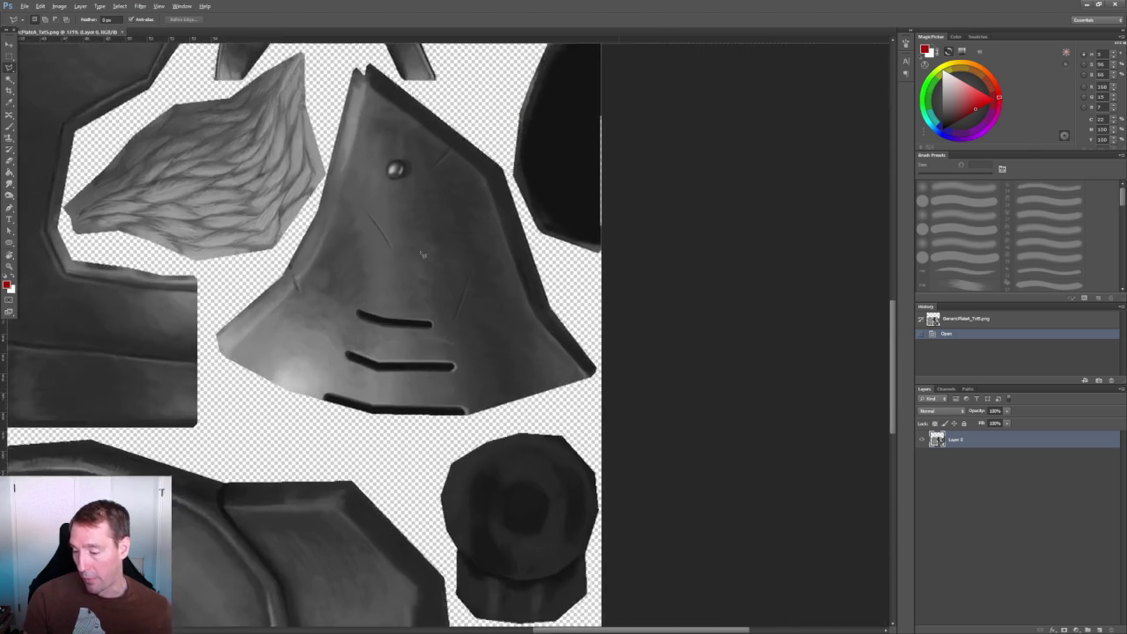
scroll(422, 254, "up", 2)
scroll(440, 220, "down", 3)
scroll(460, 191, "up", 1)
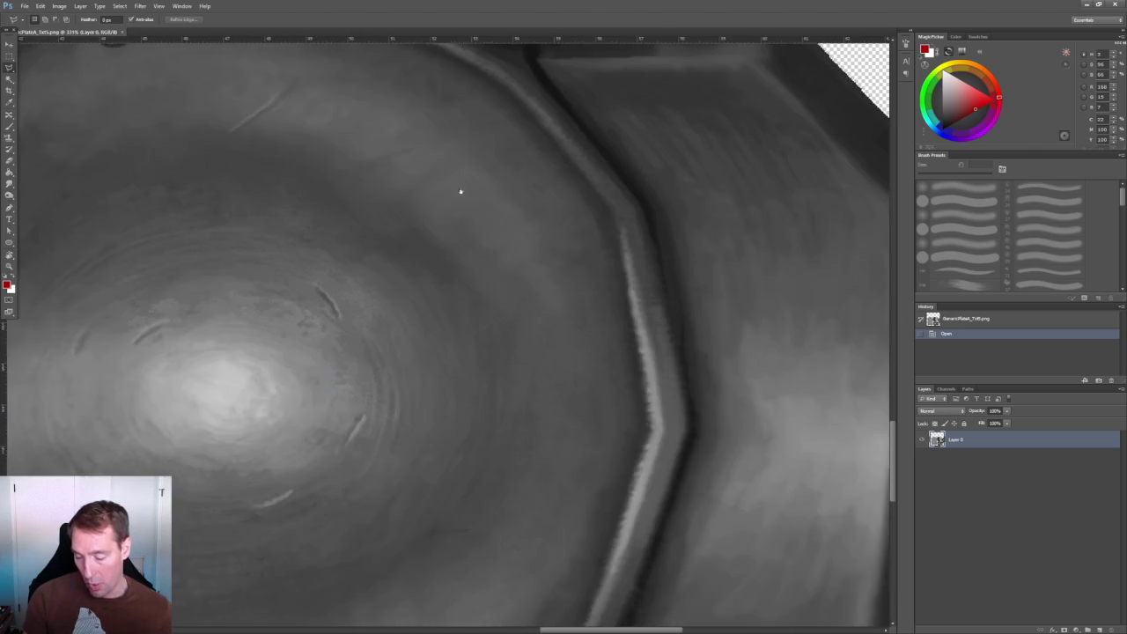
scroll(460, 192, "down", 1)
scroll(460, 191, "left", 1)
scroll(447, 282, "down", 2)
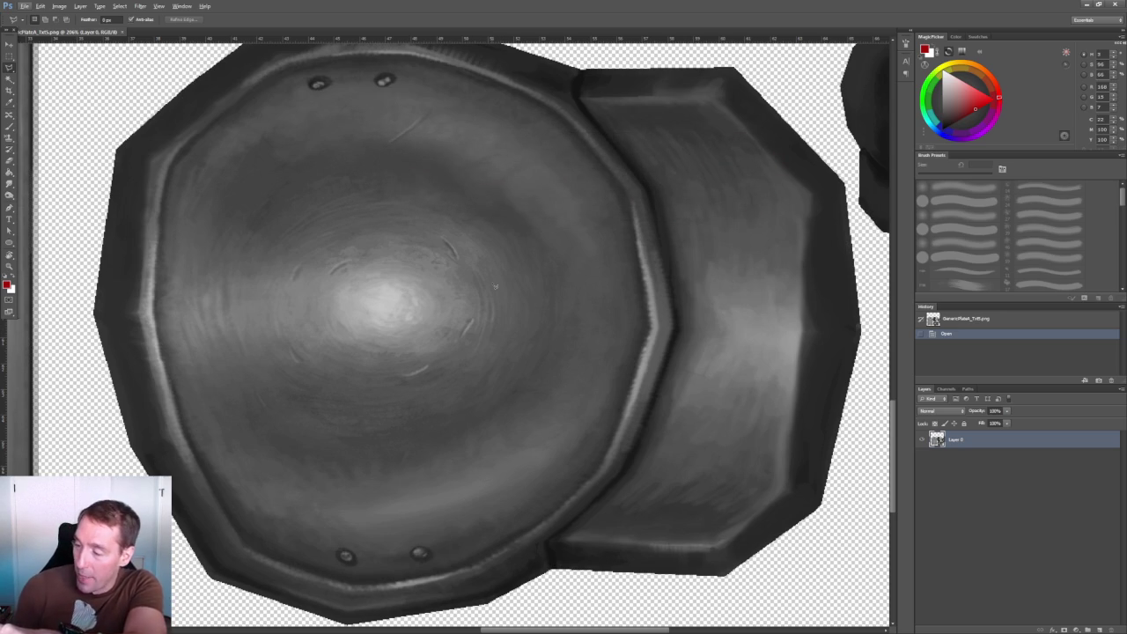
scroll(636, 124, "down", 3, "alt")
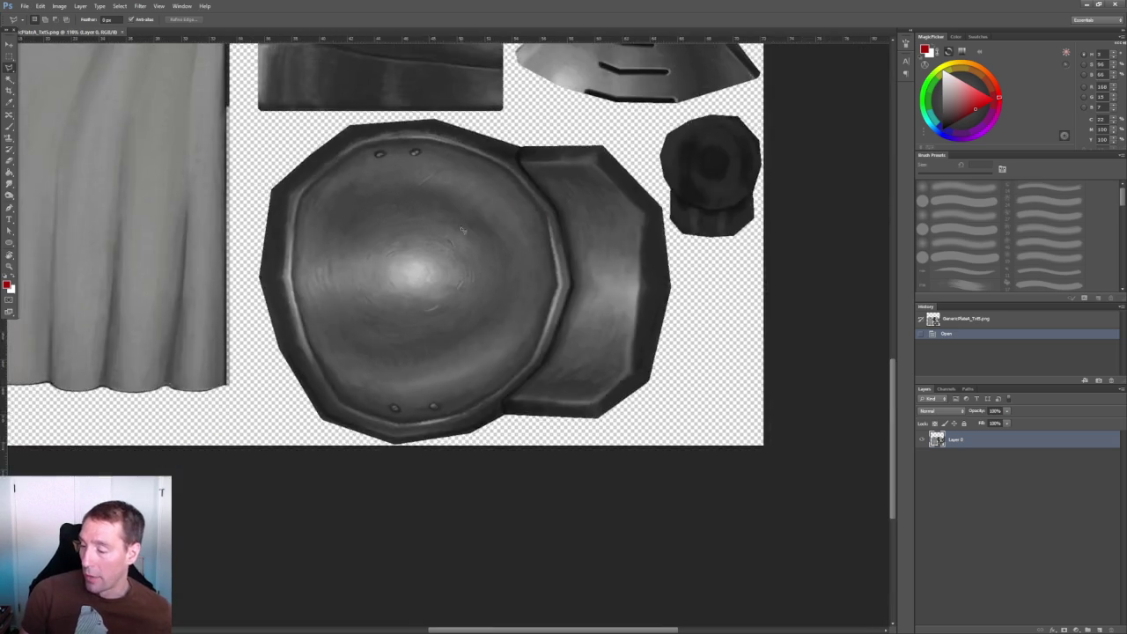
scroll(484, 141, "up", 1, "alt")
scroll(485, 141, "up", 1, "alt")
scroll(484, 141, "down", 2, "alt")
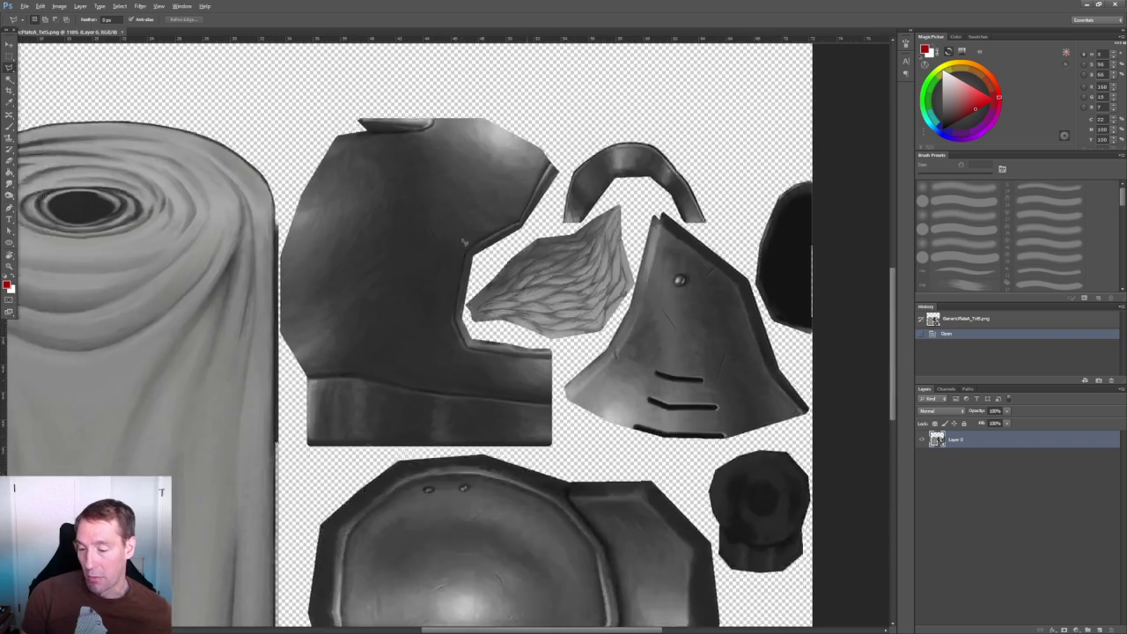
scroll(469, 234, "down", 1, "alt")
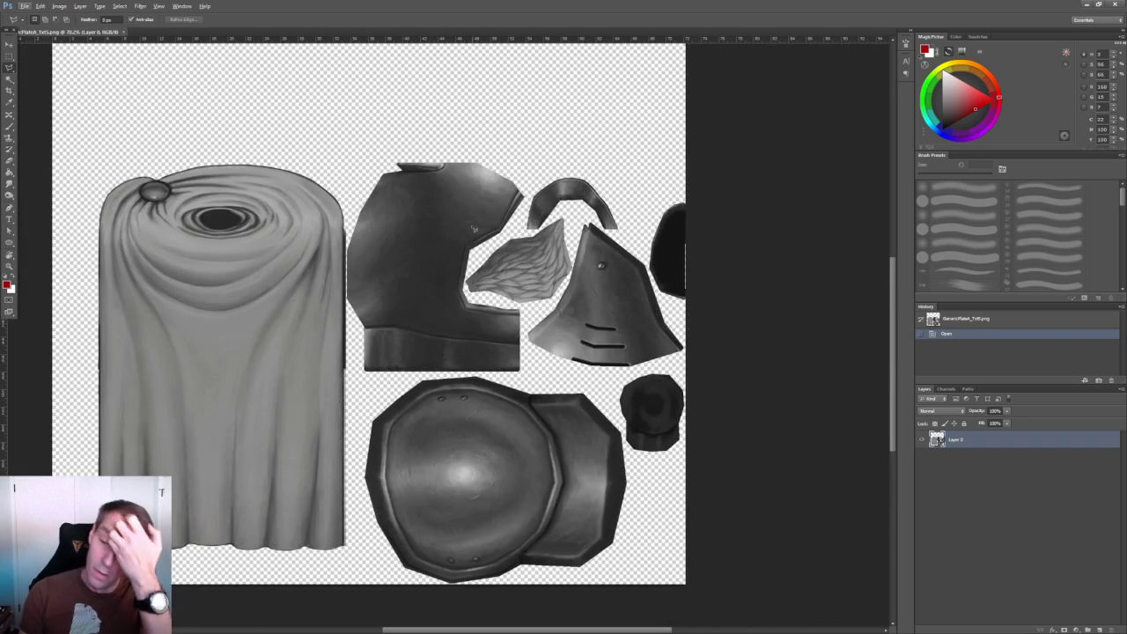
left_click(125, 33)
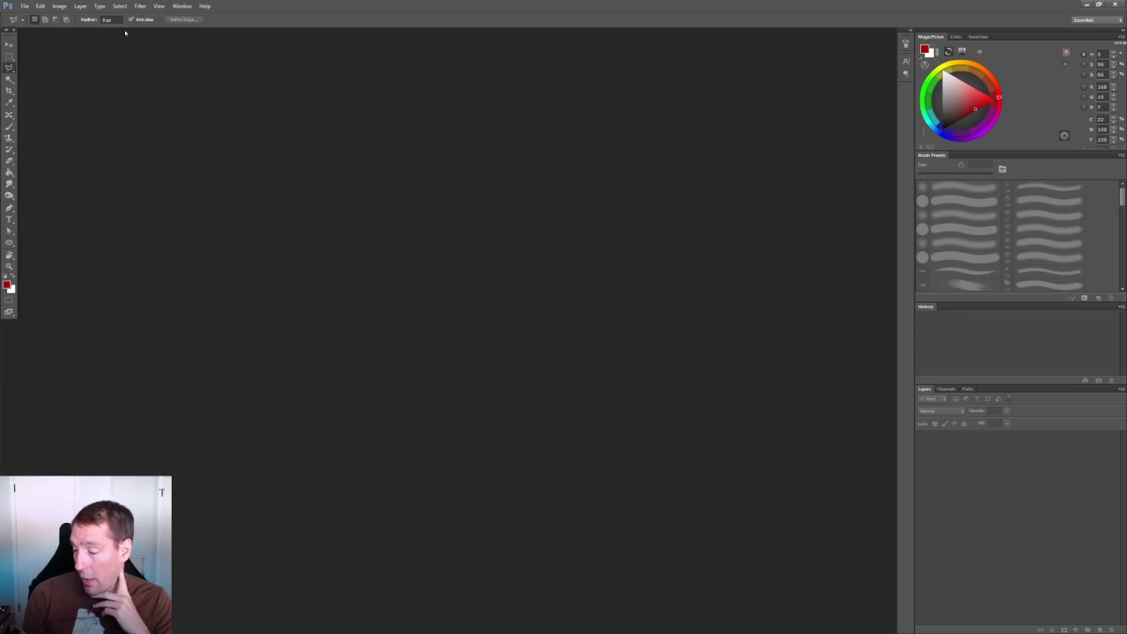
Open GenericPlateA_Txt2.png from the Generic folder, check it, and close it.
left_click(25, 5)
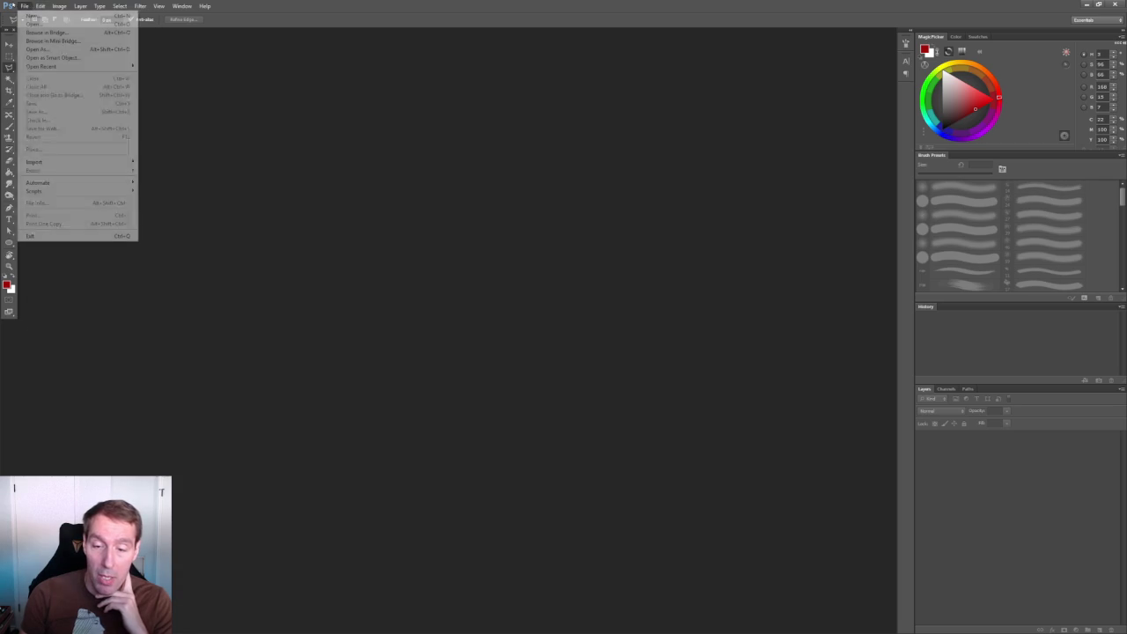
left_click(29, 24)
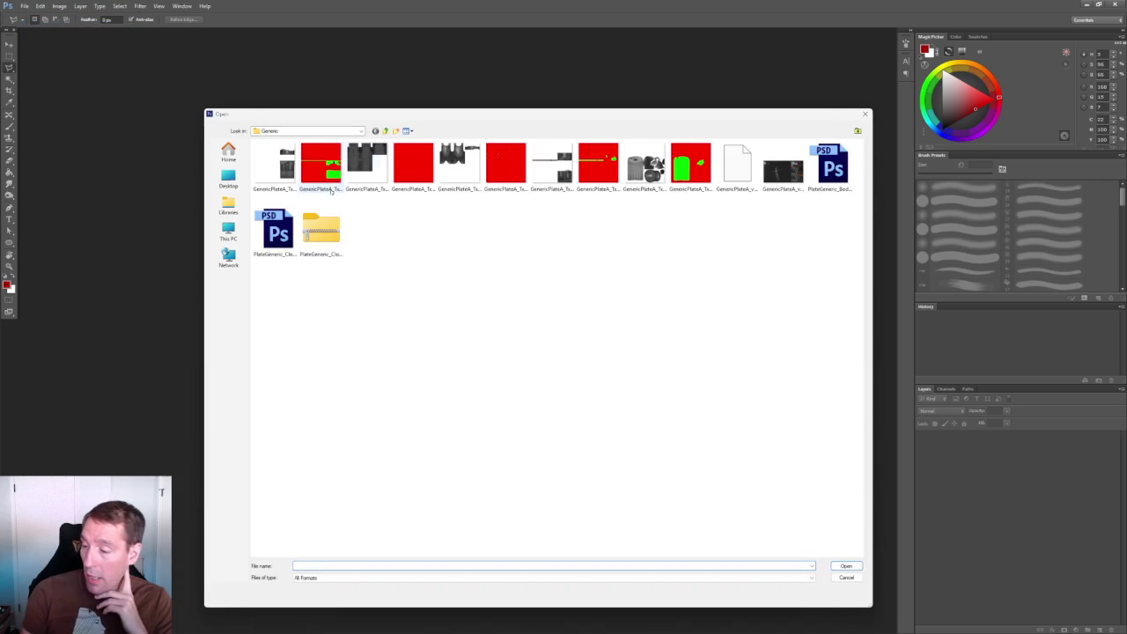
left_click_drag(465, 117, 352, 112)
left_click(264, 172)
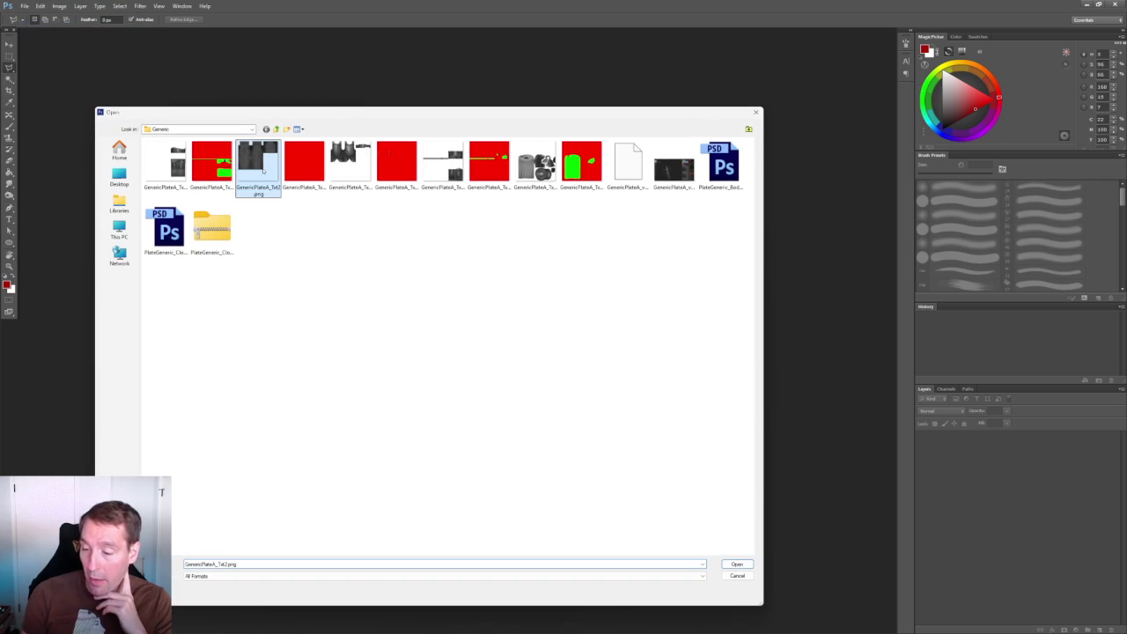
key("Return")
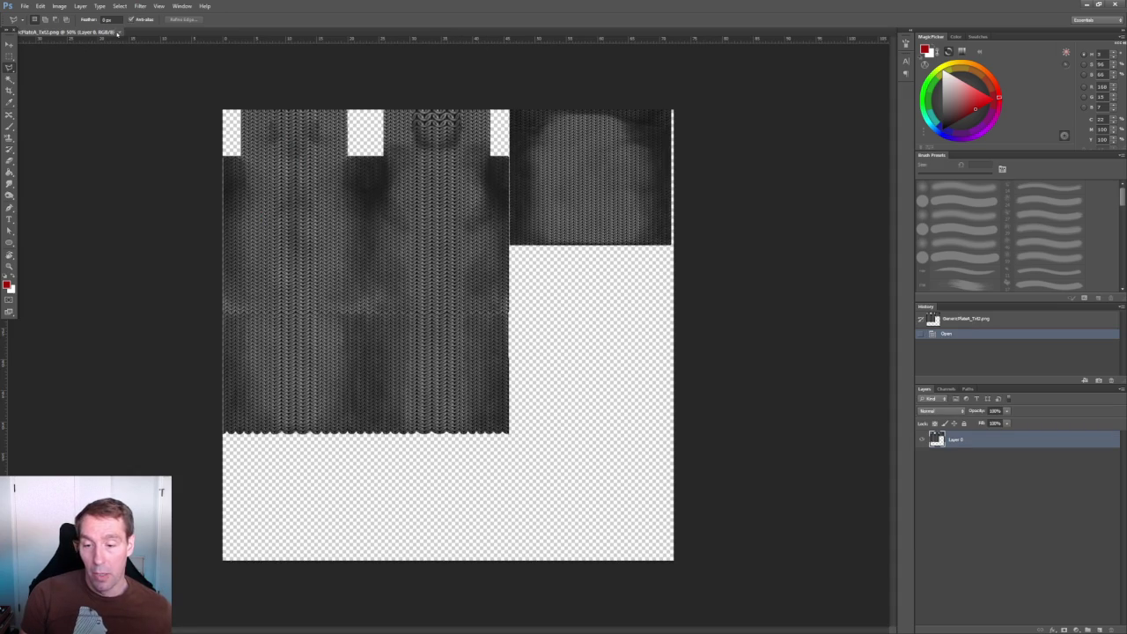
left_click(119, 32)
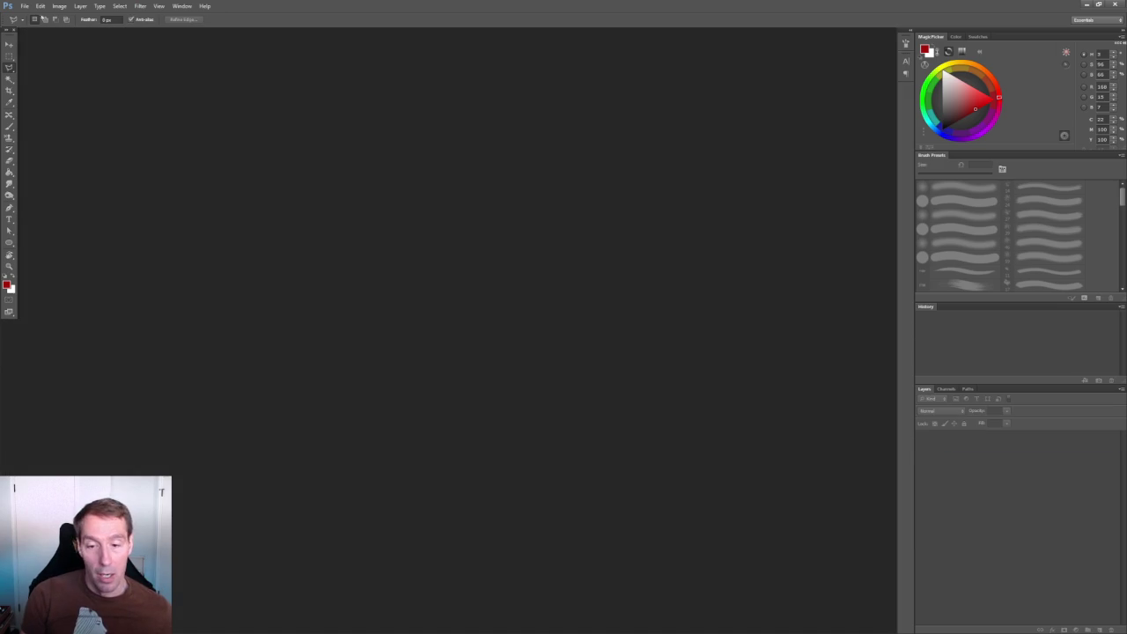
Open GenericPlateA_Txt1.png from the Generic folder.
left_click(25, 6)
left_click(40, 25)
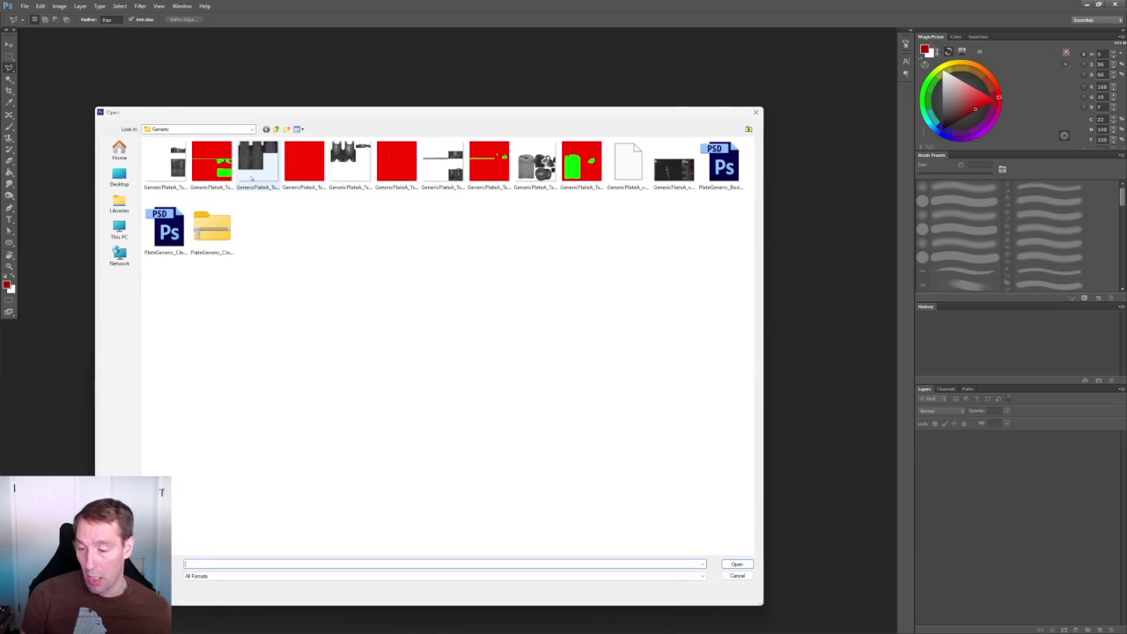
left_click(168, 165)
left_click(737, 564)
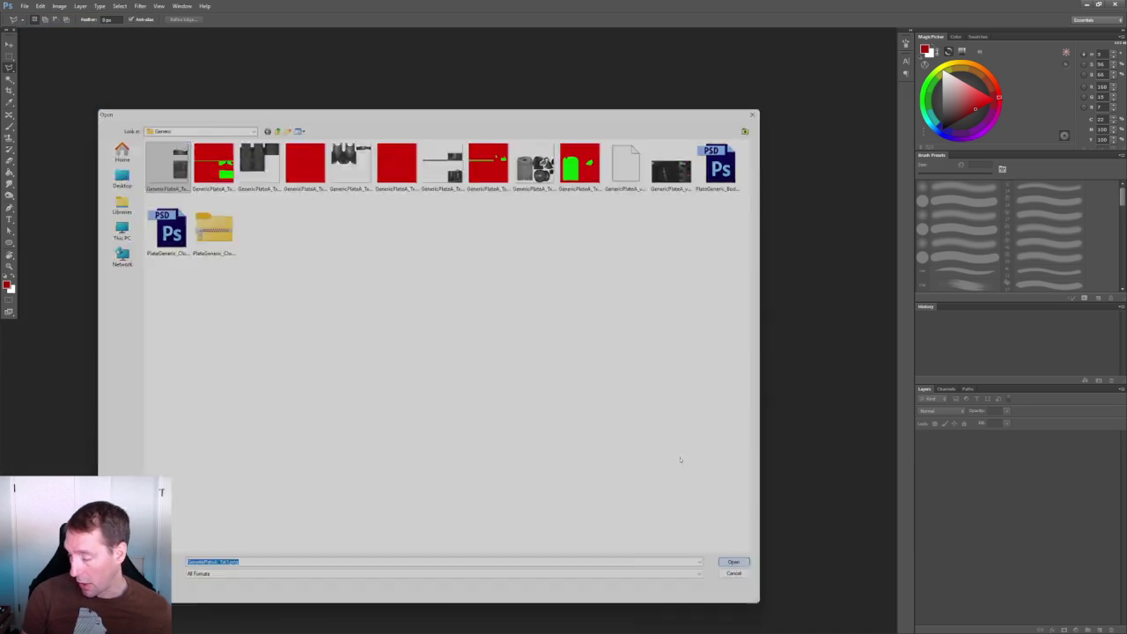
scroll(434, 266, "up", 2, "alt")
scroll(438, 272, "down", 2, "alt")
scroll(439, 272, "up", 1, "alt")
scroll(431, 278, "up", 1, "alt")
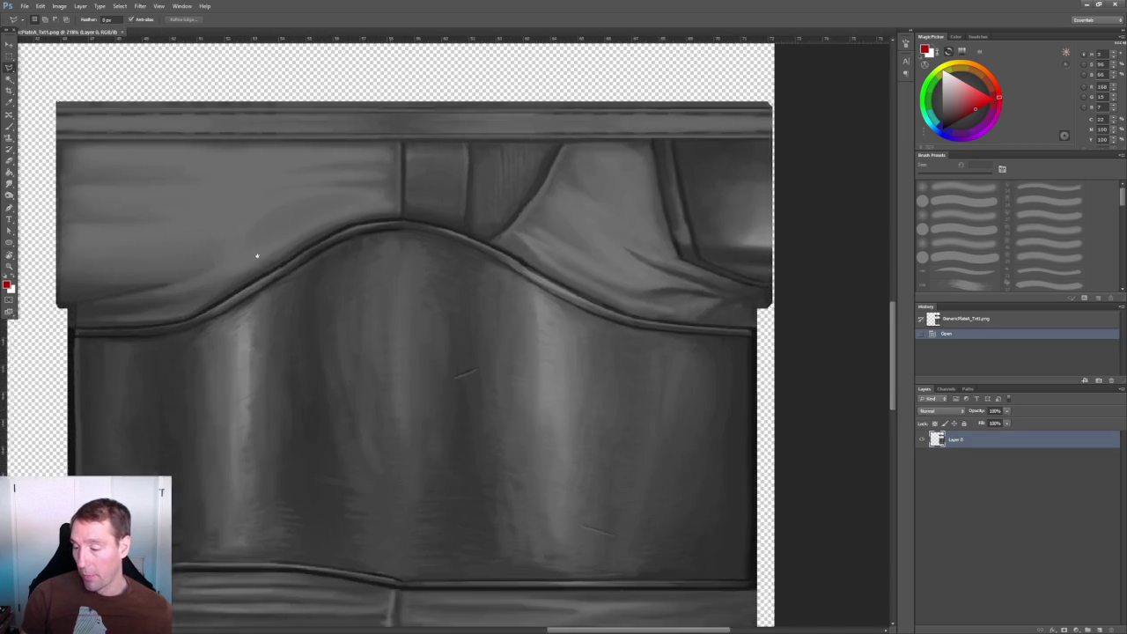
scroll(425, 284, "up", 1, "alt")
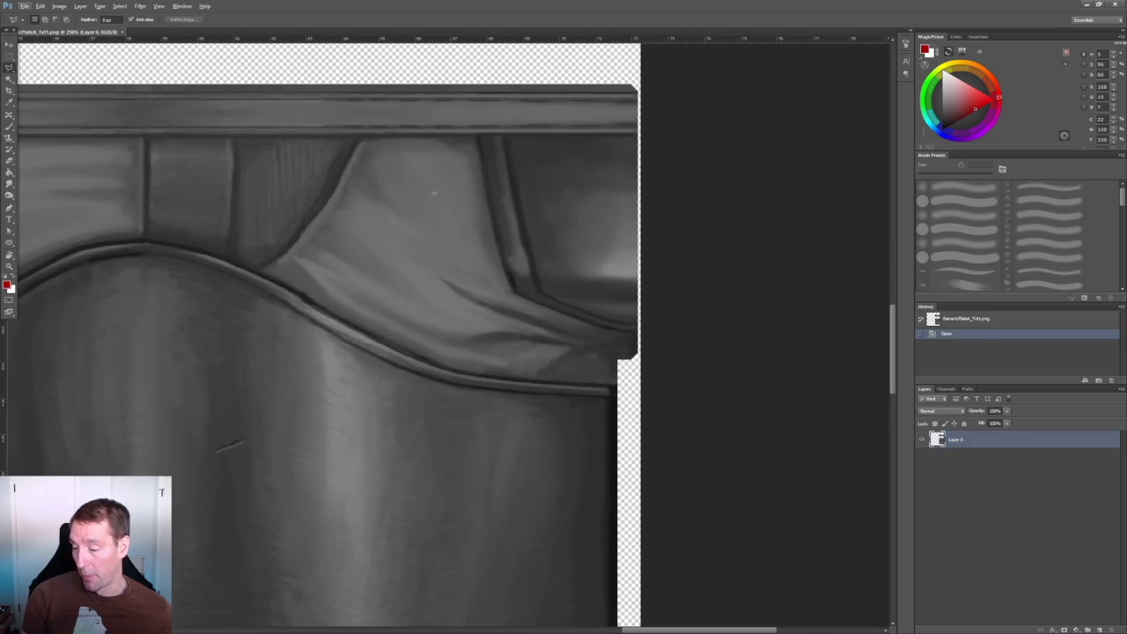
scroll(358, 223, "down", 2, "alt")
scroll(358, 223, "down", 2, "alt")
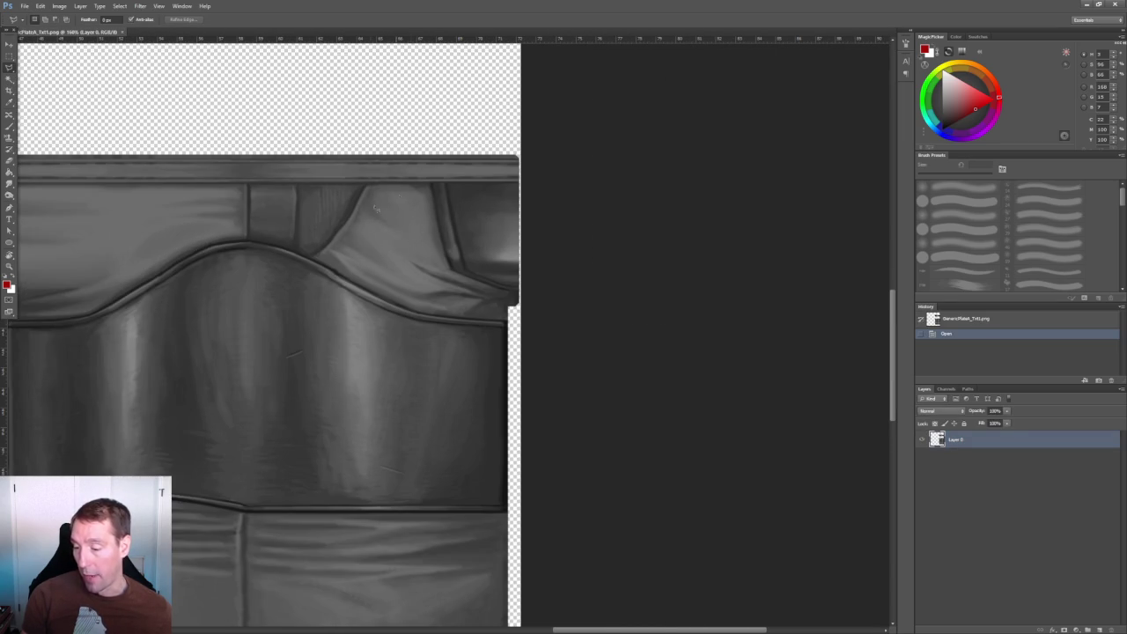
scroll(373, 352, "up", 1, "alt")
scroll(393, 314, "down", 2, "alt")
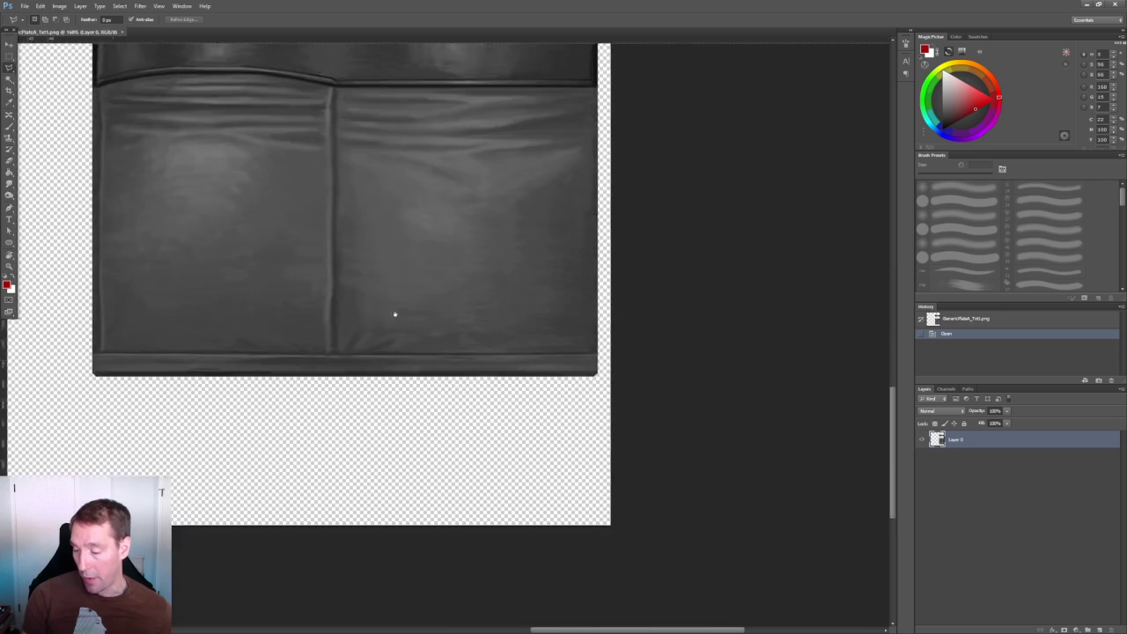
scroll(385, 327, "up", 2, "alt")
scroll(387, 335, "down", 2, "alt")
scroll(479, 501, "up", 1, "alt")
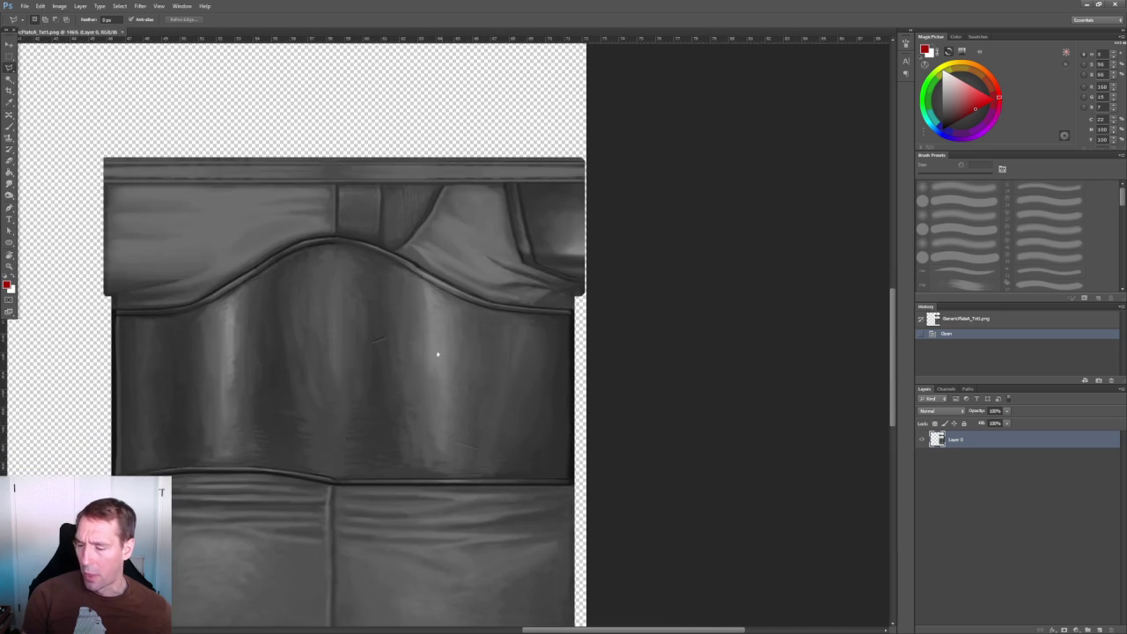
scroll(437, 354, "down", 1, "alt")
scroll(408, 189, "up", 1, "alt")
scroll(353, 220, "down", 1, "alt")
scroll(360, 176, "up", 1, "alt")
scroll(356, 300, "down", 1, "alt")
scroll(355, 301, "up", 1, "alt")
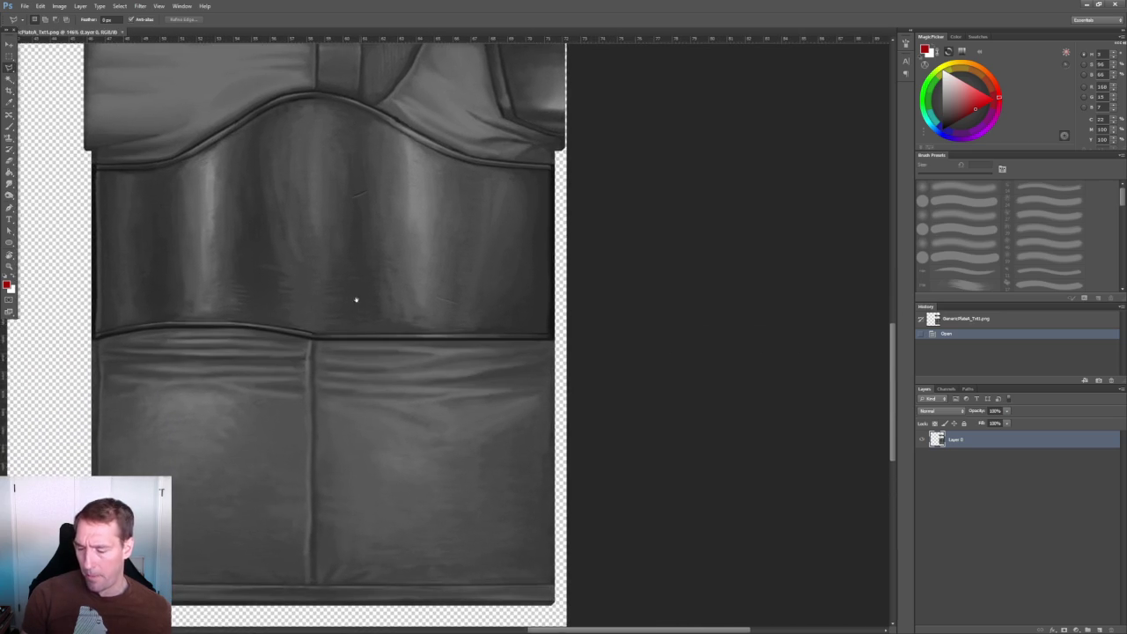
scroll(356, 301, "down", 1, "alt")
scroll(312, 252, "up", 1, "alt")
scroll(285, 332, "up", 1, "alt")
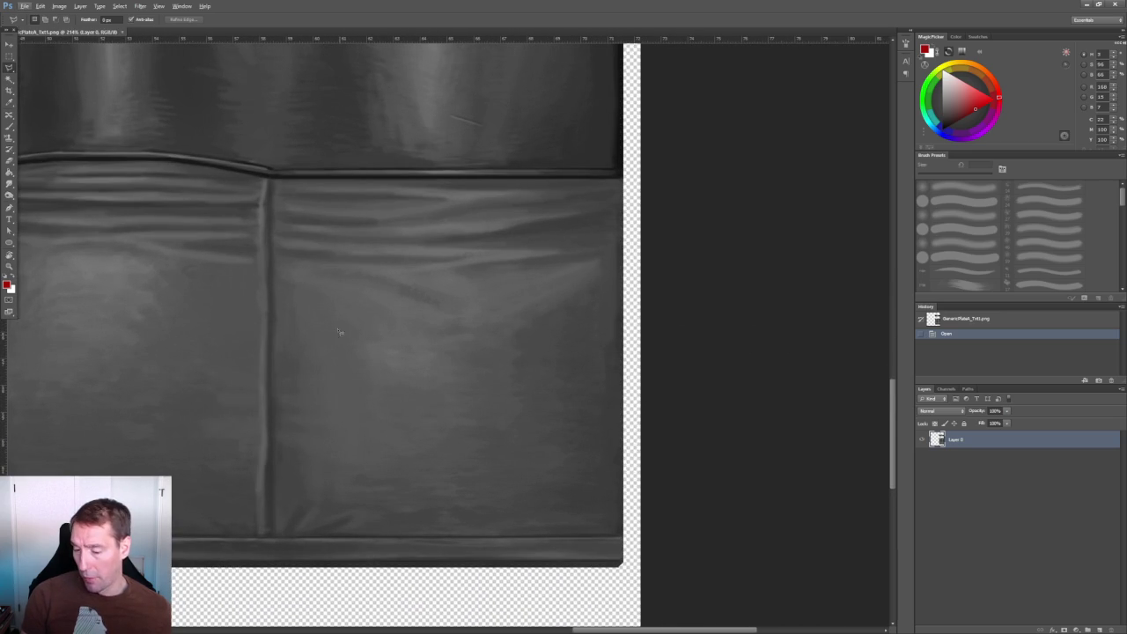
scroll(374, 300, "down", 1, "alt")
scroll(341, 434, "up", 2, "alt")
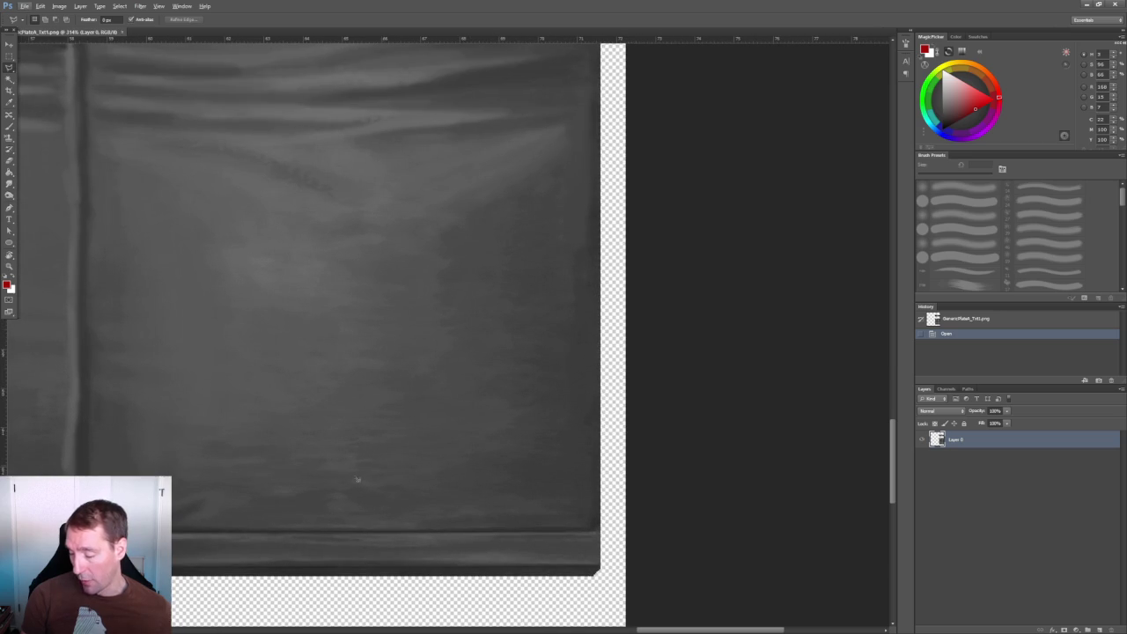
scroll(370, 342, "up", 3)
scroll(417, 388, "up", 3)
scroll(372, 252, "up", 3)
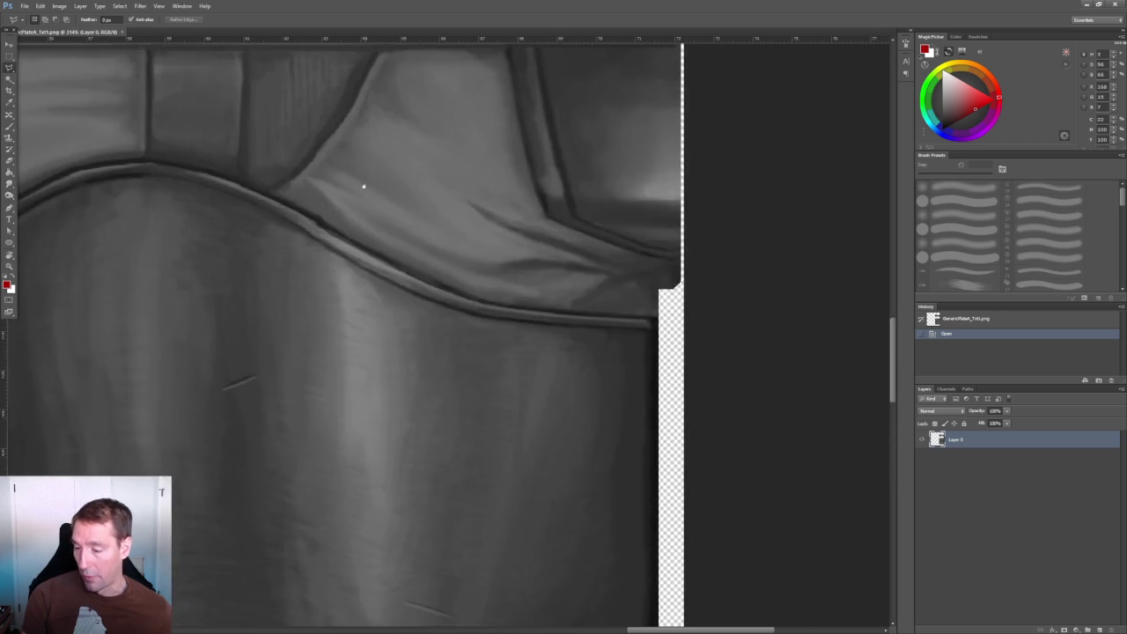
scroll(365, 182, "up", 3)
scroll(377, 349, "down", 1, "alt")
scroll(378, 349, "down", 1, "alt")
scroll(395, 352, "up", 3, "alt")
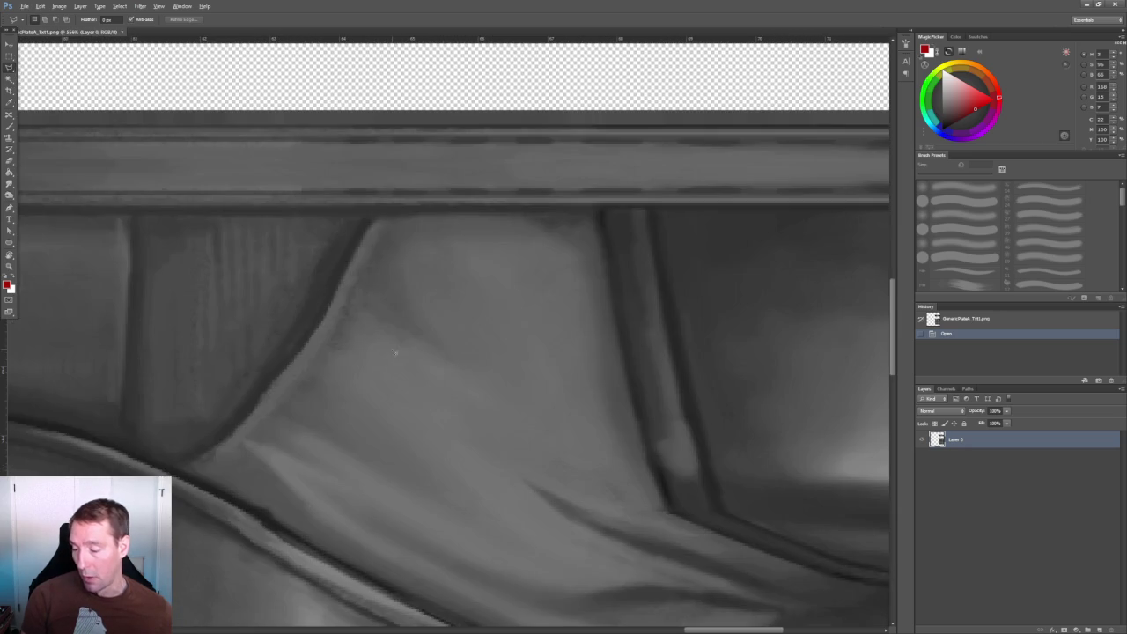
scroll(188, 331, "down", 3, "alt")
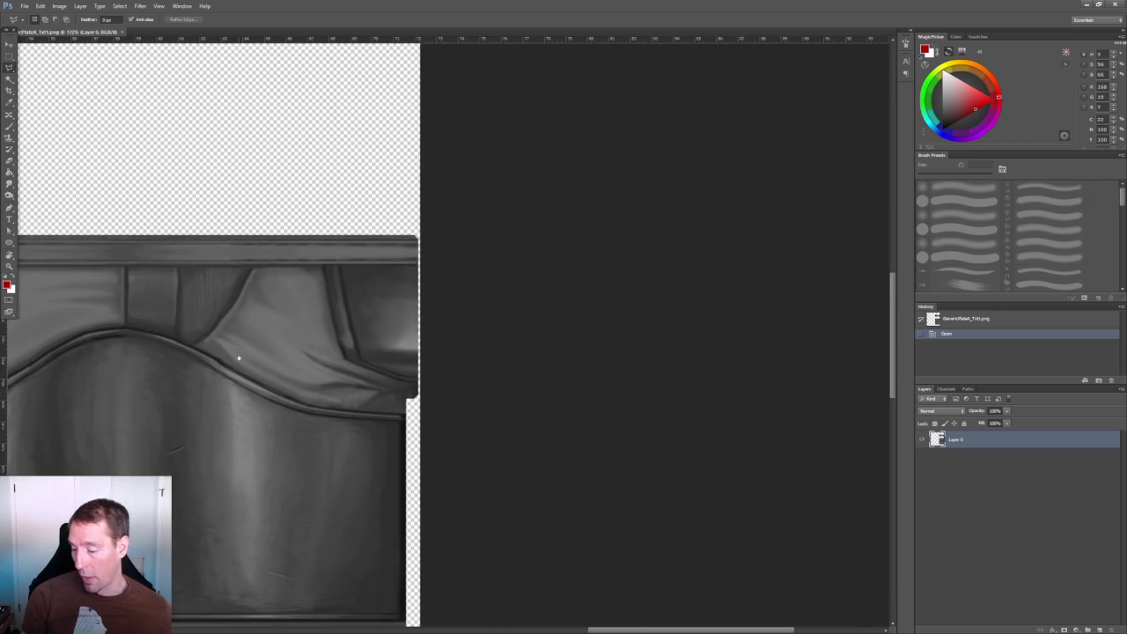
scroll(238, 357, "left", 4)
scroll(343, 252, "down", 2)
scroll(355, 242, "down", 1, "alt")
scroll(215, 209, "up", 2, "alt")
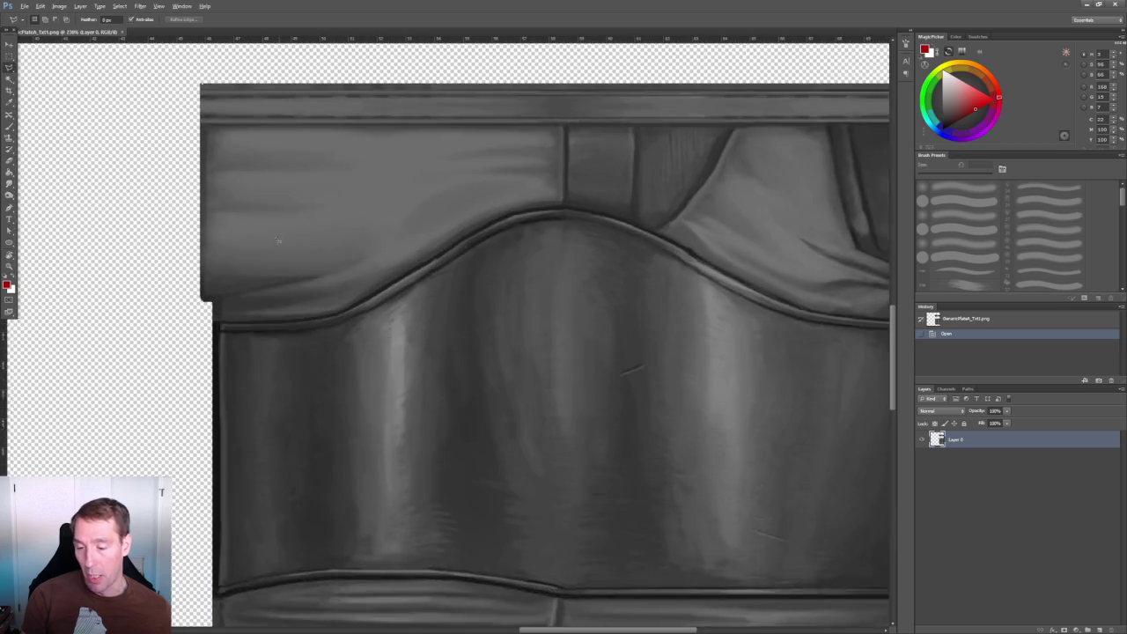
scroll(327, 234, "down", 1, "alt")
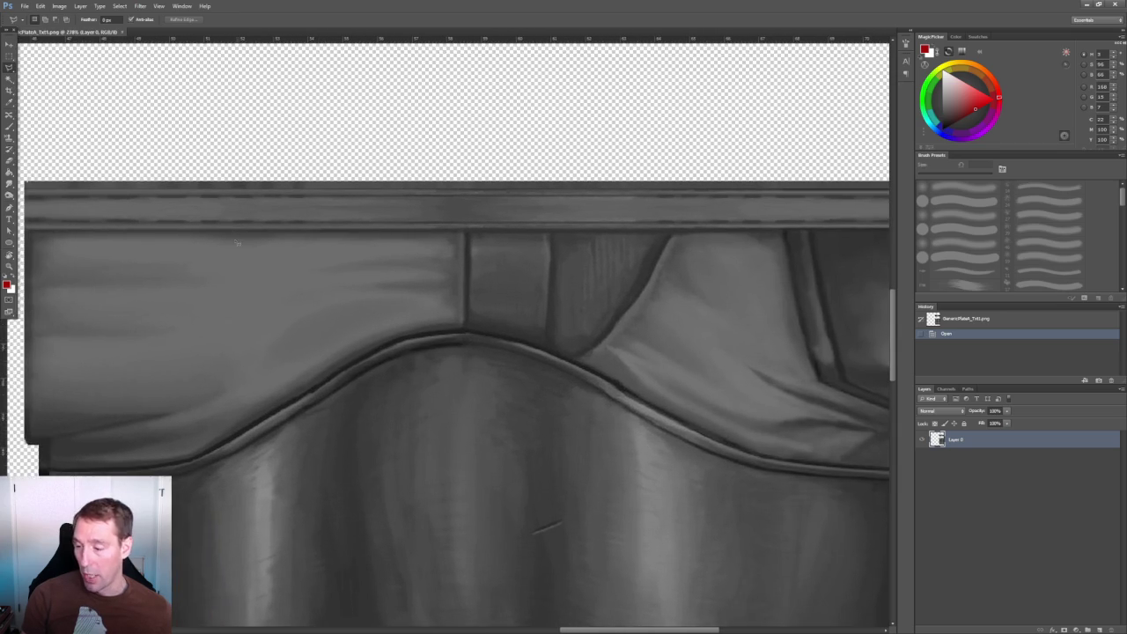
scroll(327, 234, "left", 3)
scroll(317, 209, "up", 3, "alt")
scroll(675, 186, "right", 2)
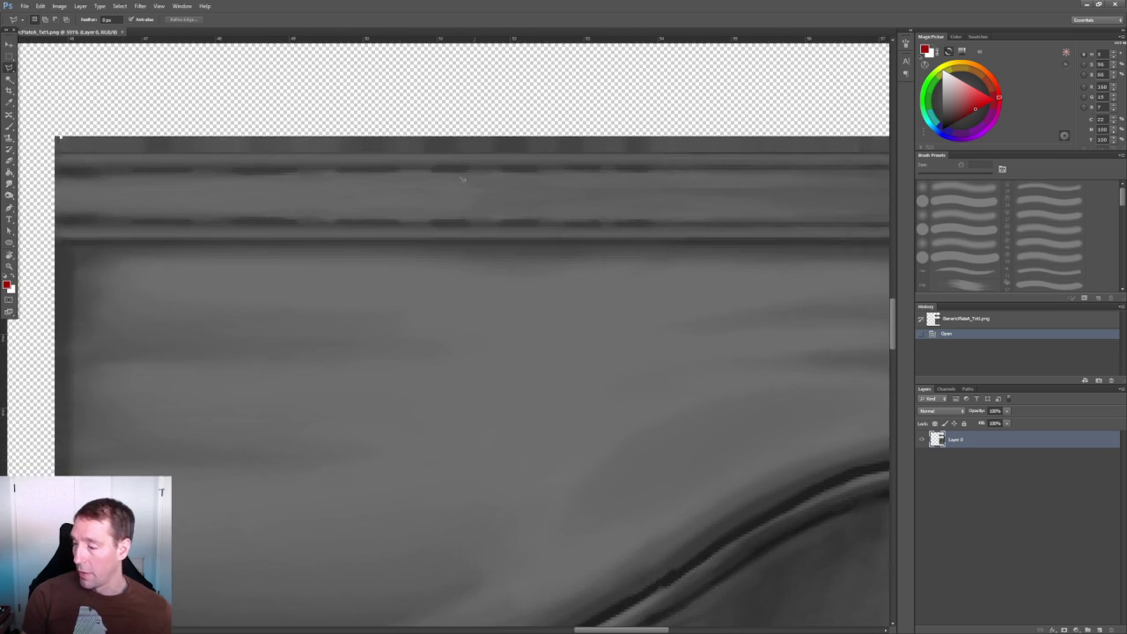
scroll(660, 220, "down", 2, "alt")
scroll(564, 249, "right", 3)
scroll(477, 251, "down", 2, "alt")
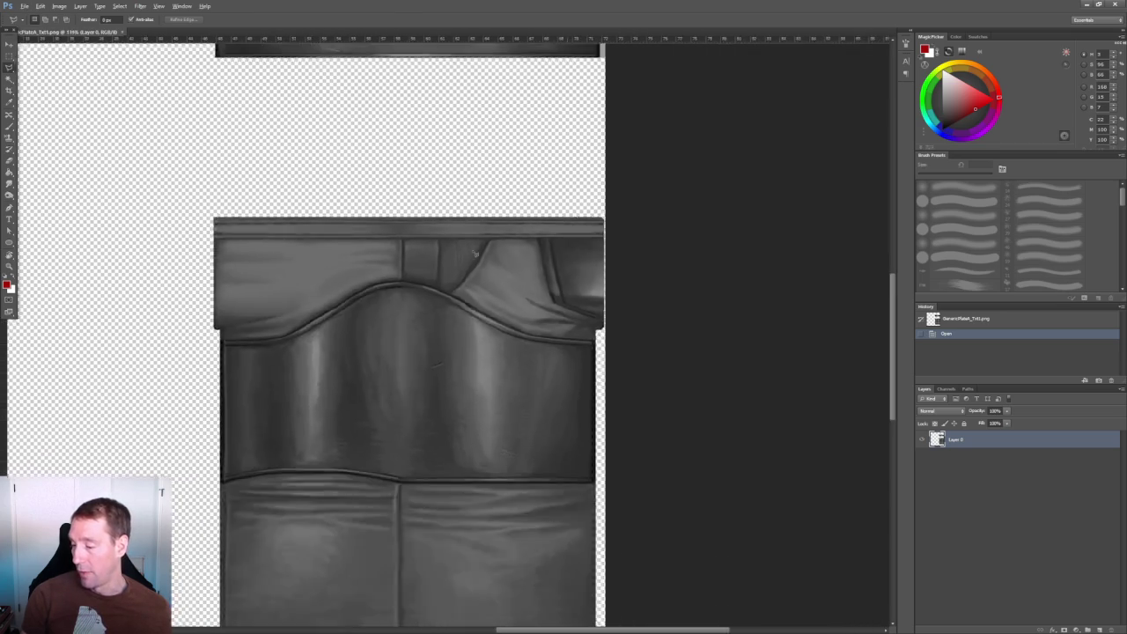
scroll(458, 264, "down", 2, "alt")
scroll(445, 286, "down", 1, "alt")
scroll(411, 275, "up", 3)
scroll(411, 276, "left", 1)
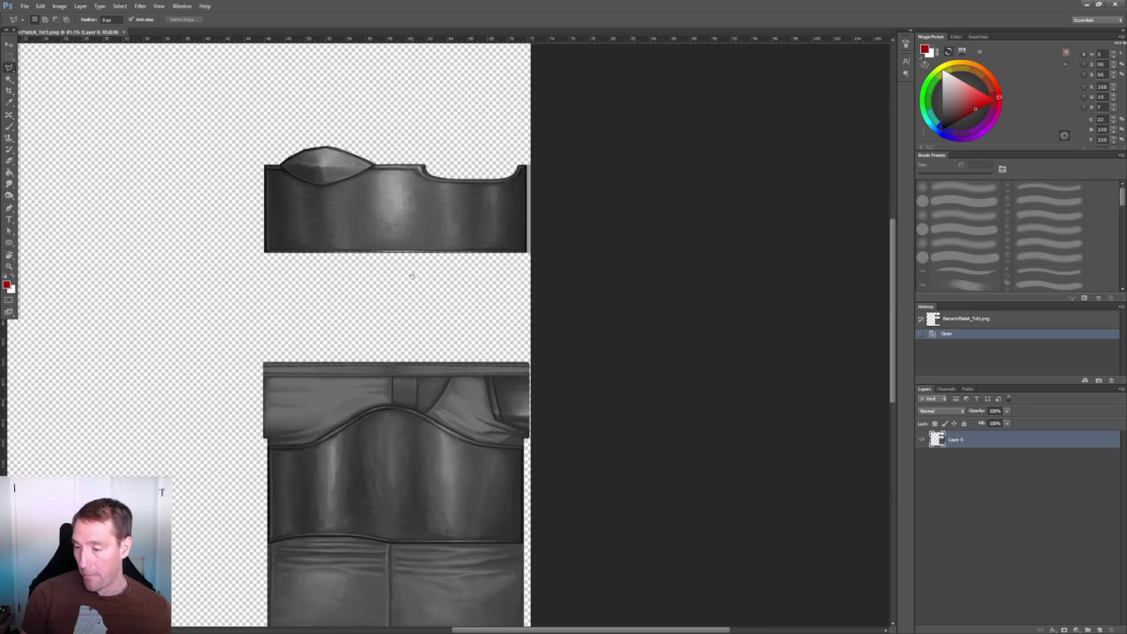
scroll(417, 260, "up", 2, "alt")
scroll(349, 204, "up", 1, "alt")
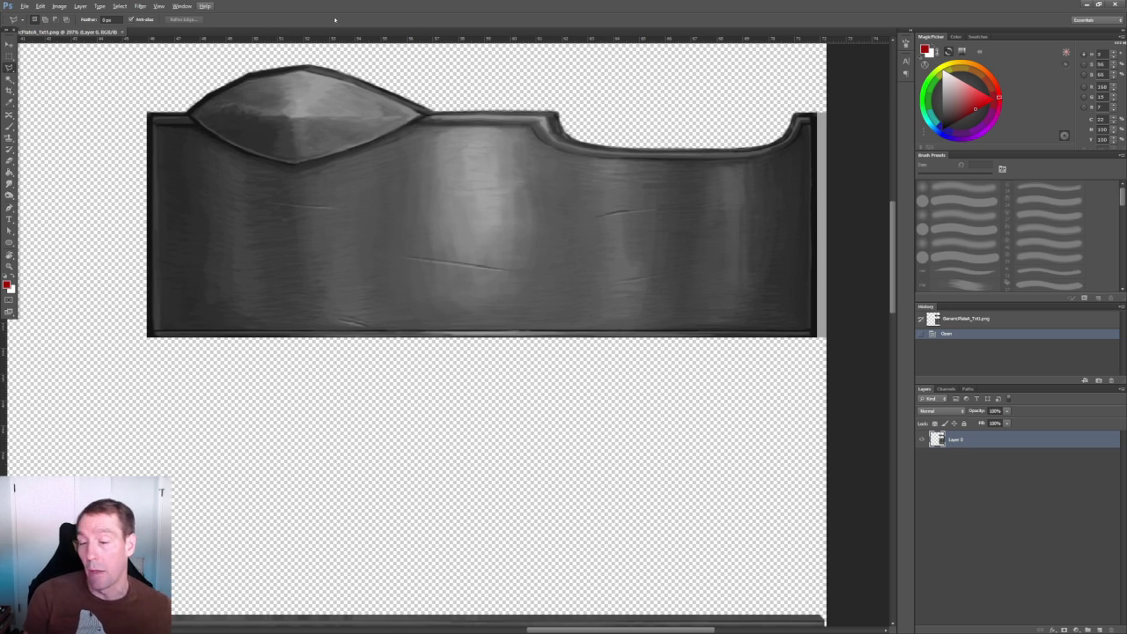
left_click(123, 32)
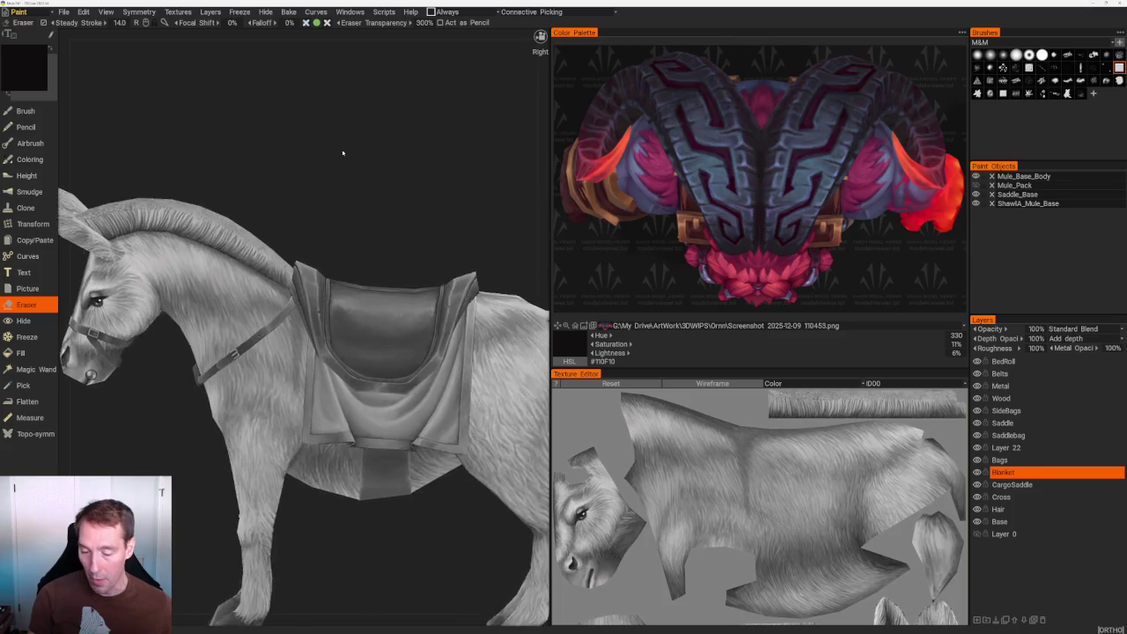
Turn on the Mule_Pack eye icon in Paint Objects to show the chest, crate and bags.
middle_click_drag(177, 431, 322, 376)
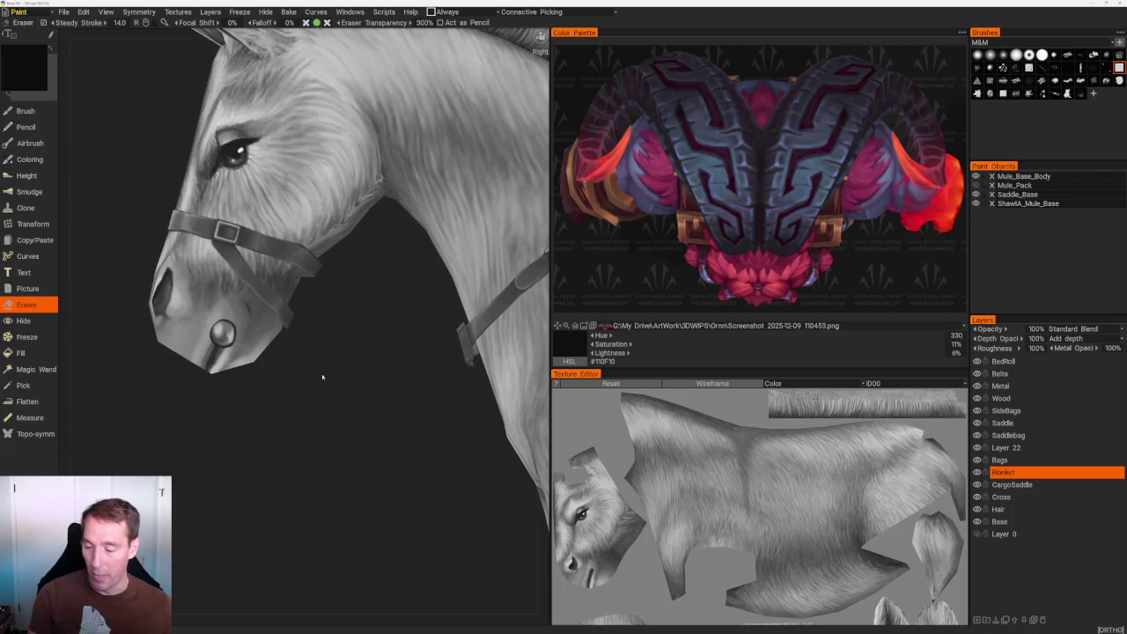
scroll(221, 375, "down", 3)
scroll(254, 191, "down", 5)
middle_click_drag(254, 191, 264, 211)
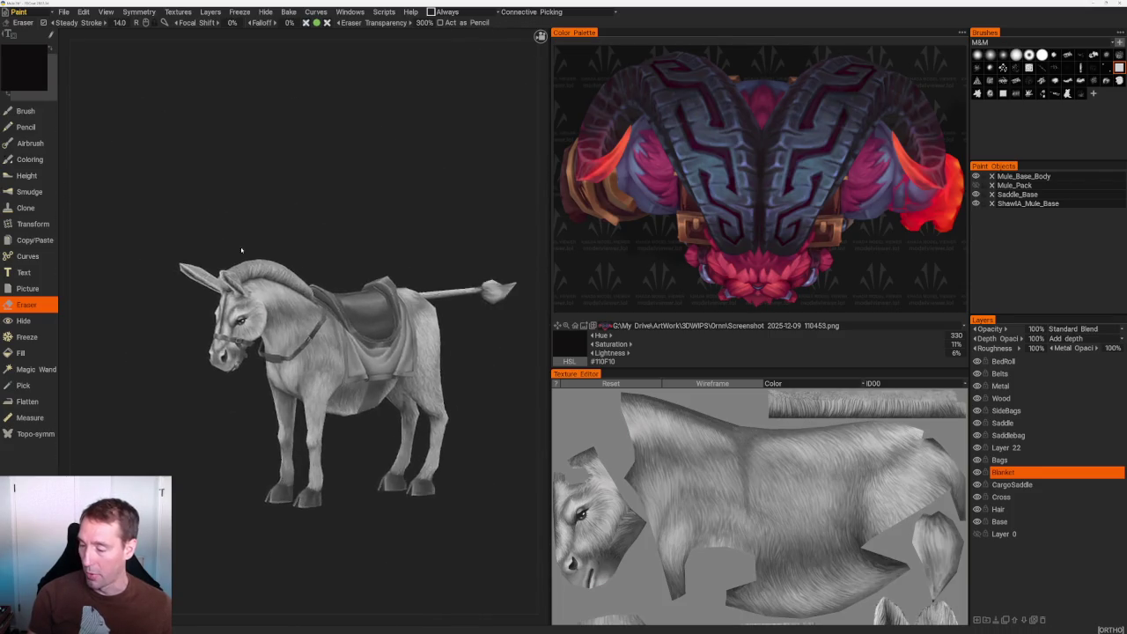
scroll(366, 220, "up", 10)
scroll(366, 220, "down", 5)
middle_click_drag(367, 220, 352, 229)
scroll(352, 229, "up", 3)
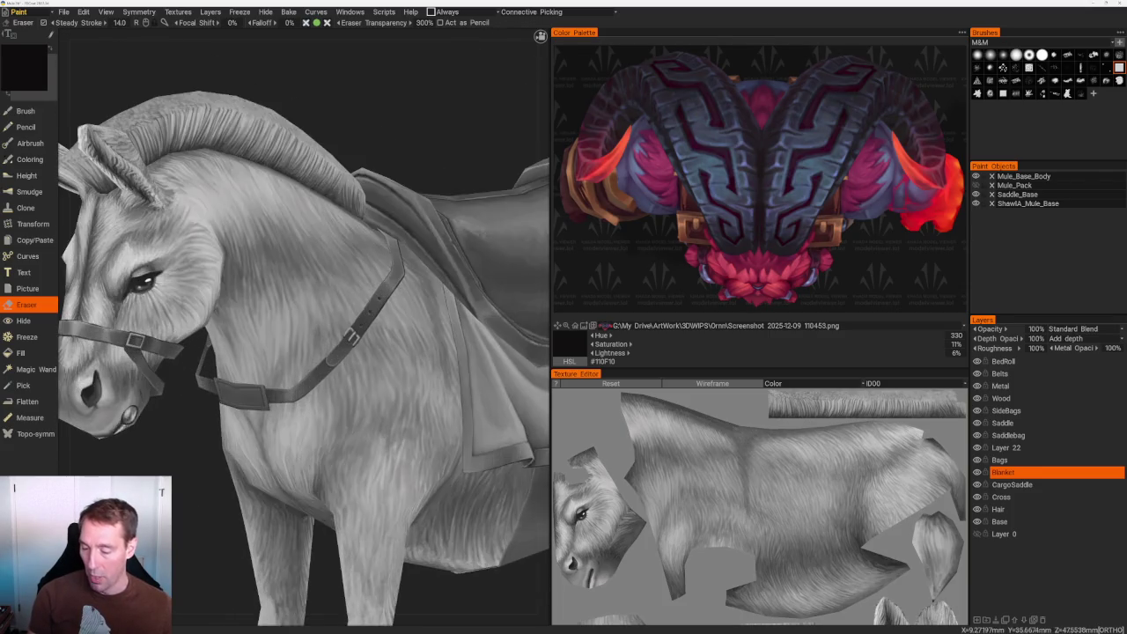
scroll(375, 230, "down", 3)
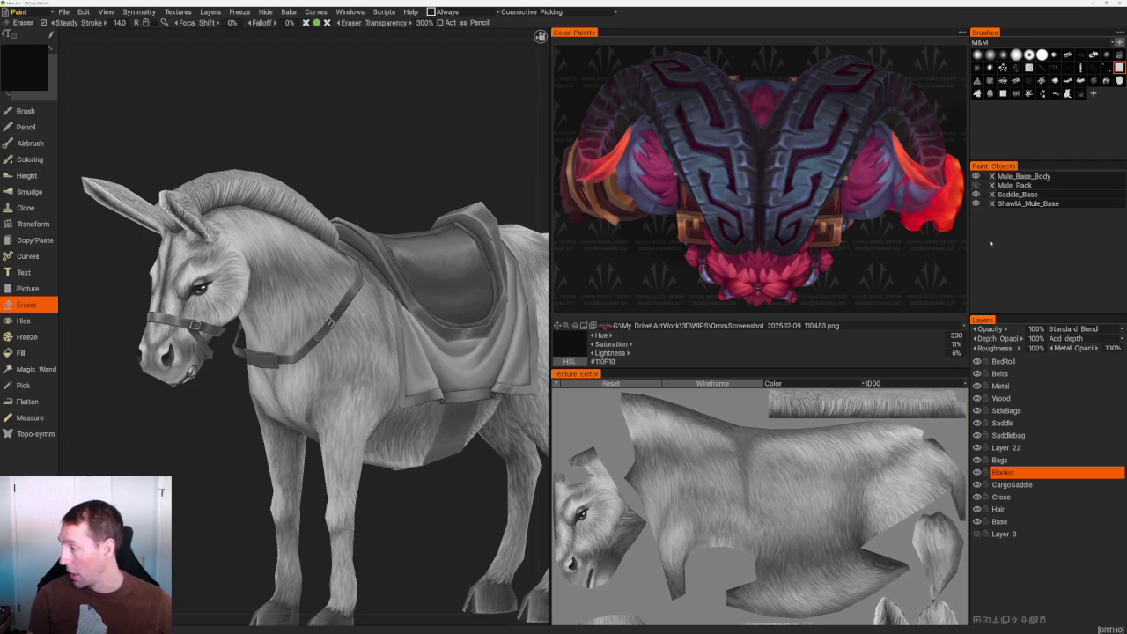
left_click(976, 186)
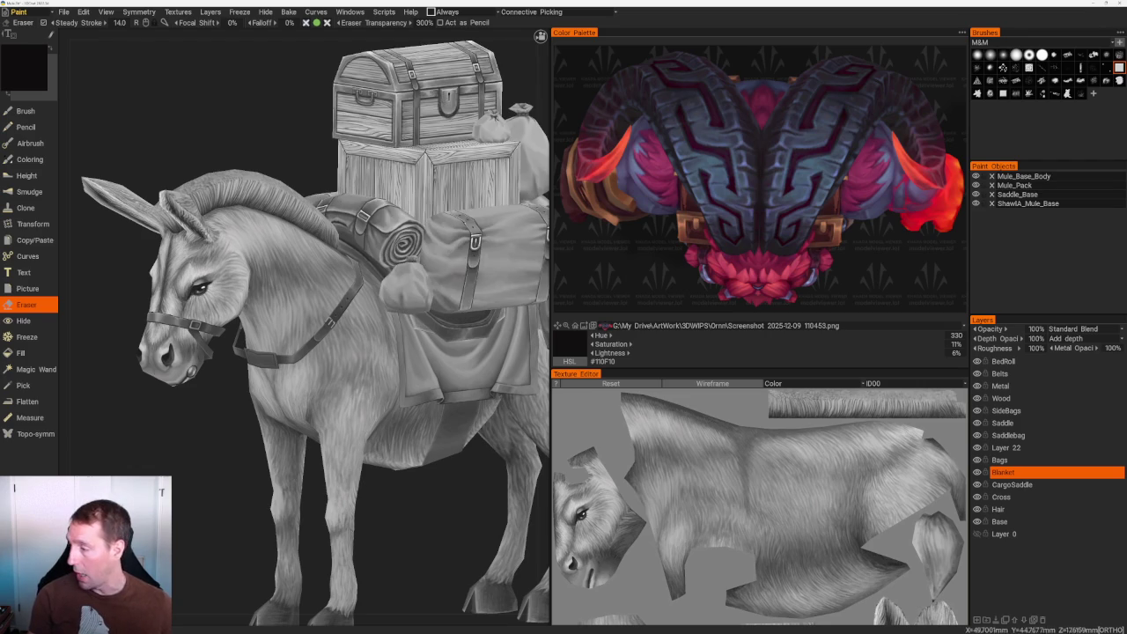
Inspect the loaded pack from side, three-quarter and higher rear views.
scroll(353, 291, "down", 2)
right_click_drag(498, 143, 640, 180)
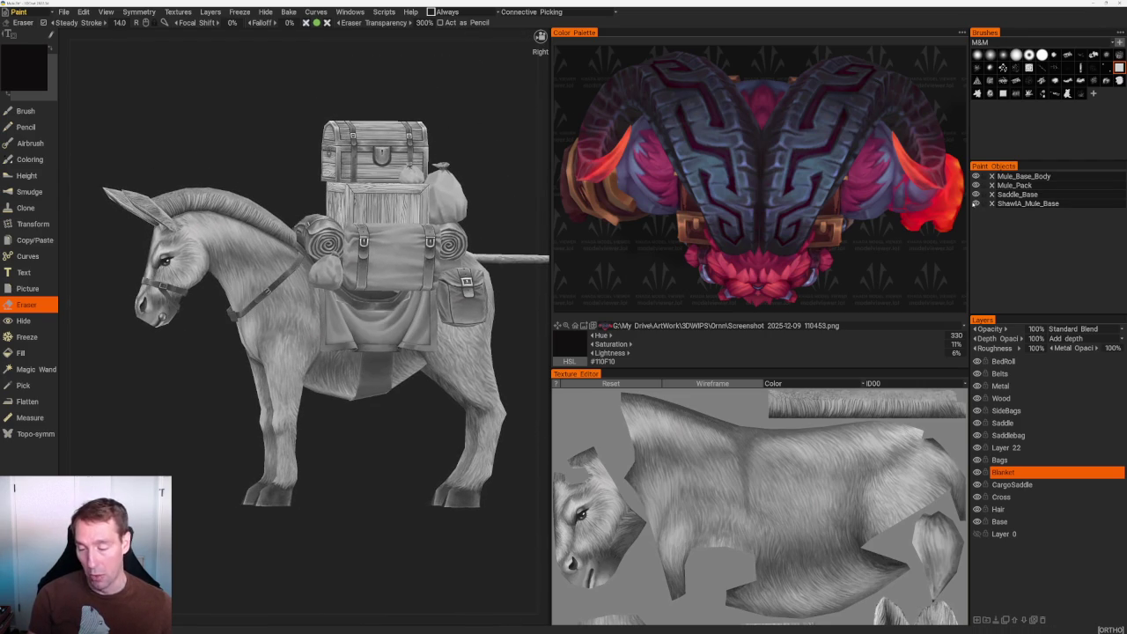
right_click_drag(311, 127, 219, 445)
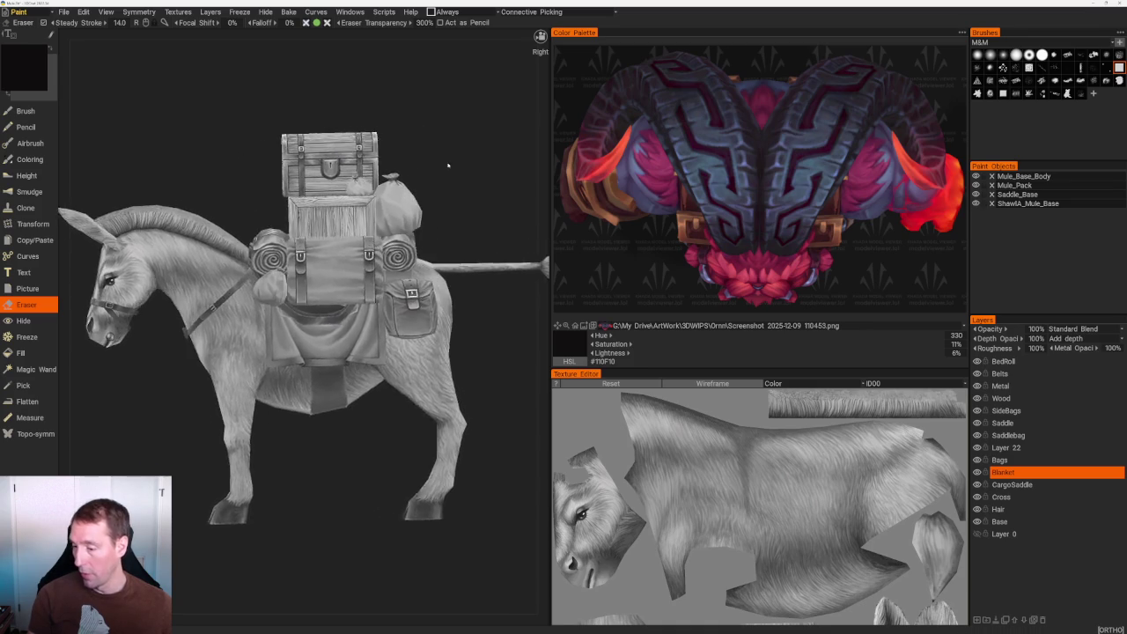
scroll(463, 176, "up", 3)
scroll(458, 184, "down", 2)
scroll(454, 194, "up", 2)
scroll(440, 201, "down", 2)
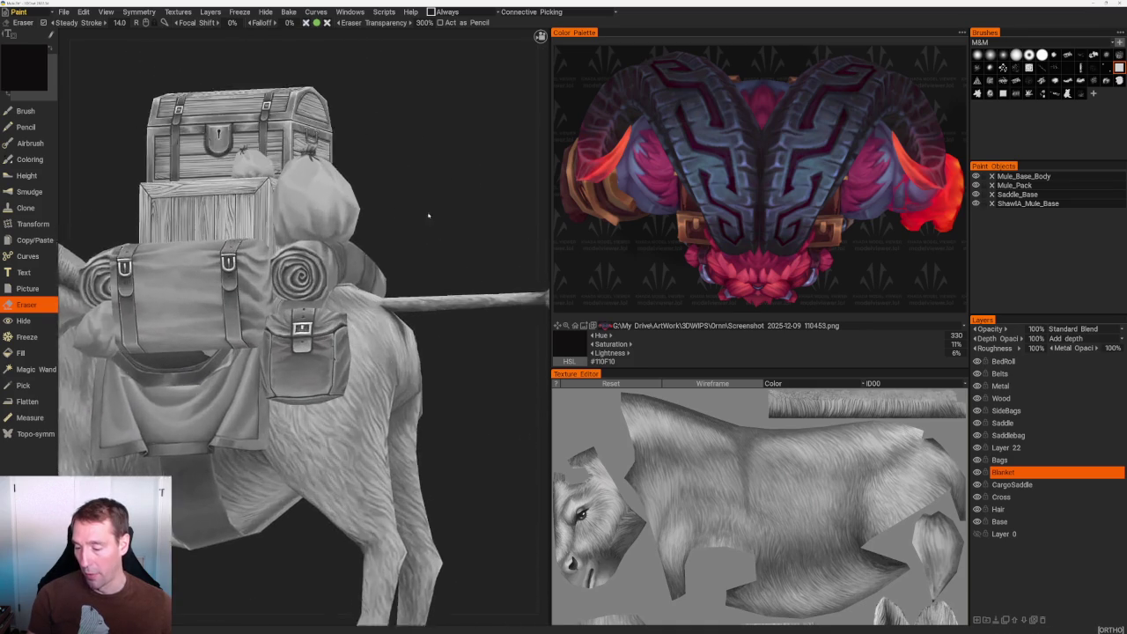
scroll(414, 211, "up", 2)
scroll(375, 233, "down", 3)
scroll(370, 236, "up", 2)
scroll(370, 236, "up", 3)
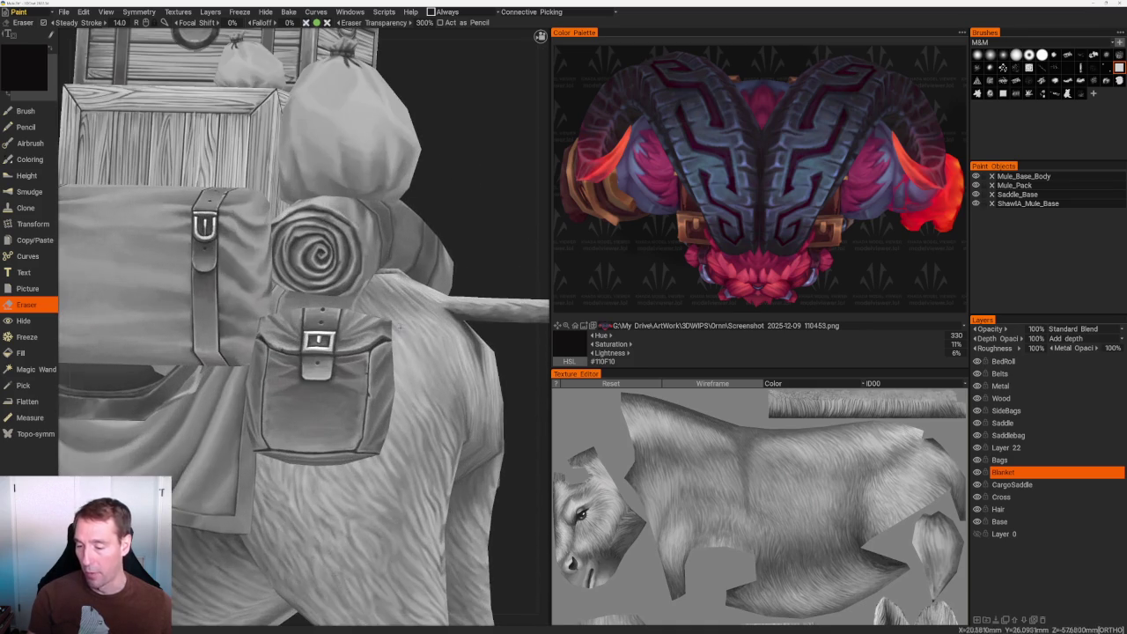
scroll(370, 236, "down", 3)
mouse_move(369, 236)
middle_mouse_down()
mouse_move(430, 214)
mouse_move(448, 192)
mouse_move(593, 249)
middle_mouse_up()
scroll(436, 207, "up", 3)
scroll(436, 207, "down", 2)
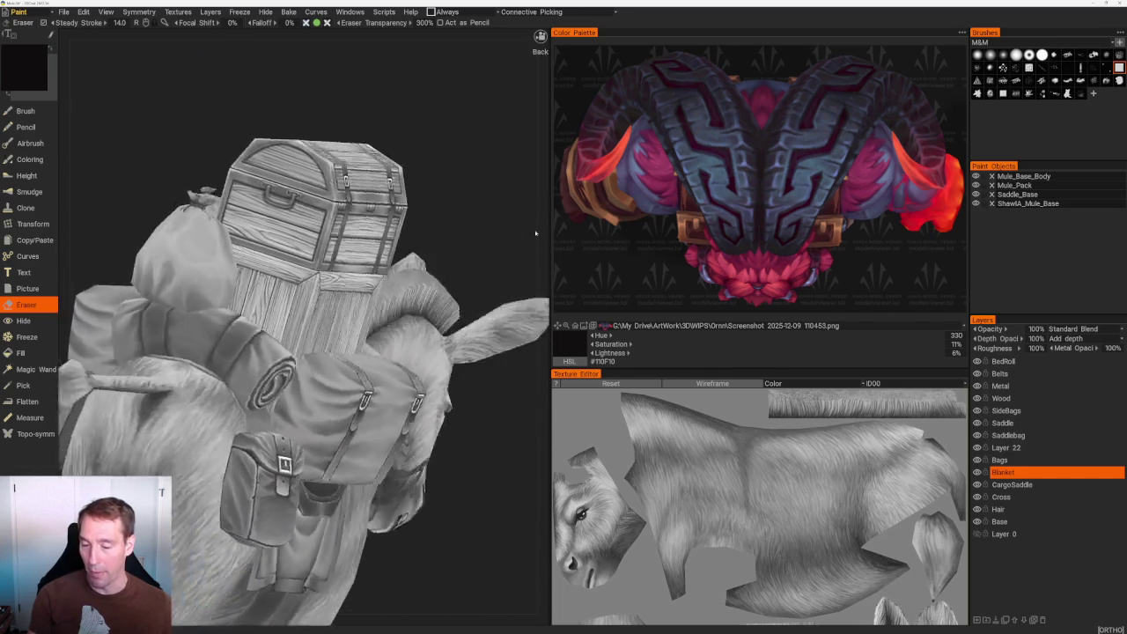
Check the pack close up, then the head and blanket from front-left and three-quarter angles.
middle_click_drag(449, 291, 469, 291)
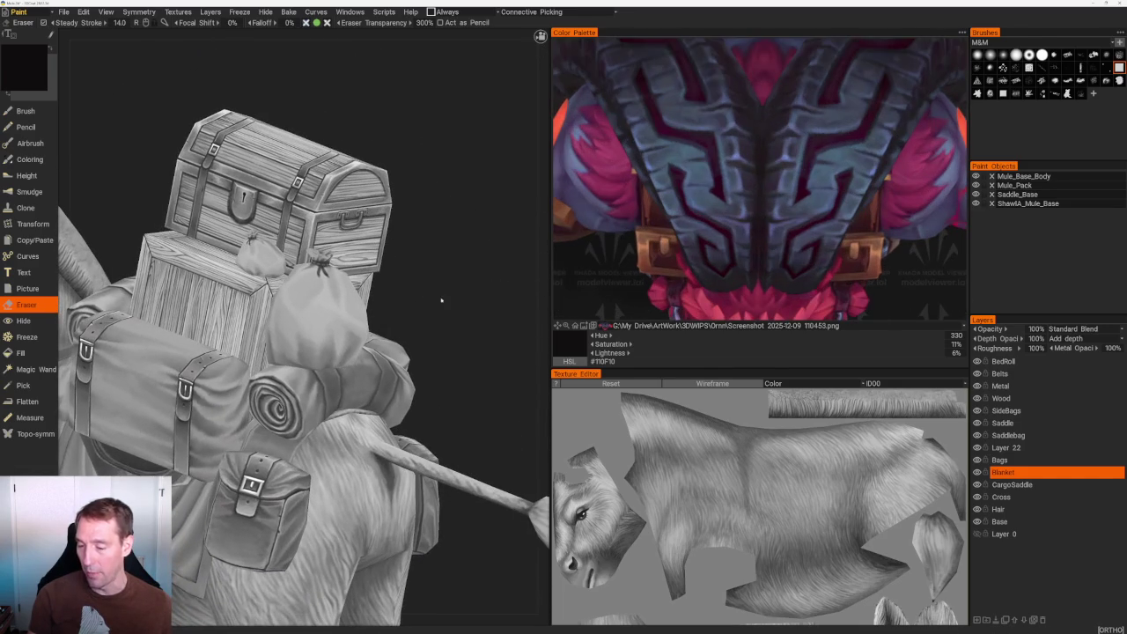
scroll(469, 290, "down", 4)
scroll(440, 282, "down", 3)
middle_click_drag(423, 277, 391, 269)
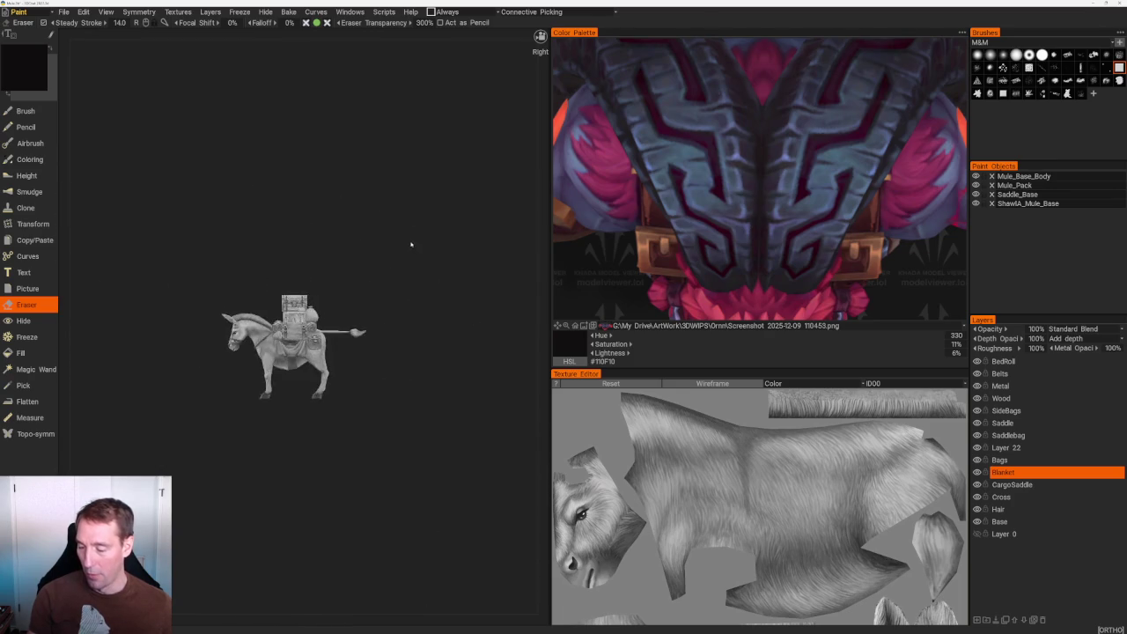
scroll(410, 244, "up", 10)
middle_click_drag(470, 432, 489, 461)
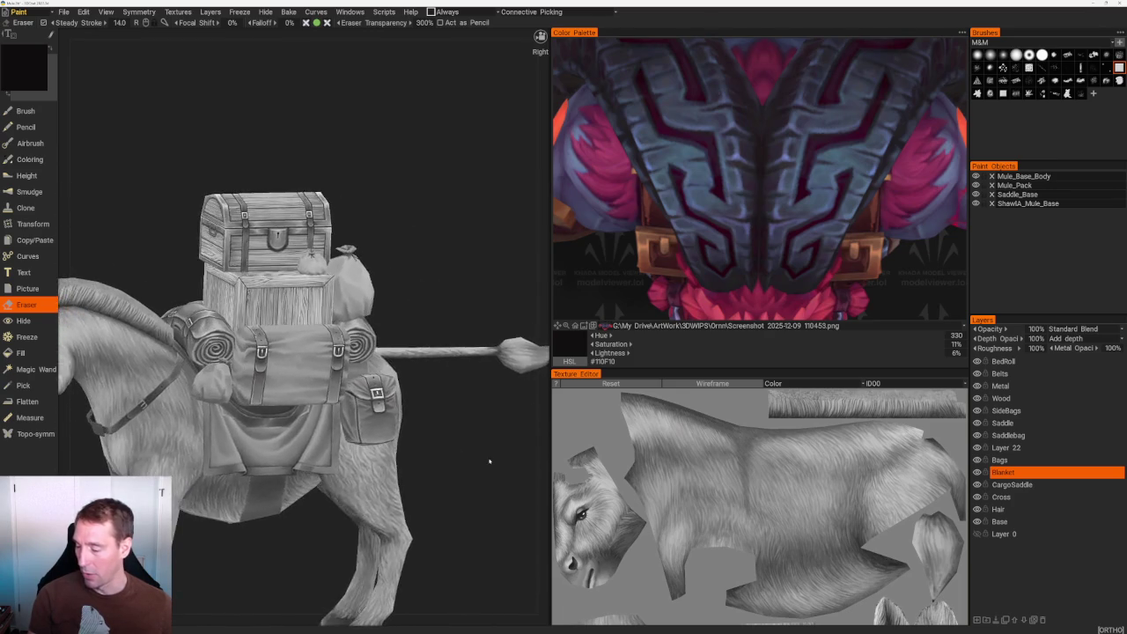
scroll(471, 405, "down", 3)
middle_click_drag(465, 397, 465, 402)
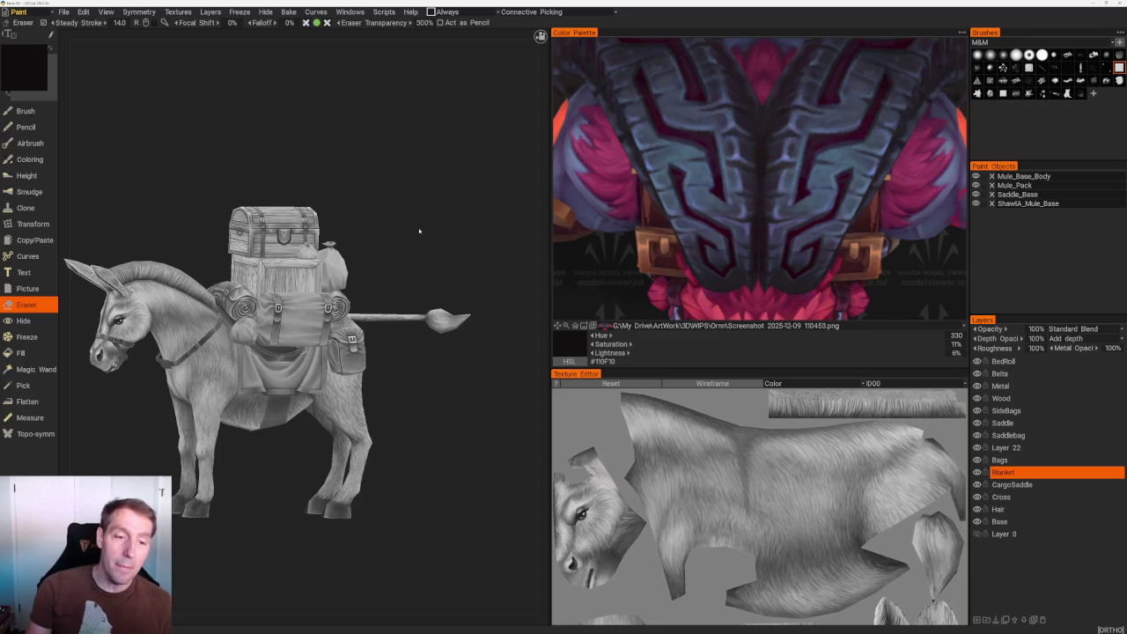
scroll(419, 231, "up", 5)
middle_click_drag(431, 231, 466, 229)
scroll(467, 229, "down", 2)
scroll(501, 226, "up", 2)
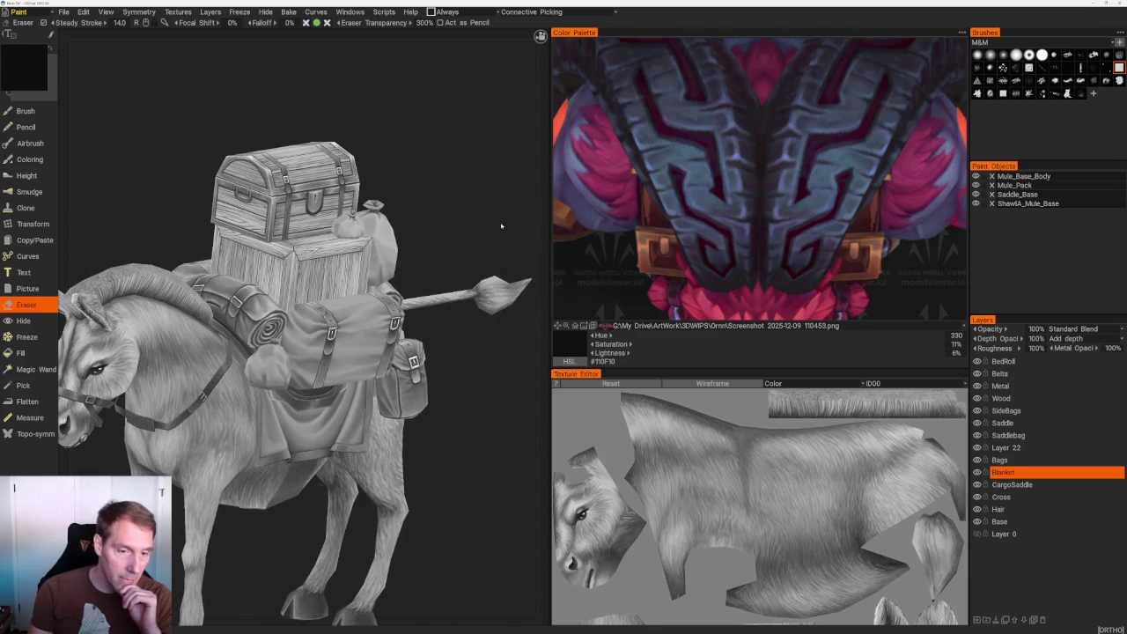
mouse_move(501, 227)
middle_mouse_down()
mouse_move(464, 182)
mouse_move(478, 451)
mouse_move(461, 403)
mouse_move(396, 382)
mouse_move(486, 361)
mouse_move(458, 378)
middle_mouse_up()
scroll(449, 391, "down", 3)
scroll(437, 439, "up", 4)
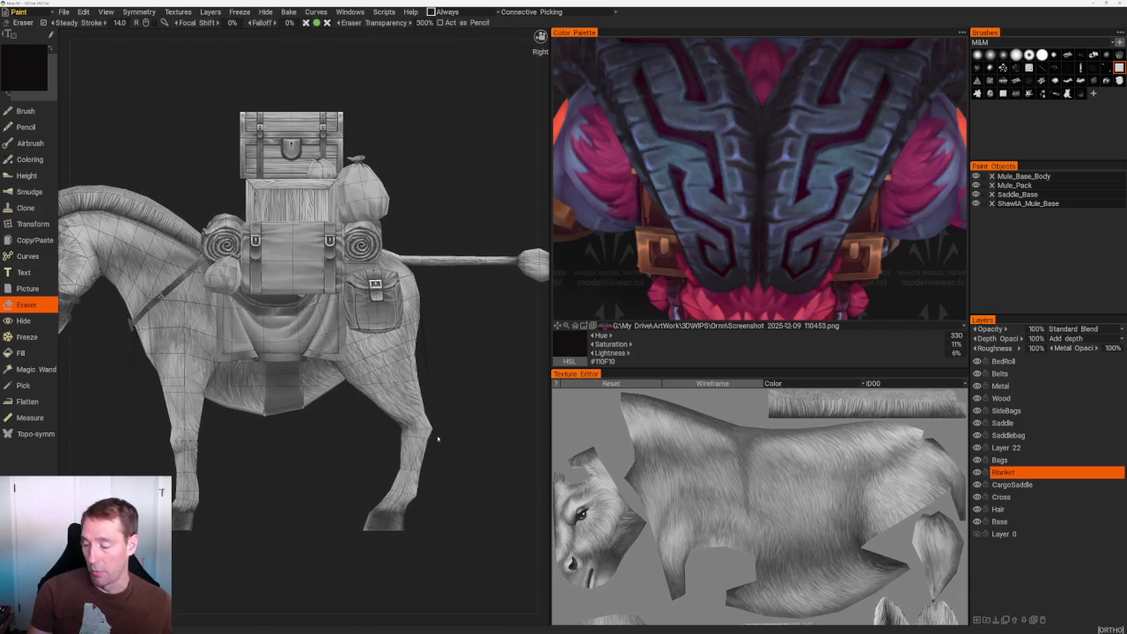
mouse_move(248, 455)
middle_mouse_down()
mouse_move(290, 387)
mouse_move(295, 467)
mouse_move(345, 440)
mouse_move(314, 470)
mouse_move(352, 495)
mouse_move(265, 384)
mouse_move(262, 172)
middle_mouse_up()
scroll(361, 467, "up", 4)
scroll(376, 500, "down", 5)
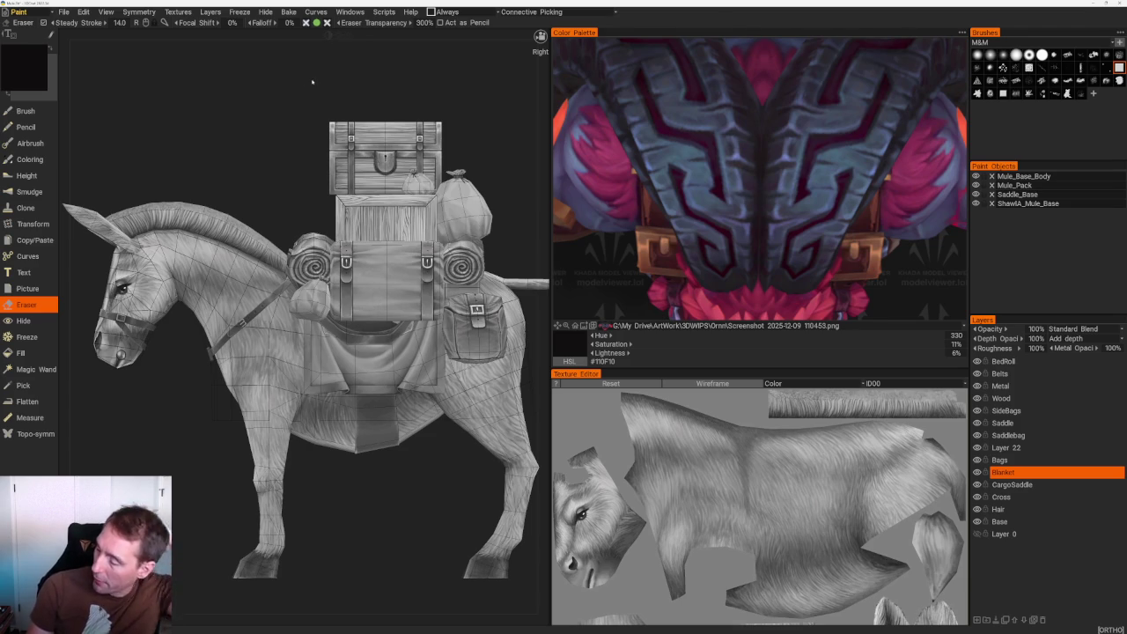
scroll(202, 54, "down", 3)
left_click_drag(202, 54, 289, 94)
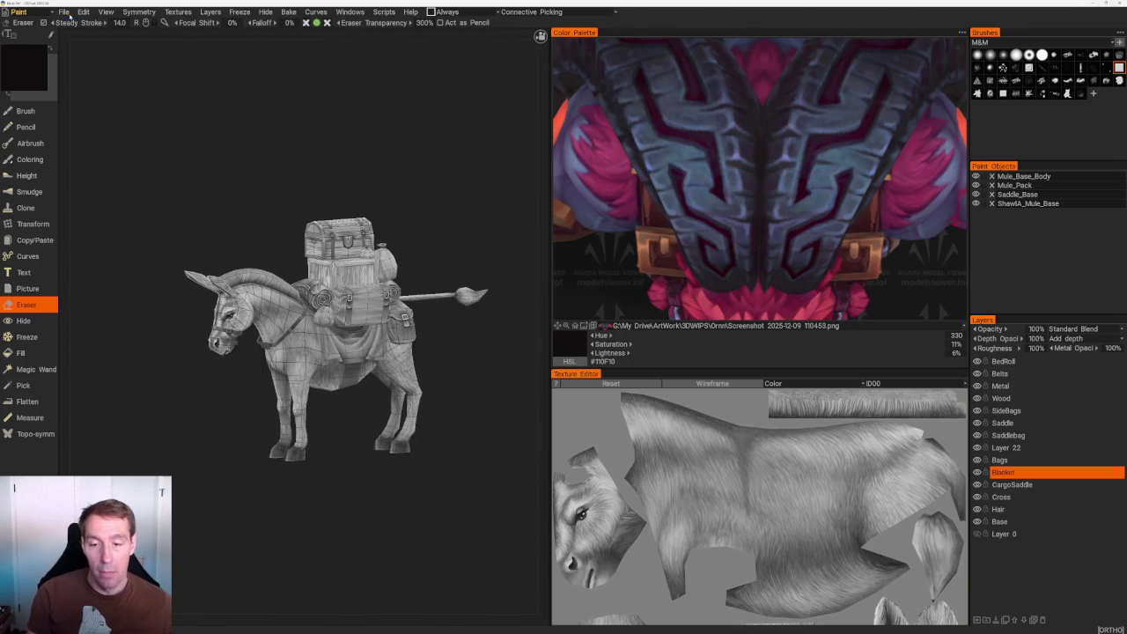
left_click(22, 12)
Load the Ornn scene from Open Recent, choosing Don't Save for the mule scene.
left_click(64, 12)
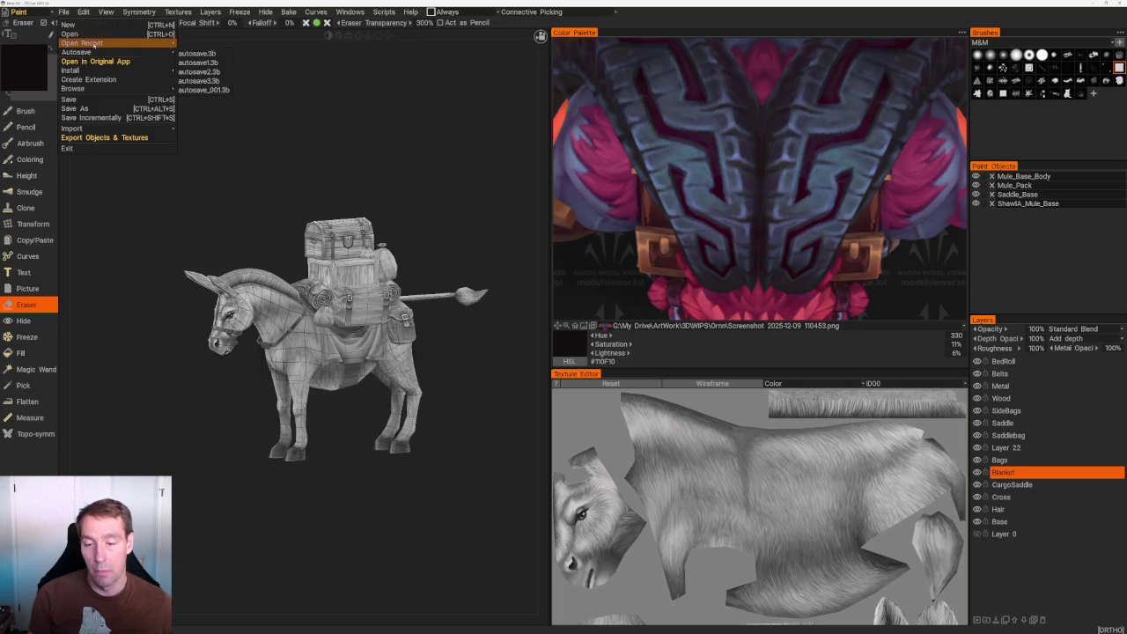
left_click(231, 53)
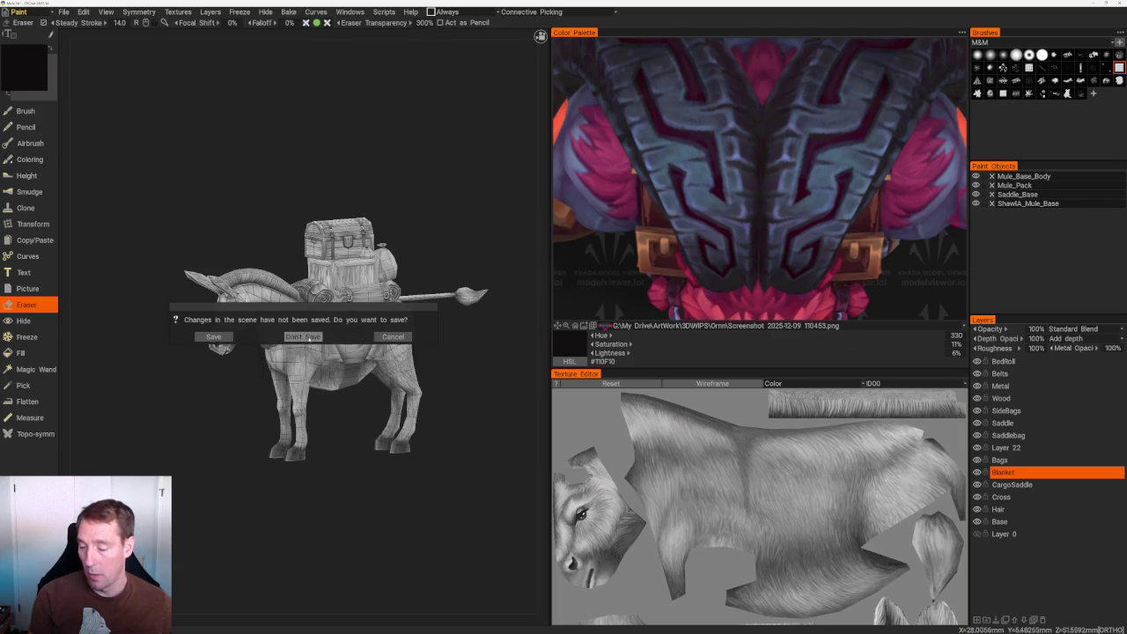
key("Return")
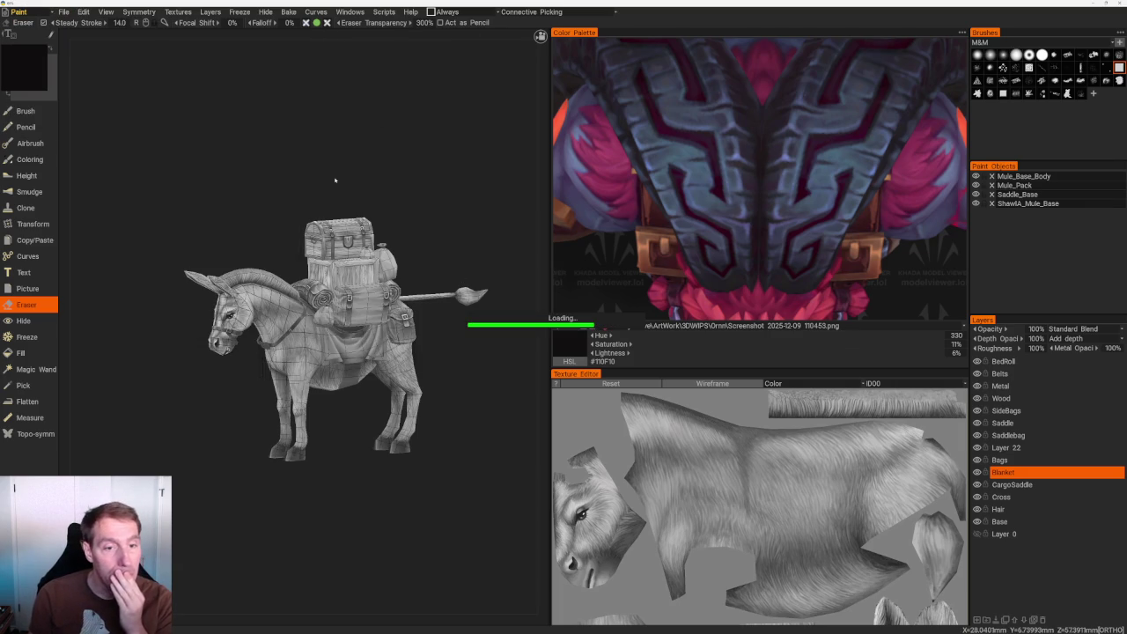
mouse_move(315, 491)
left_mouse_down()
mouse_move(297, 516)
mouse_move(269, 472)
mouse_move(276, 485)
mouse_move(316, 488)
left_mouse_up()
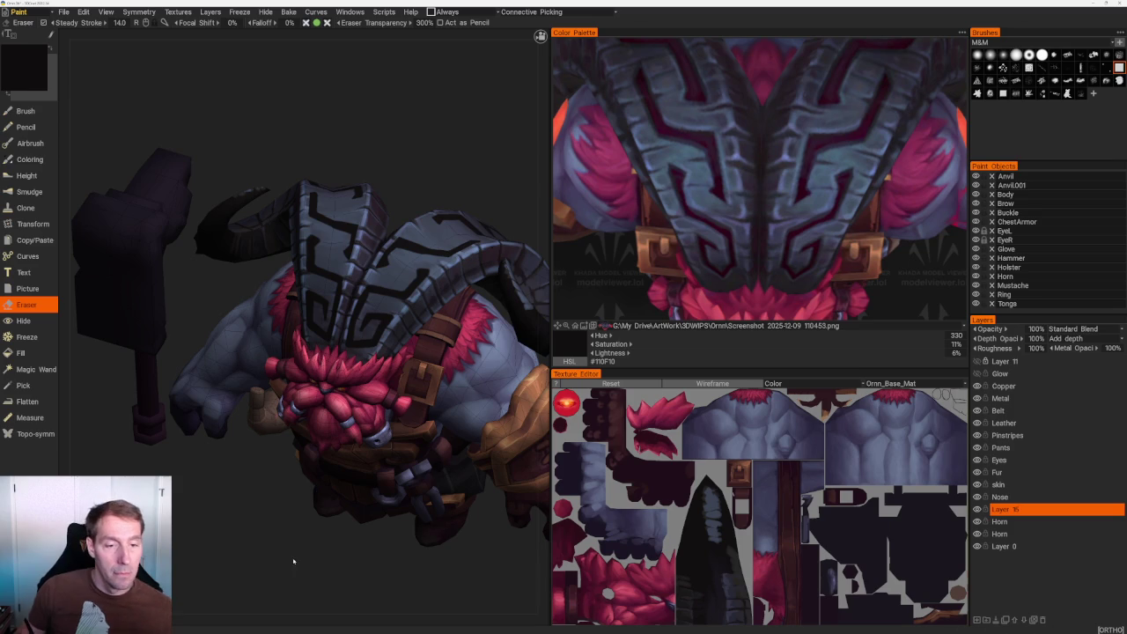
Zoom in on Ornn's horn and switch from Eraser to the Brush tool (B).
left_click_drag(278, 563, 254, 492)
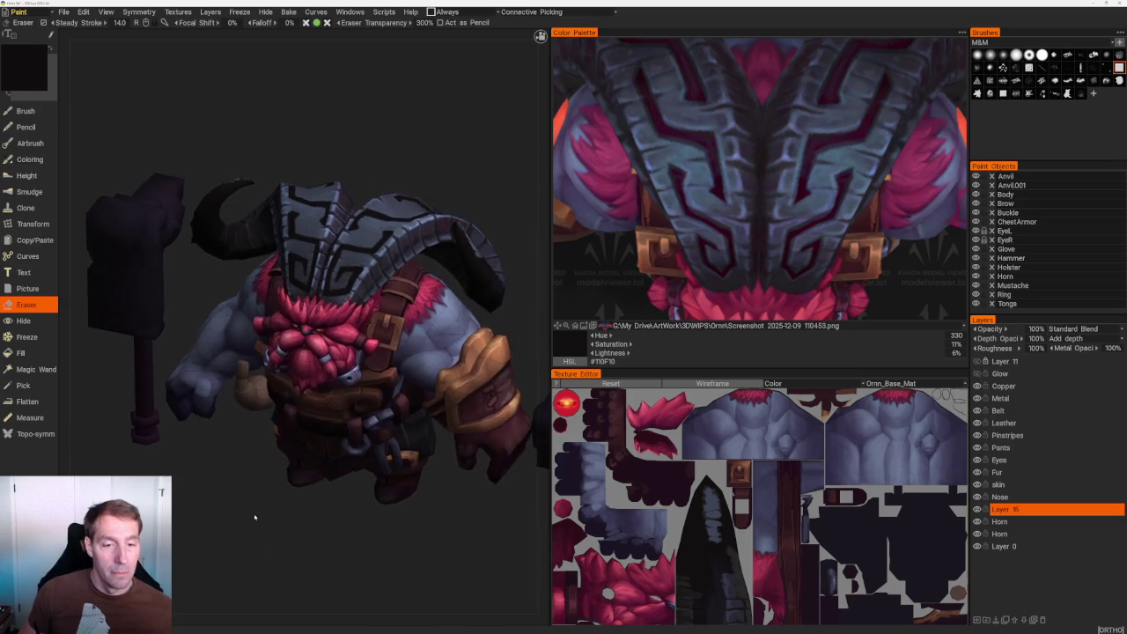
left_click_drag(237, 505, 235, 509)
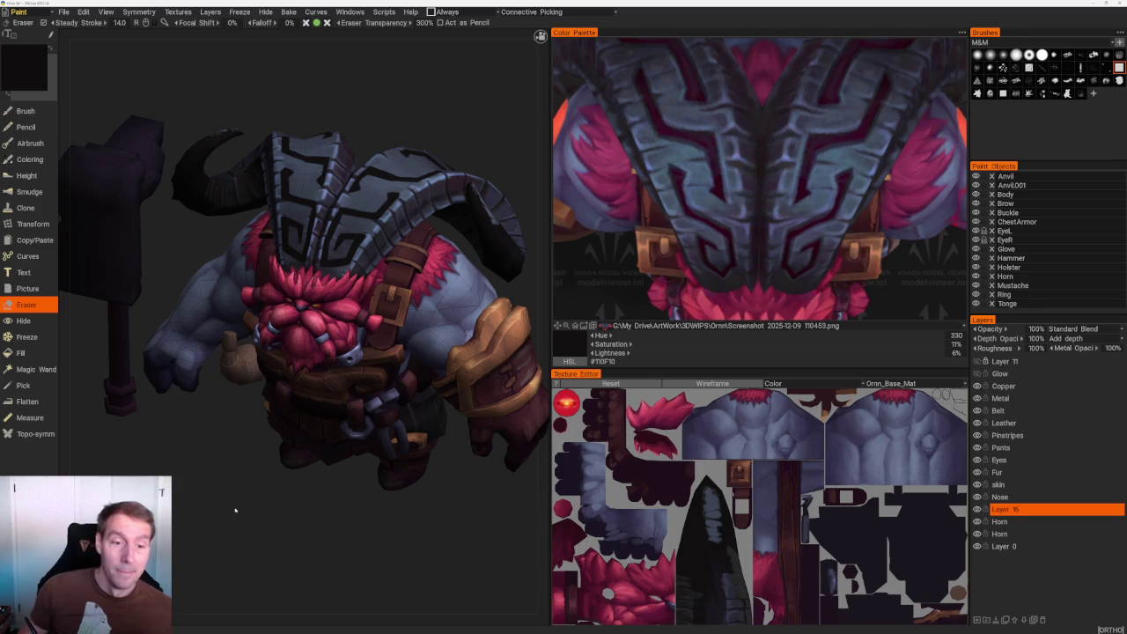
mouse_move(235, 510)
left_mouse_down()
mouse_move(232, 475)
mouse_move(393, 511)
mouse_move(352, 470)
mouse_move(323, 518)
mouse_move(294, 528)
left_mouse_up()
scroll(294, 528, "up", 5)
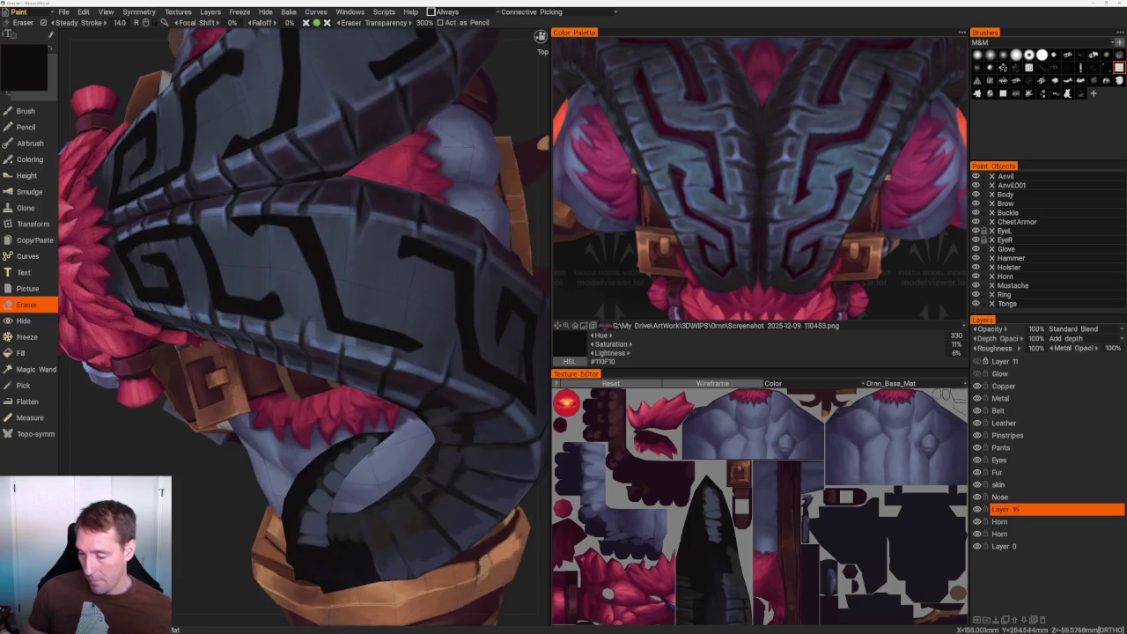
scroll(363, 328, "up", 3)
key("b")
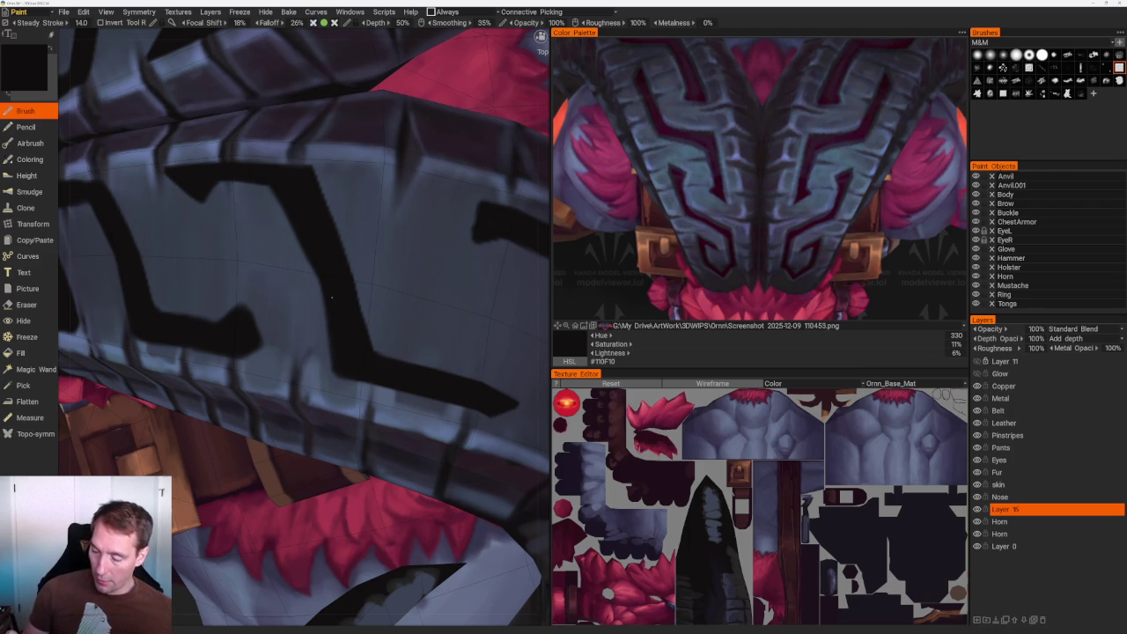
Reset the view with Home and orbit Ornn to bring the horns closer.
middle_click_drag(352, 368, 352, 447)
key("Home")
mouse_move(334, 191)
middle_mouse_down()
mouse_move(297, 217)
mouse_move(329, 194)
middle_mouse_up()
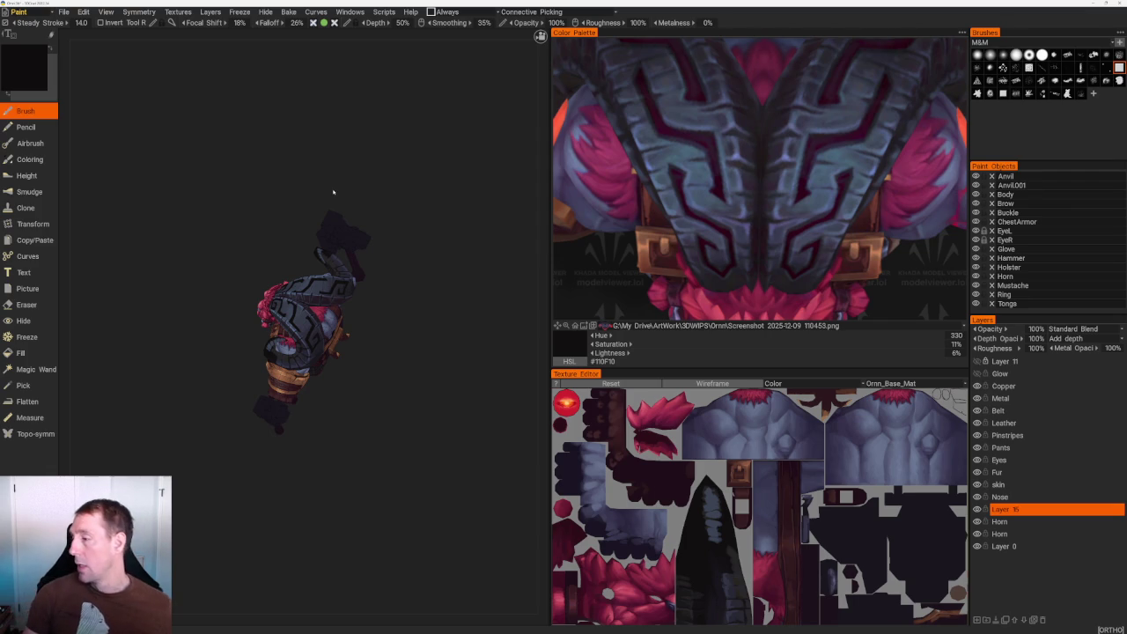
scroll(807, 200, "up", 2)
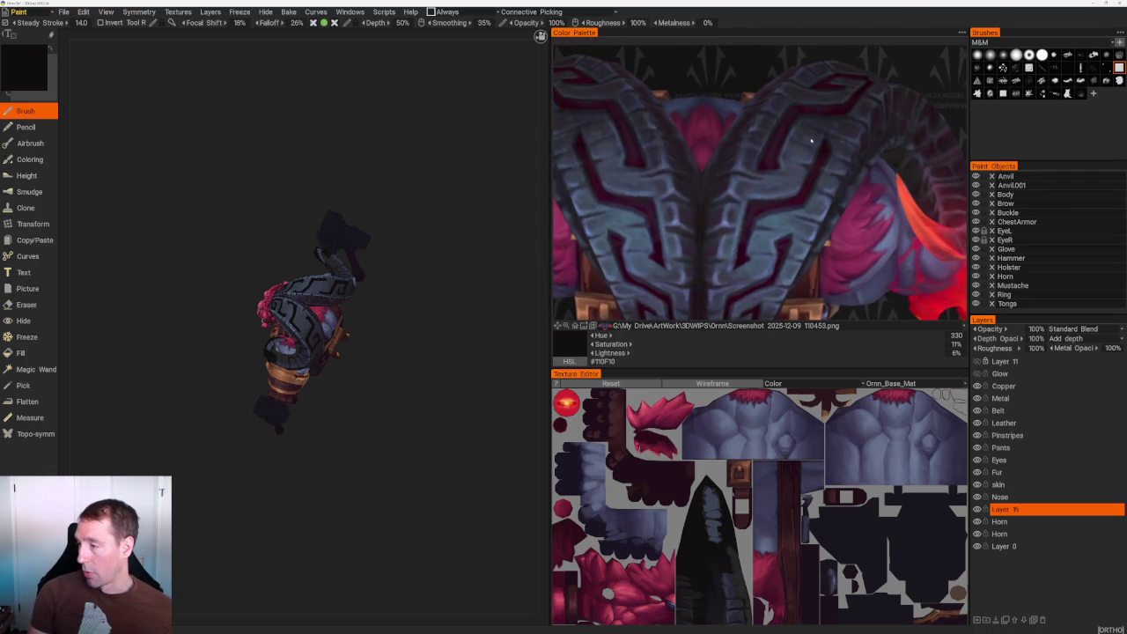
scroll(810, 146, "down", 3)
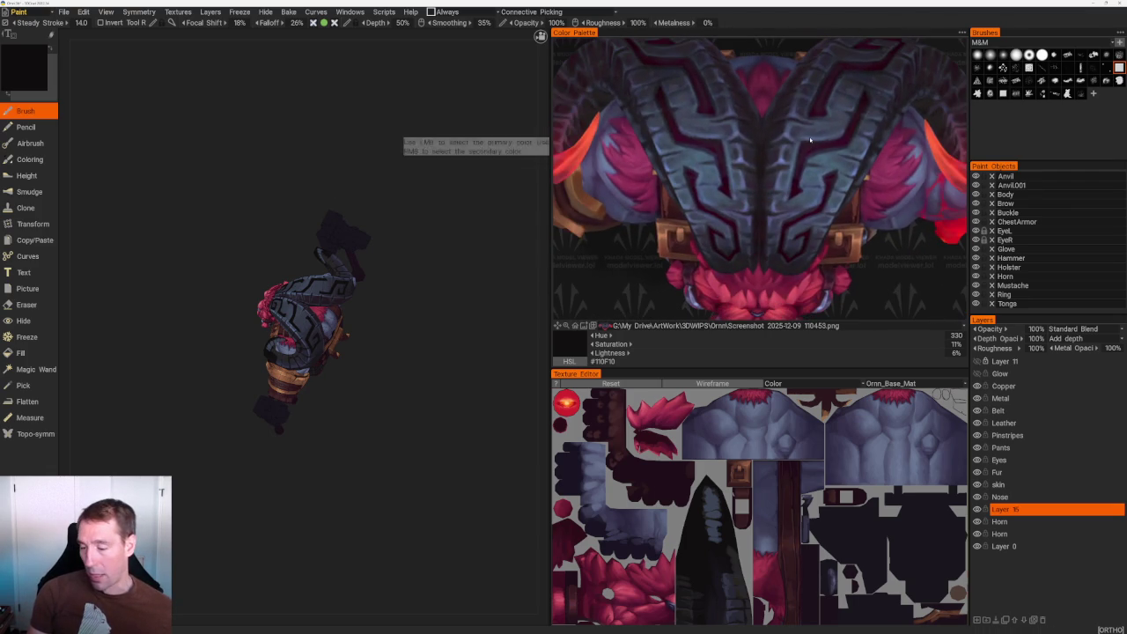
middle_click_drag(423, 311, 470, 352)
scroll(452, 398, "up", 3)
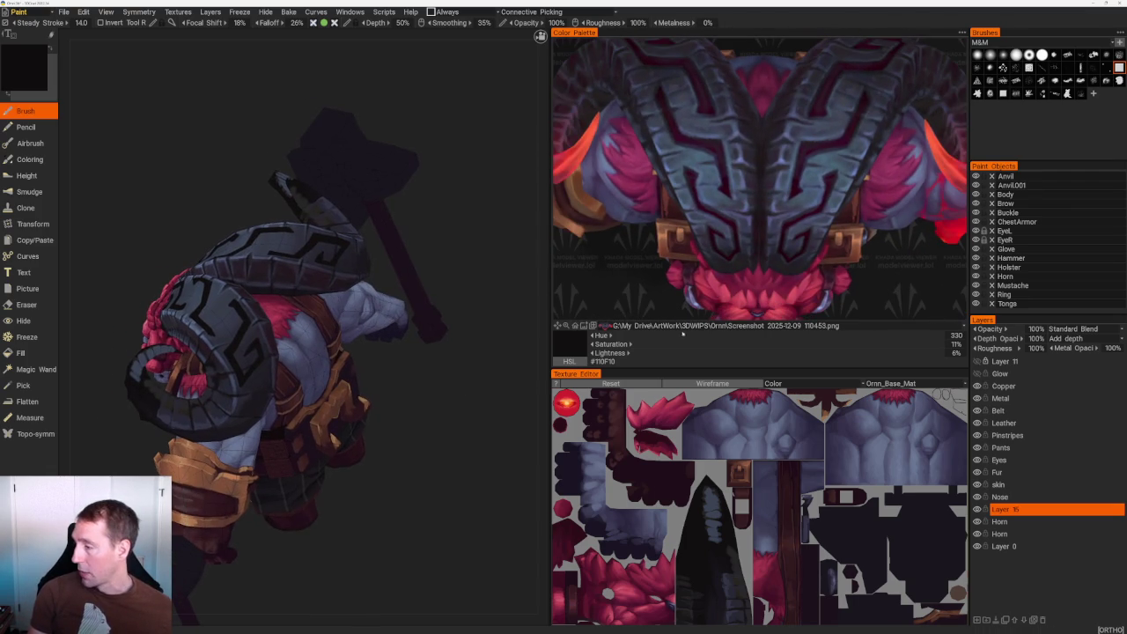
Switch the reference to back-view screenshot 110528.png and pan it to show the full horns.
left_click(634, 326)
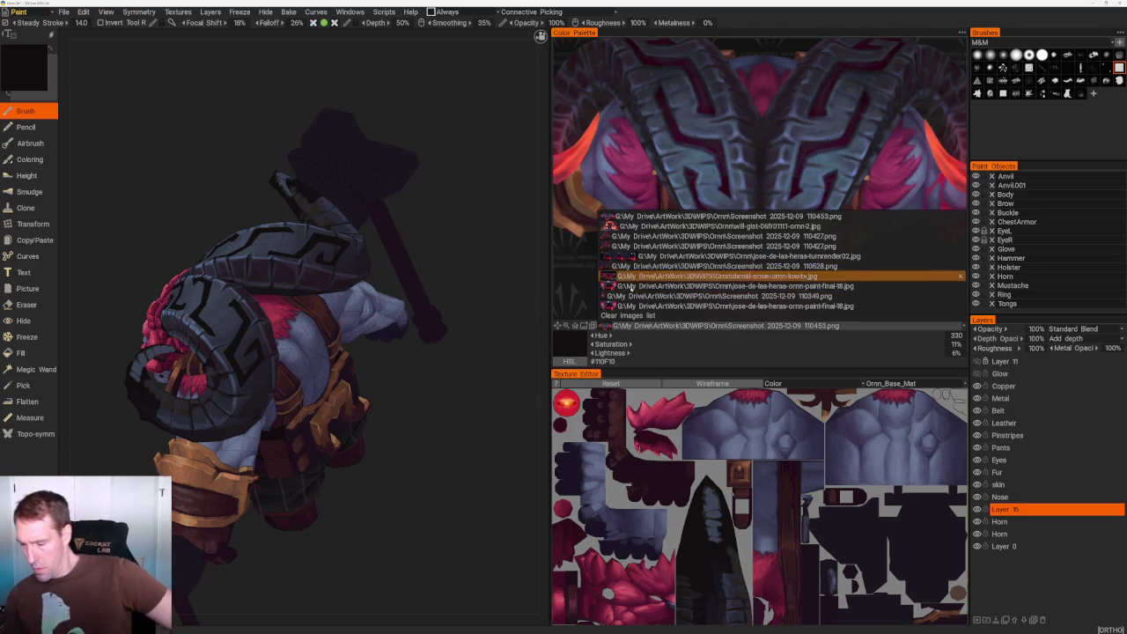
left_click(607, 266)
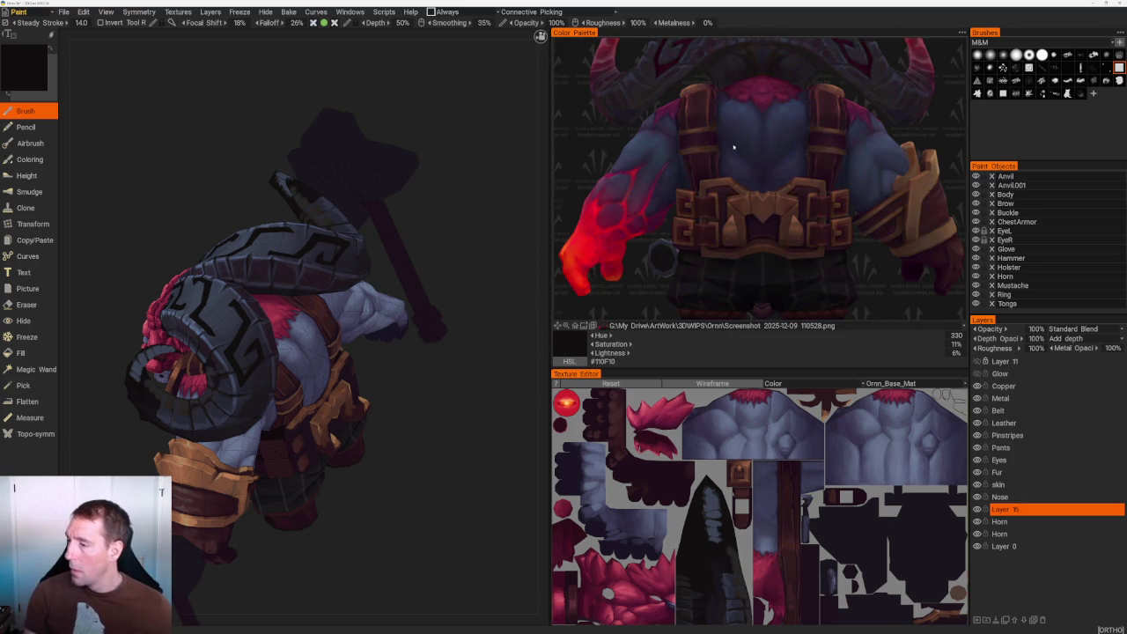
left_click_drag(732, 220, 732, 262)
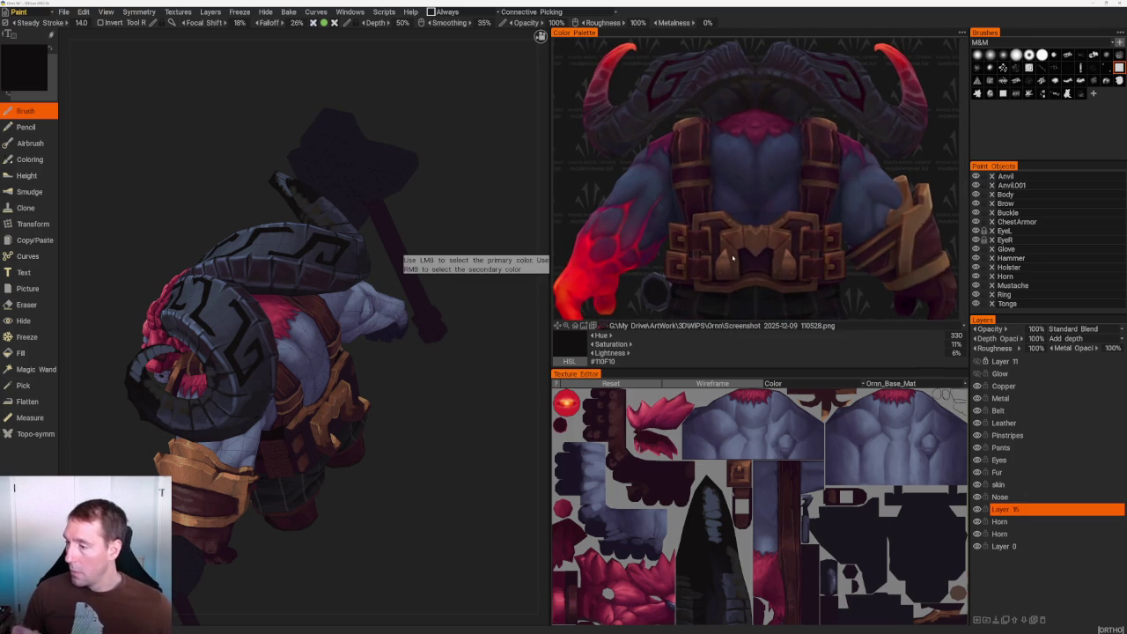
left_click_drag(435, 452, 495, 473)
scroll(320, 388, "up", 5)
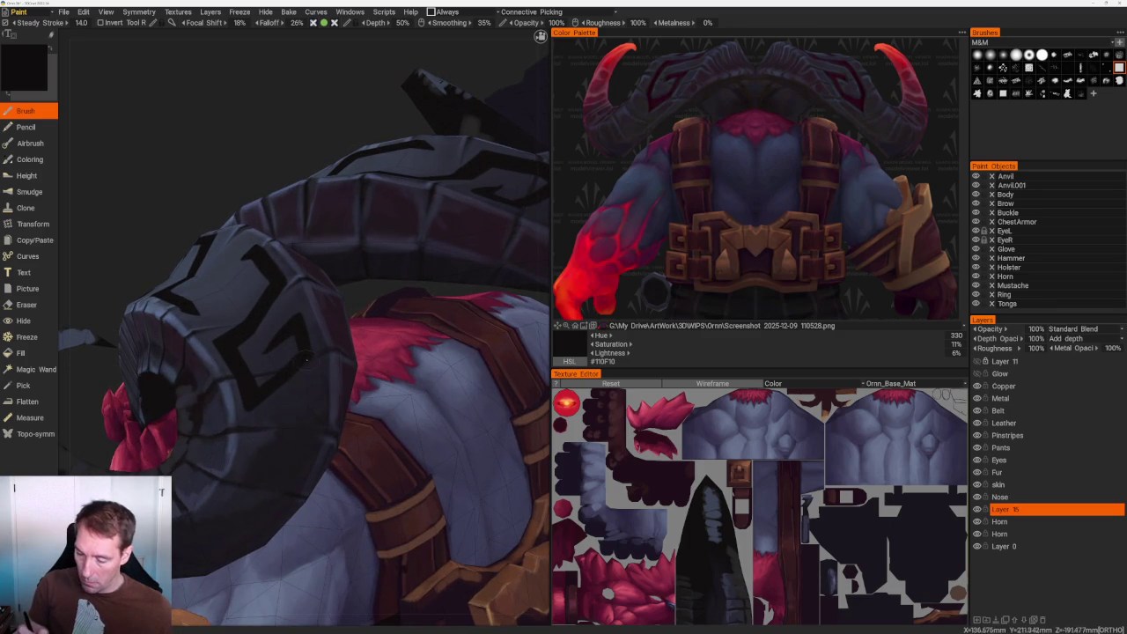
Set the paint opacity to 300% and orbit to the model's side.
mouse_move(553, 23)
type("300")
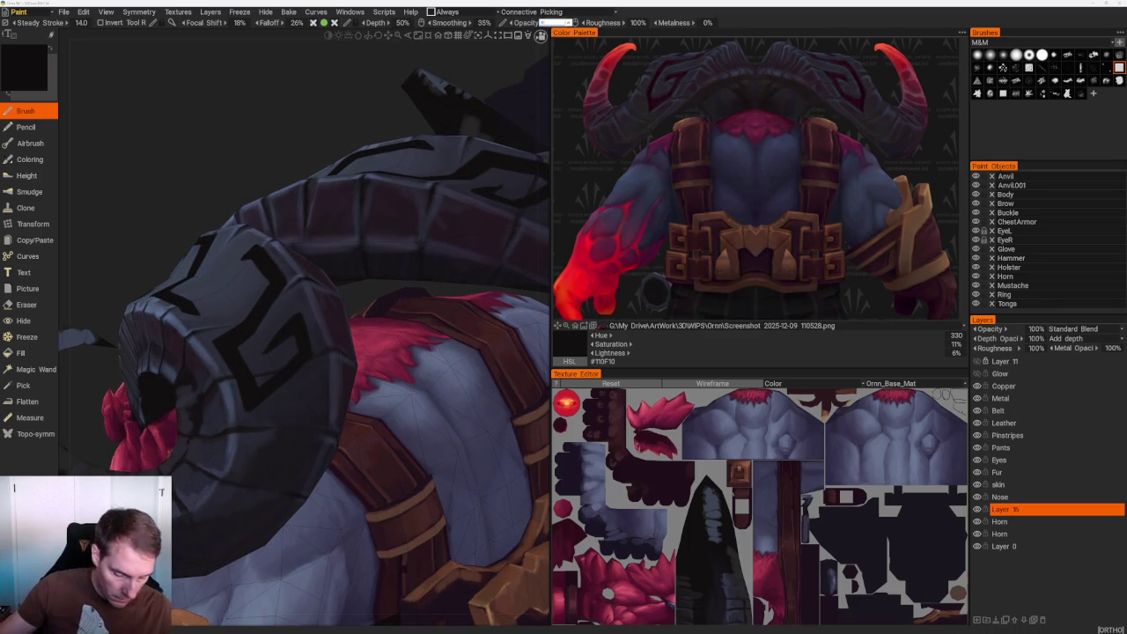
key("Return")
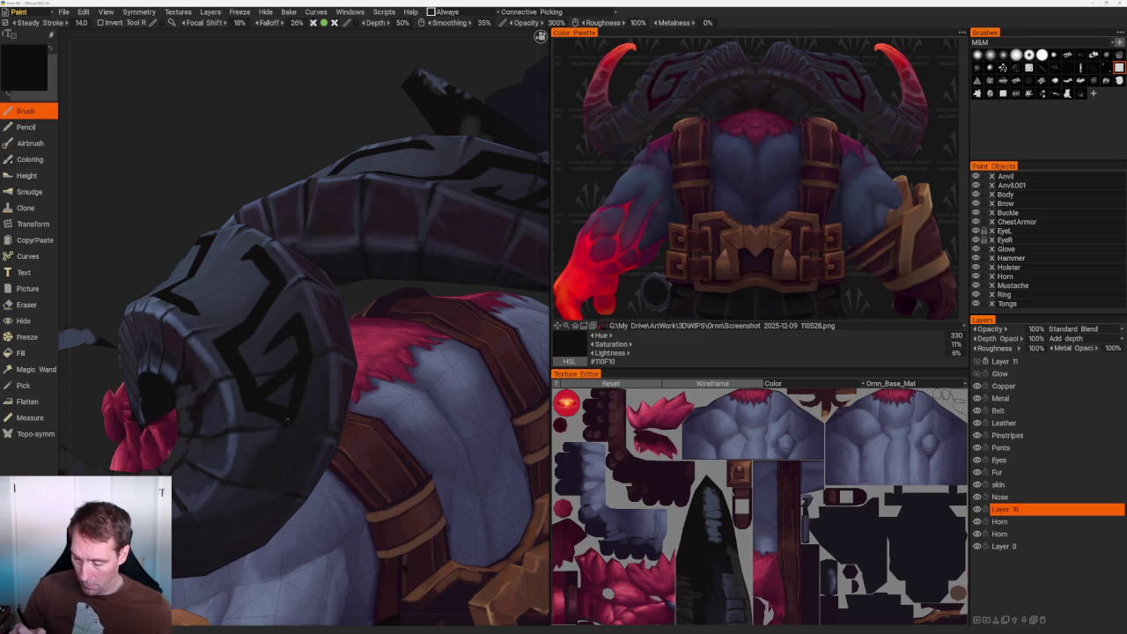
scroll(290, 420, "down", 5)
left_click_drag(281, 226, 284, 211)
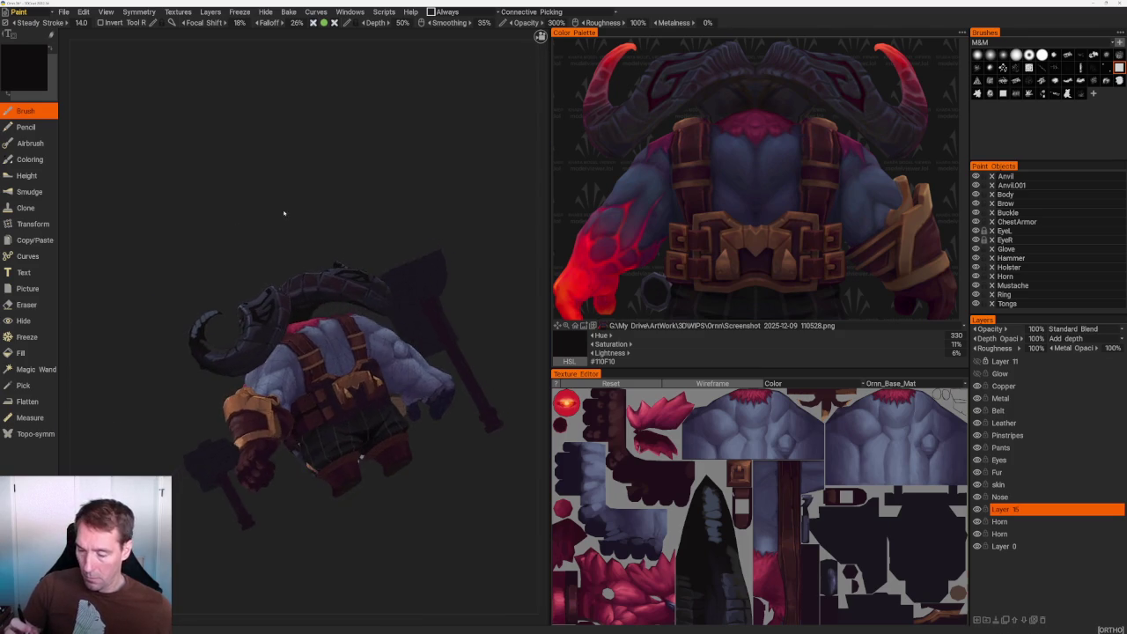
scroll(285, 211, "up", 5)
scroll(252, 325, "up", 3)
Erase and repaint the dark glyph on the horn coil over the shoulder.
key("e")
left_click_drag(173, 333, 321, 382)
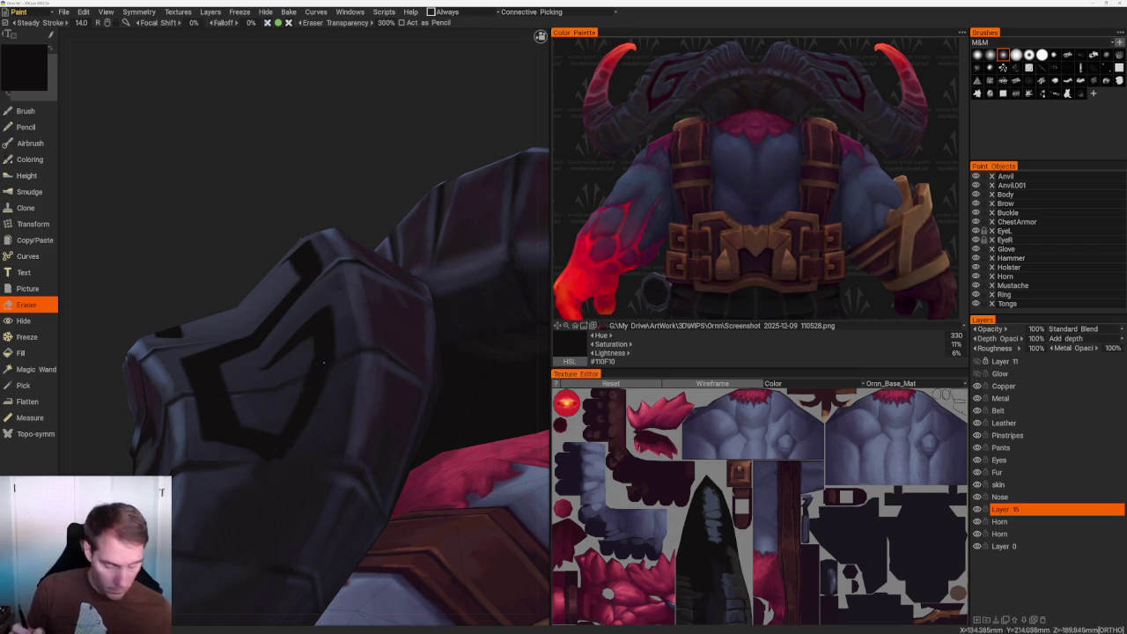
key("b")
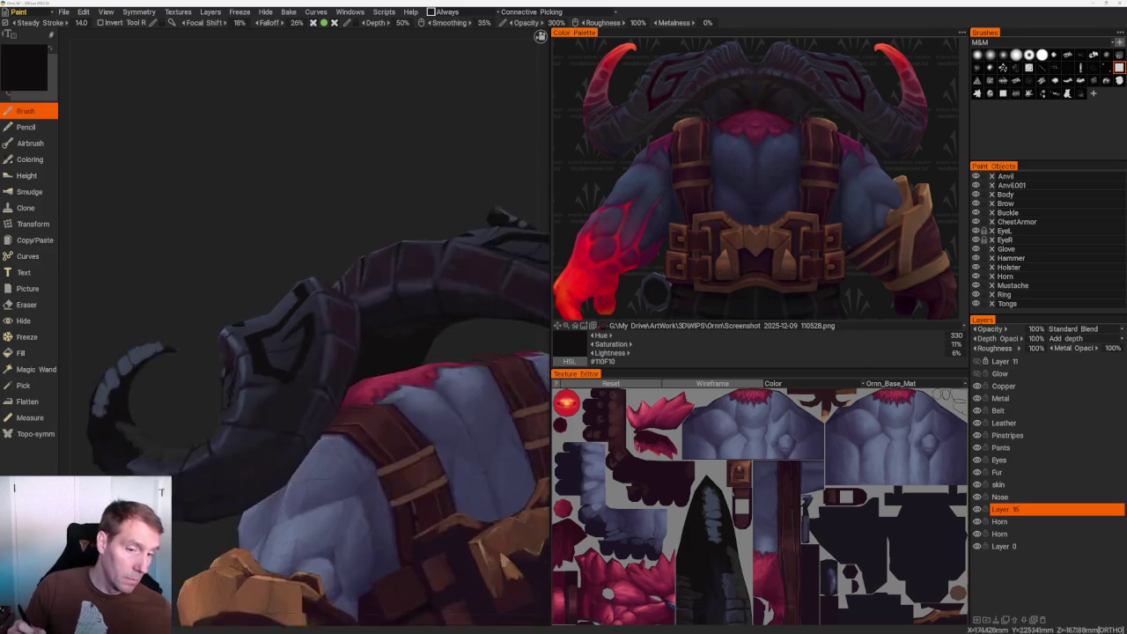
middle_click_drag(273, 452, 296, 209)
scroll(327, 306, "up", 3)
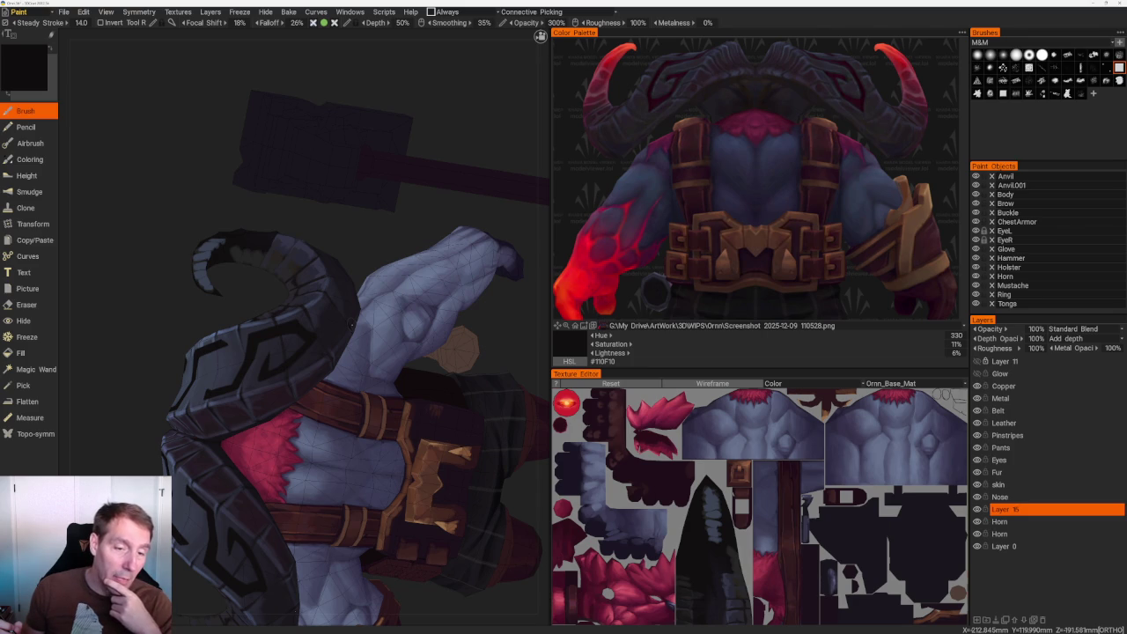
middle_click_drag(352, 352, 387, 317)
Erase and repaint black zigzag glyph strokes on the first coiled horn.
scroll(338, 300, "up", 3)
scroll(337, 299, "up", 3)
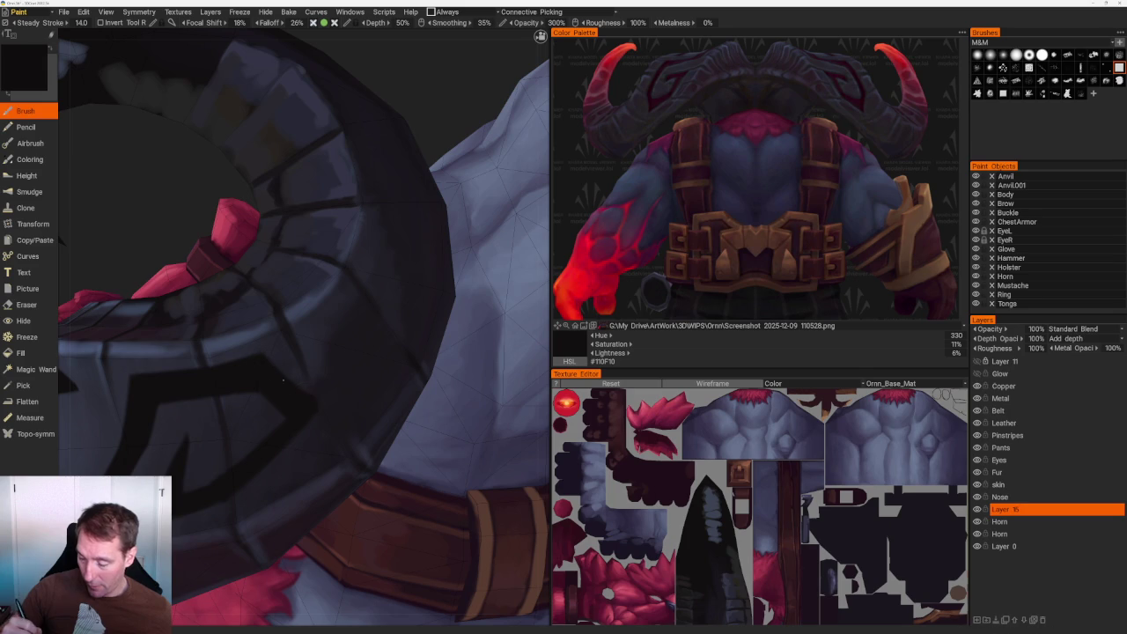
key("e")
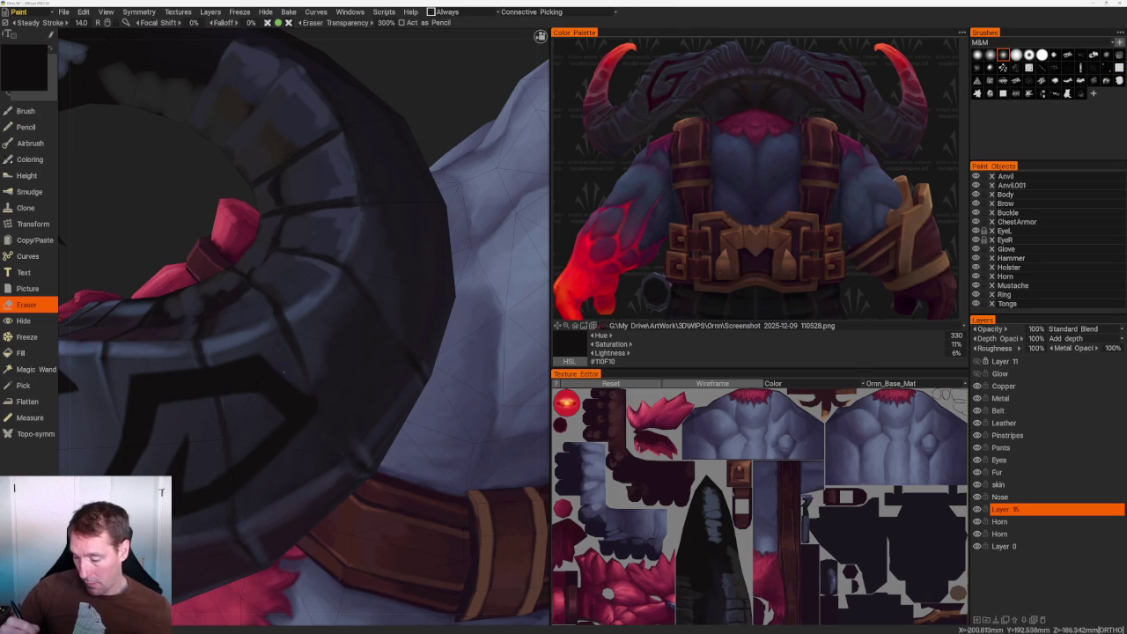
scroll(326, 408, "down", 5)
scroll(314, 181, "down", 5)
mouse_move(315, 181)
middle_mouse_down()
mouse_move(314, 150)
mouse_move(320, 176)
middle_mouse_up()
scroll(321, 176, "up", 3)
scroll(331, 298, "up", 1)
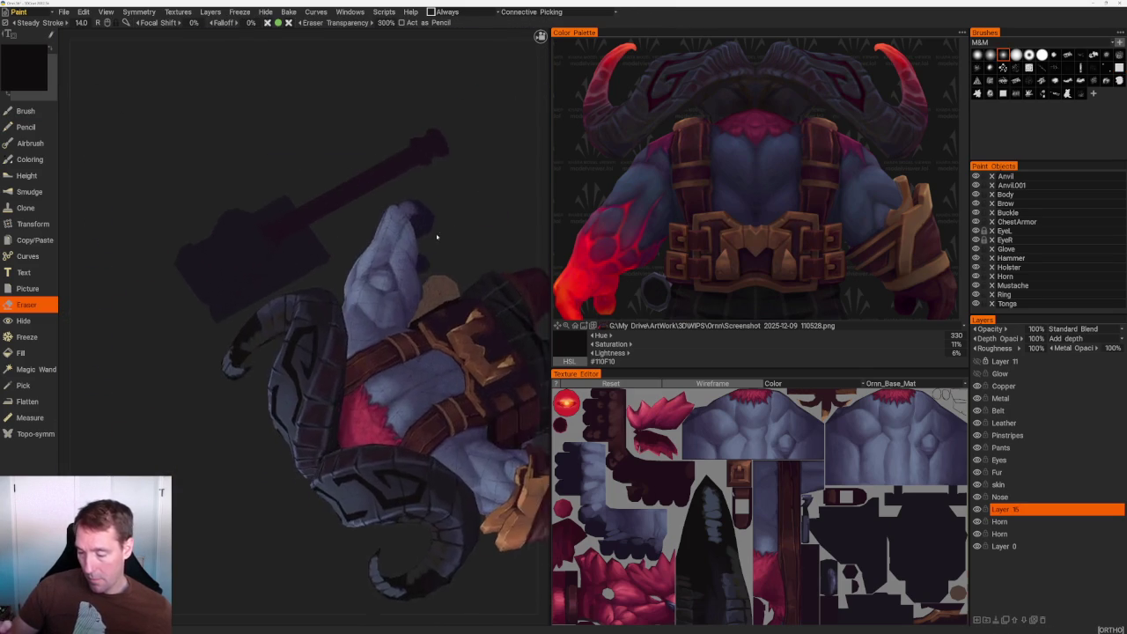
scroll(331, 297, "up", 5)
scroll(331, 297, "up", 2)
key("b")
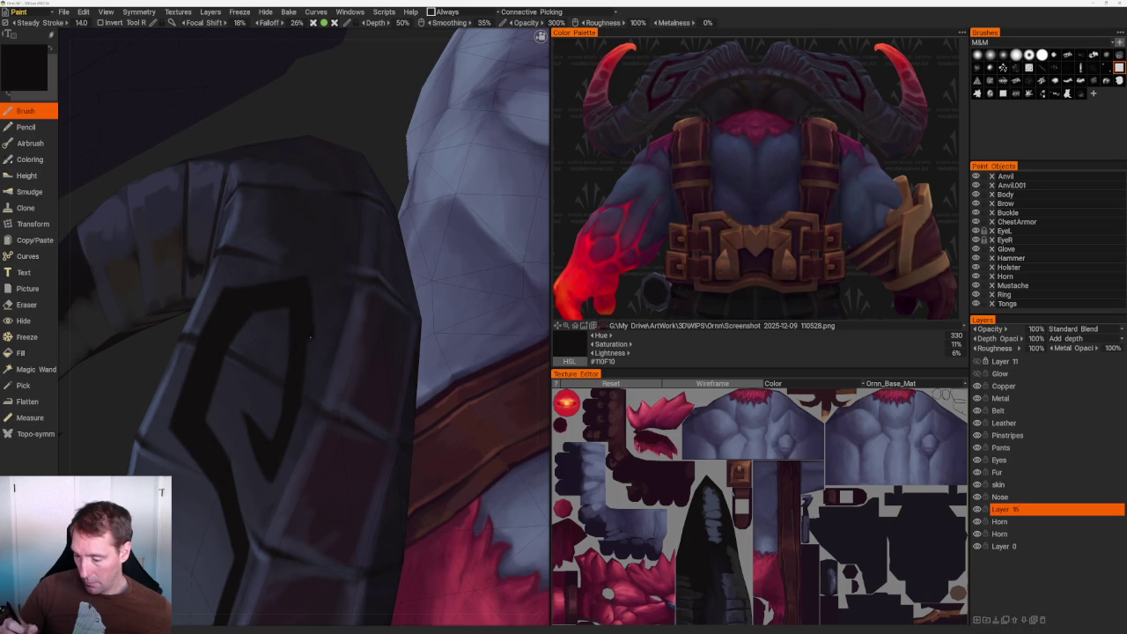
mouse_move(315, 362)
middle_mouse_down()
mouse_move(311, 159)
mouse_move(297, 161)
middle_mouse_up()
scroll(312, 158, "down", 5)
scroll(297, 161, "up", 5)
scroll(363, 415, "up", 3)
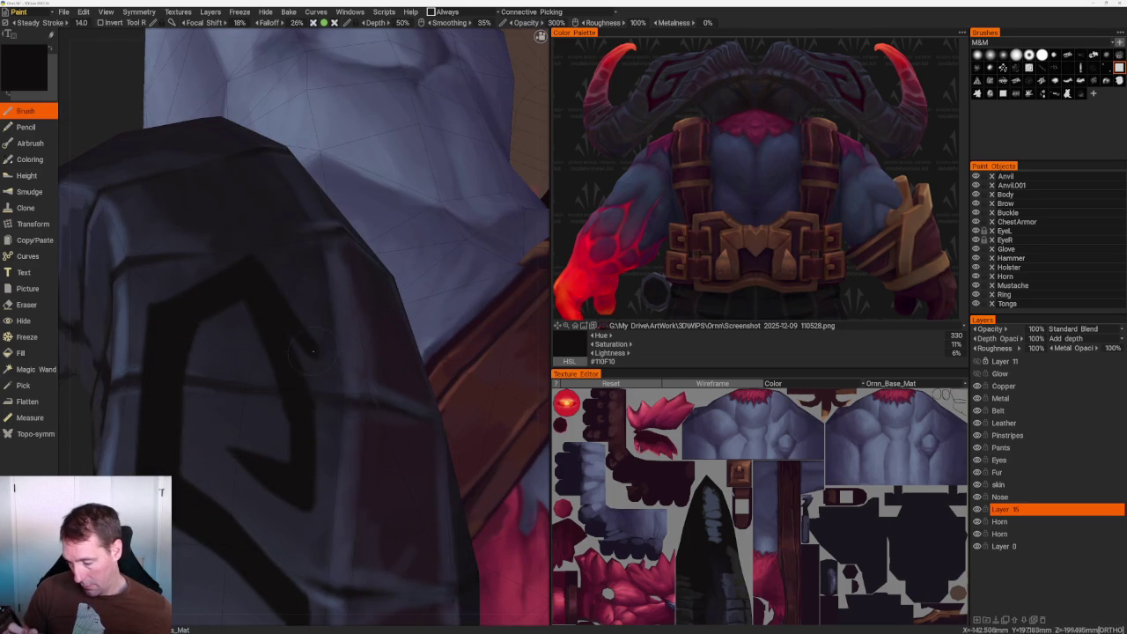
Clean up the zigzag glyphs on the lower horn coil with Brush and Eraser, reviewing both horns.
key("e")
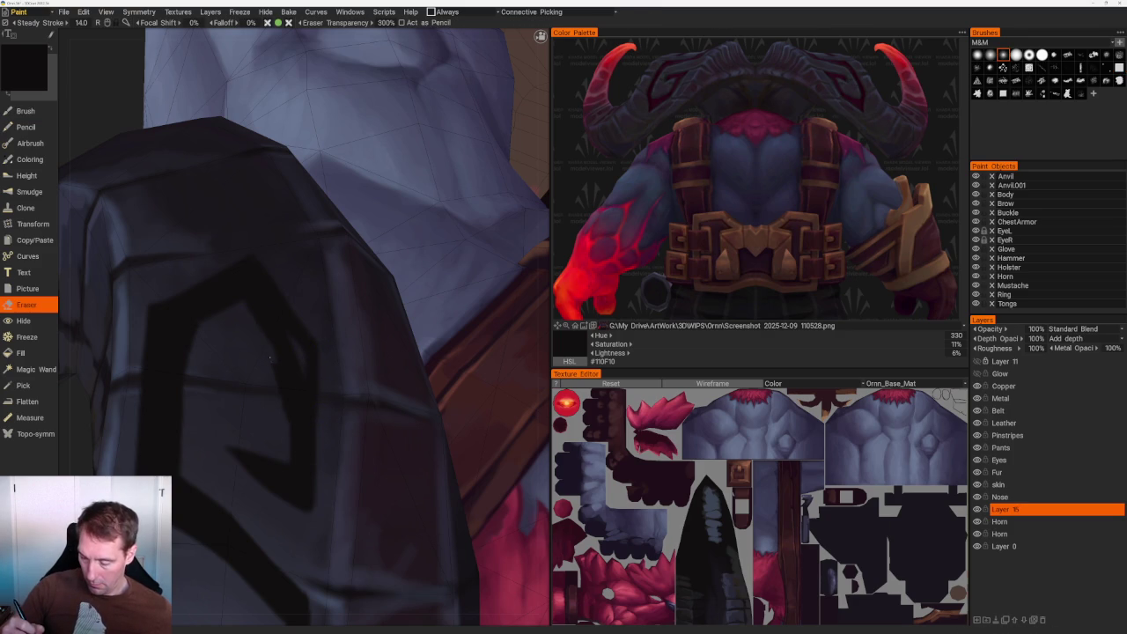
key("b")
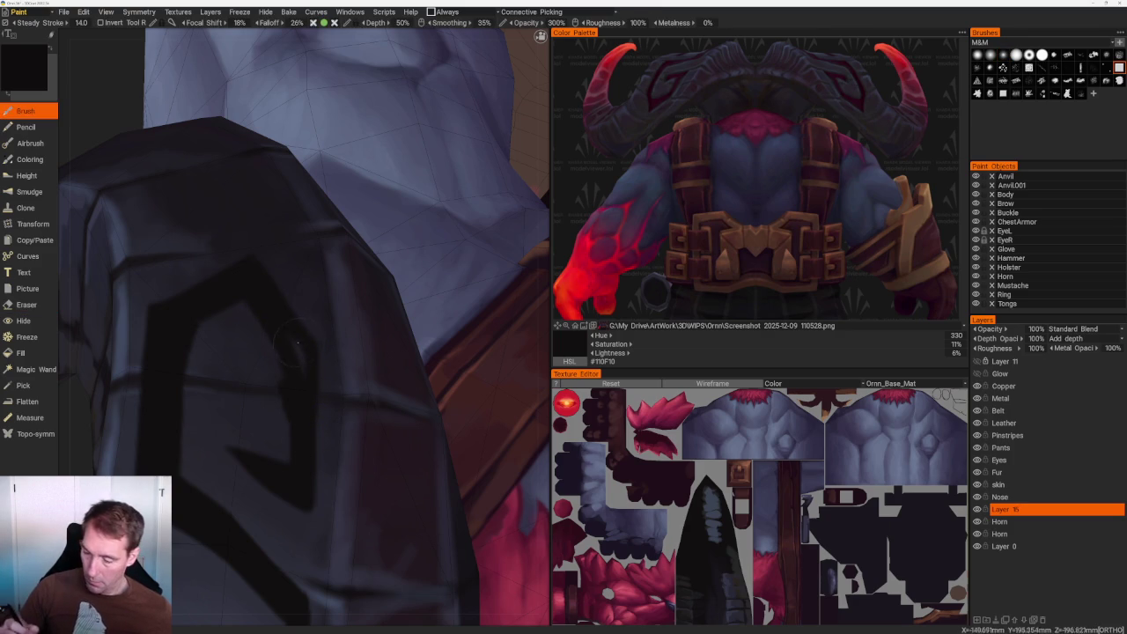
key("e")
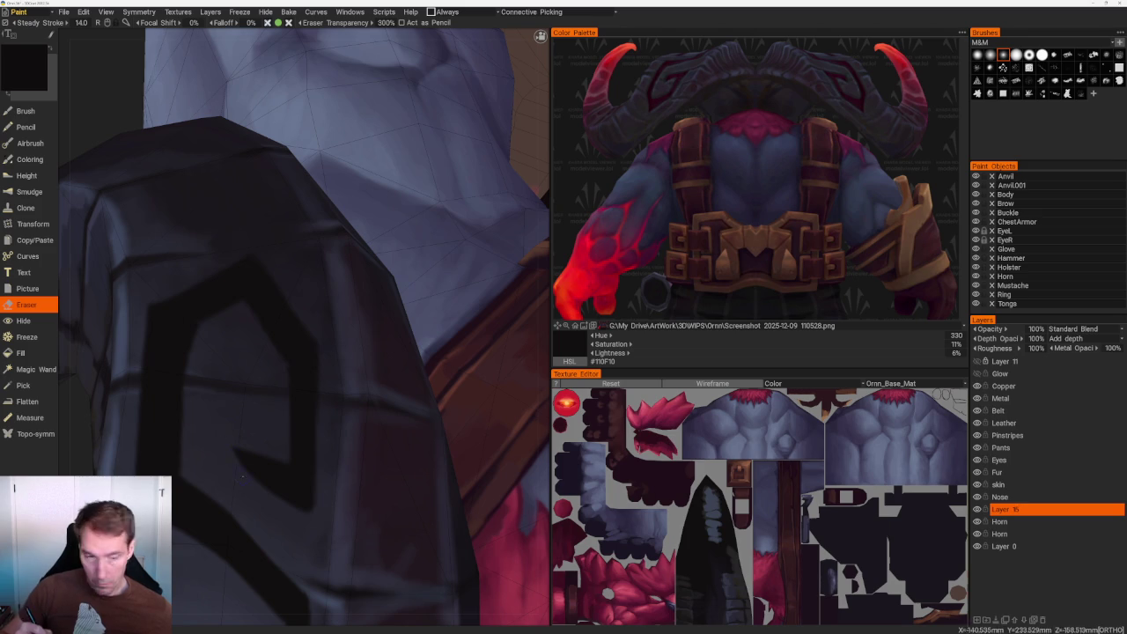
middle_click_drag(242, 476, 287, 361)
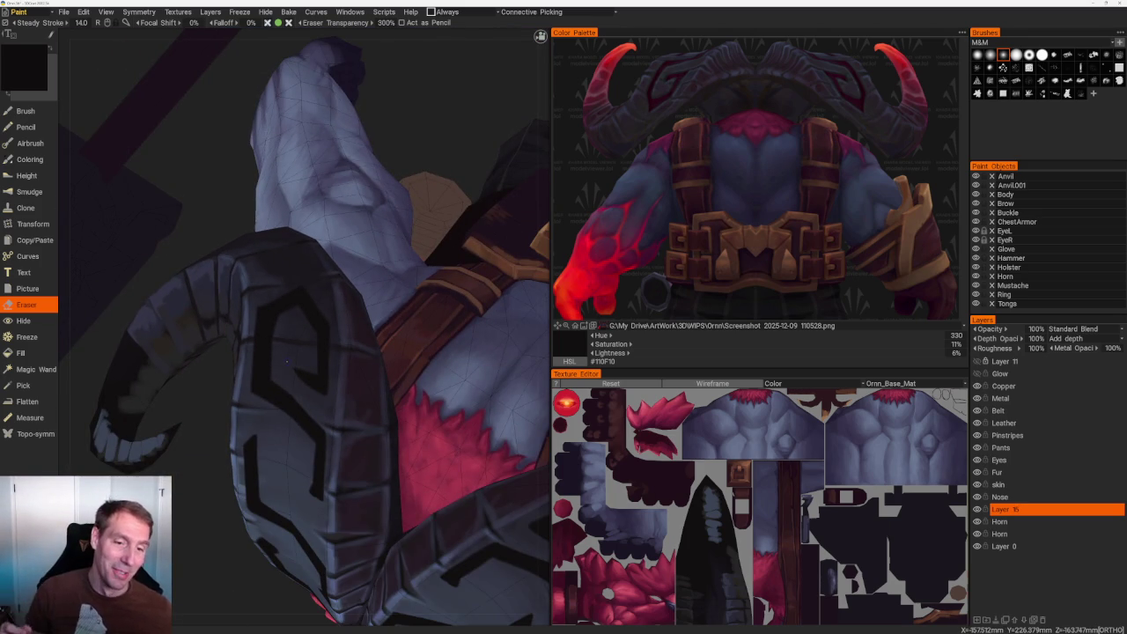
scroll(286, 361, "down", 3)
mouse_move(286, 361)
middle_mouse_down()
mouse_move(259, 520)
mouse_move(275, 507)
mouse_move(229, 480)
mouse_move(262, 485)
mouse_move(268, 509)
mouse_move(232, 397)
mouse_move(252, 432)
middle_mouse_up()
scroll(231, 397, "down", 3)
scroll(415, 443, "up", 3)
scroll(433, 455, "up", 3)
scroll(444, 393, "up", 3)
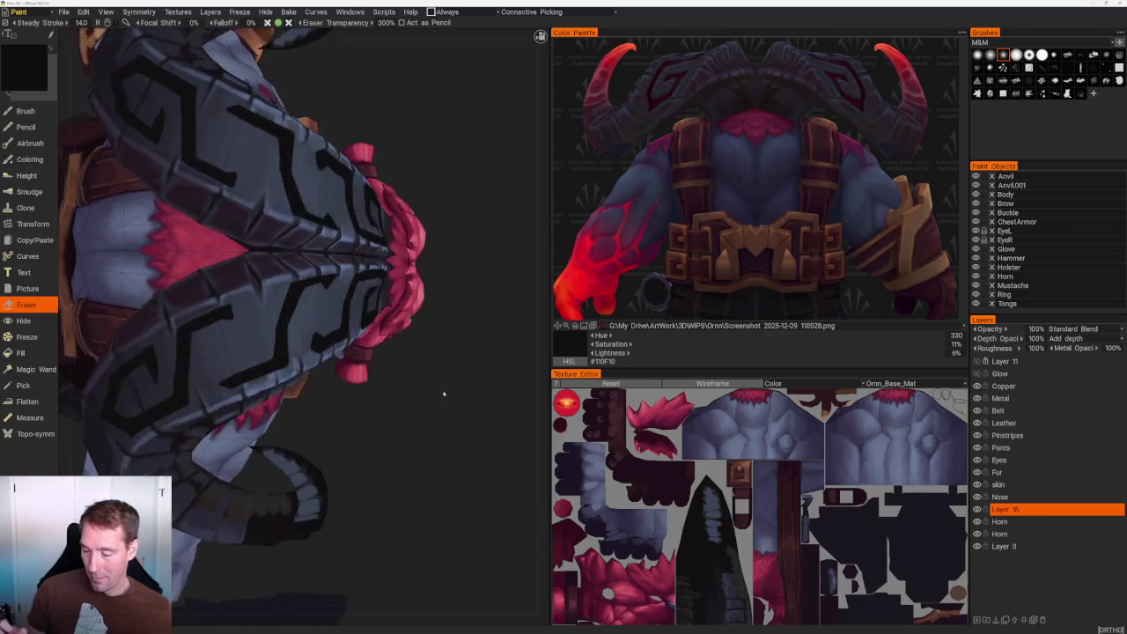
scroll(290, 302, "up", 3)
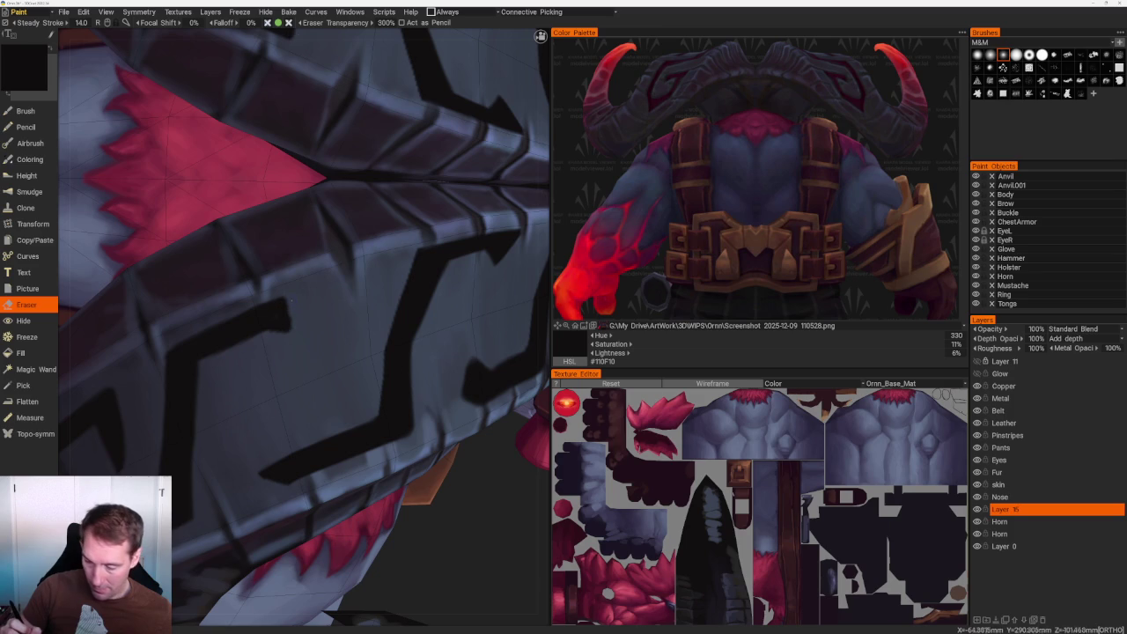
scroll(303, 322, "up", 2)
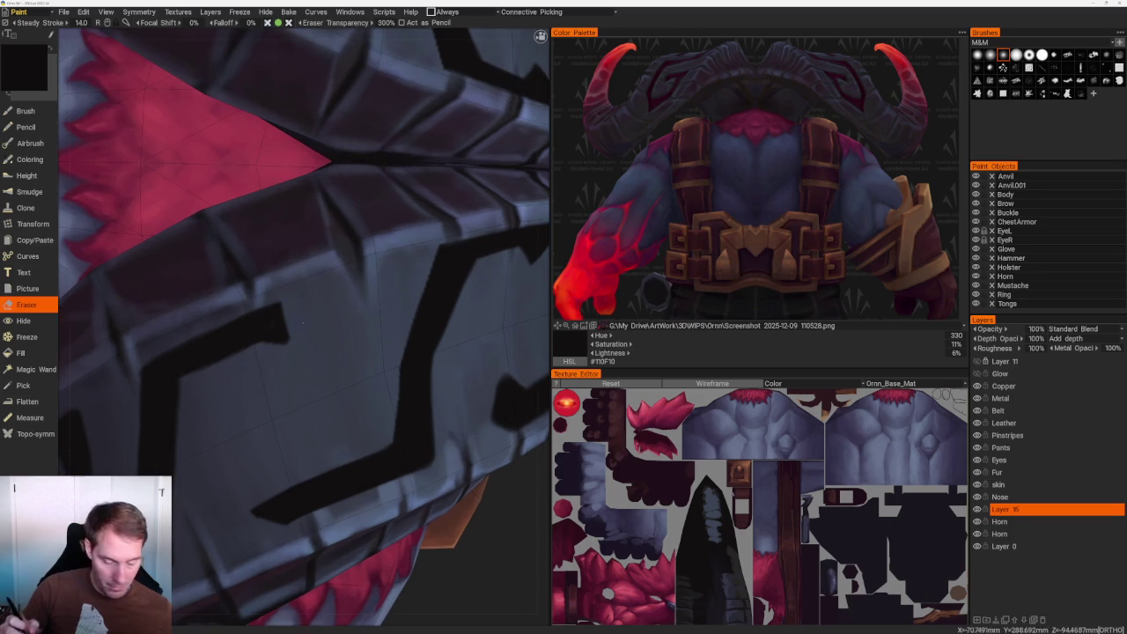
key("b")
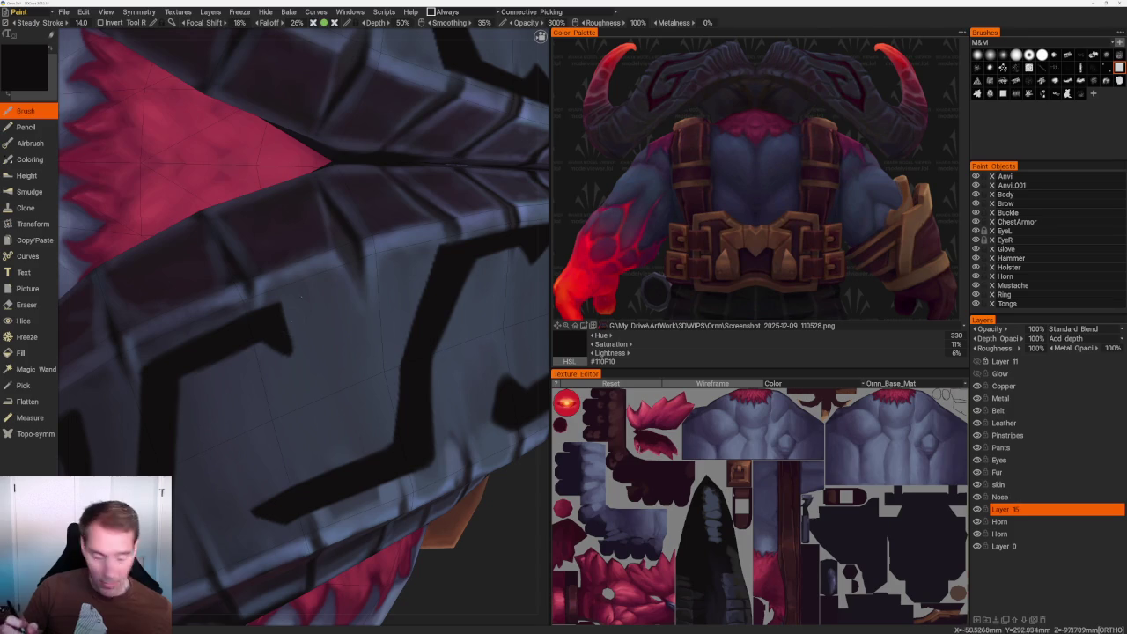
key("e")
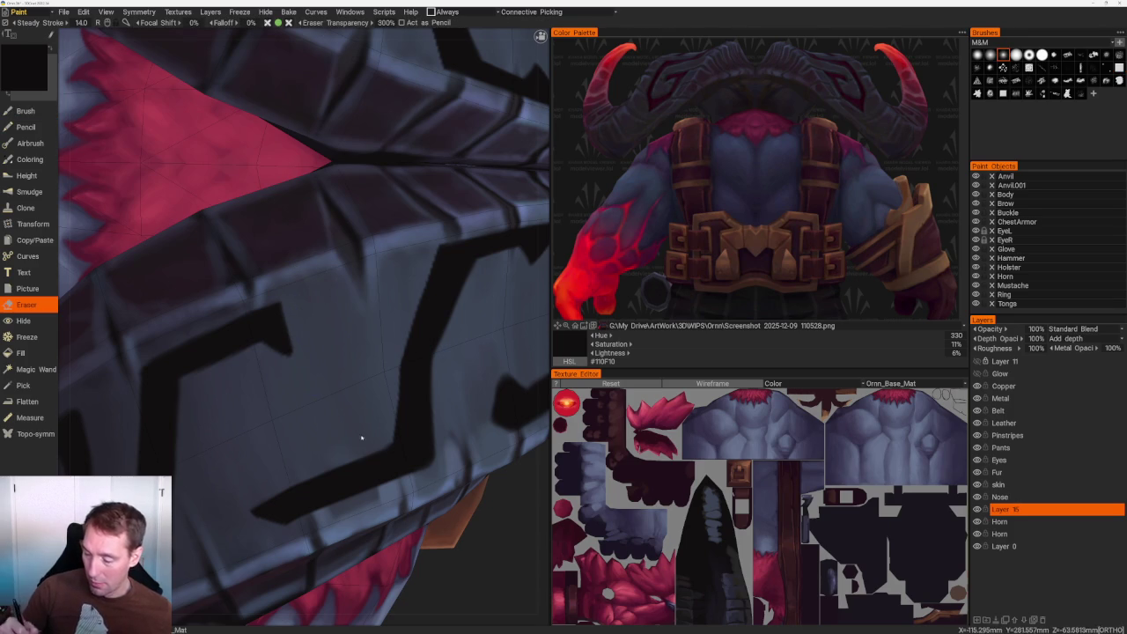
scroll(361, 437, "down", 10)
mouse_move(322, 171)
left_mouse_down()
mouse_move(360, 254)
mouse_move(360, 211)
mouse_move(431, 229)
mouse_move(432, 219)
mouse_move(413, 256)
mouse_move(446, 246)
left_mouse_up()
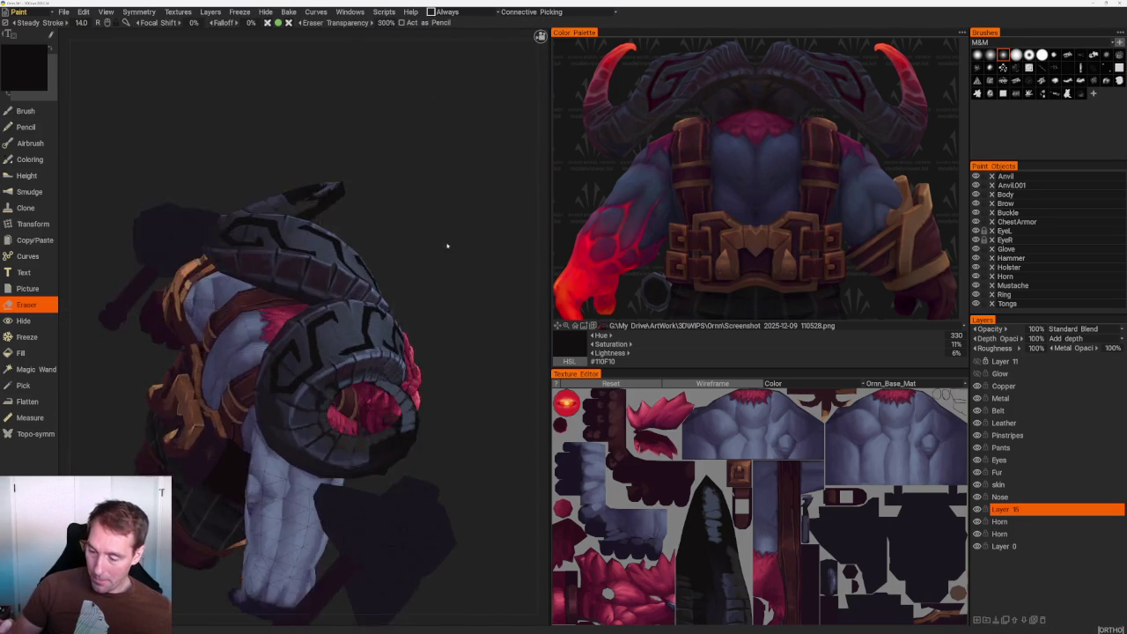
Crisp the shoulder-coil glyph's edges and corners with Brush and Eraser, then review the head from the side.
scroll(395, 389, "up", 6)
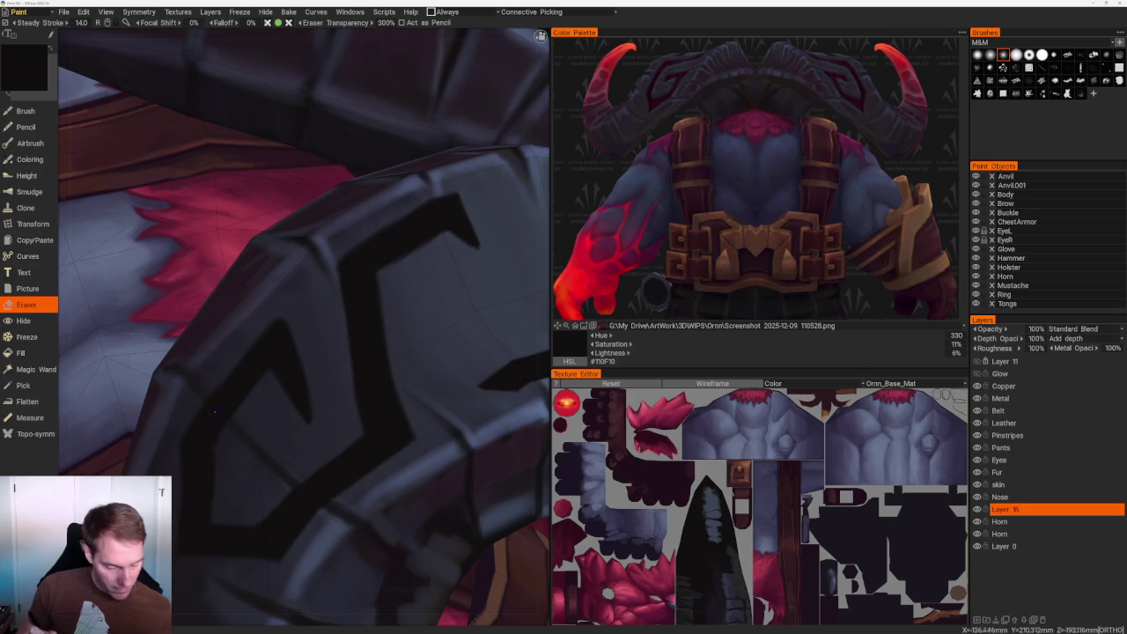
key("b")
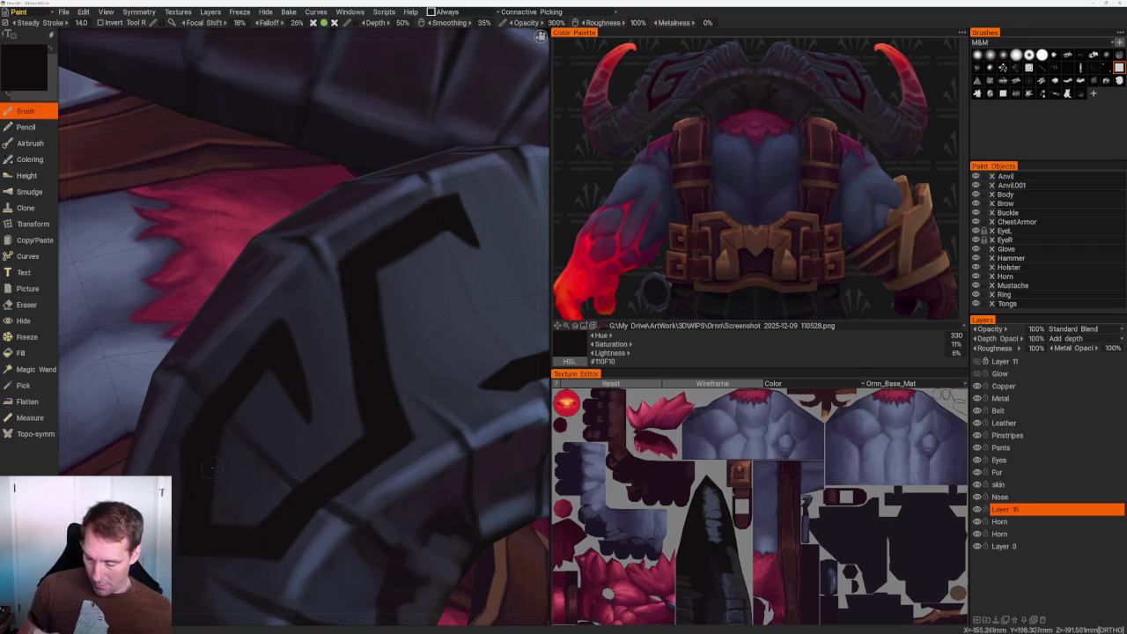
middle_click_drag(209, 481, 245, 411)
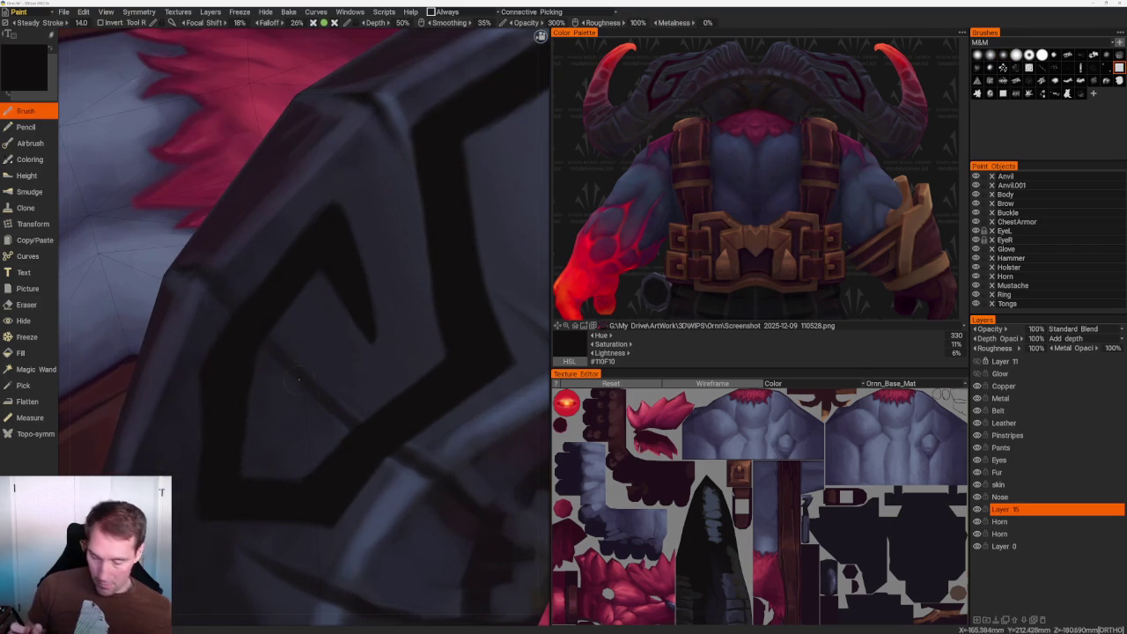
key("e")
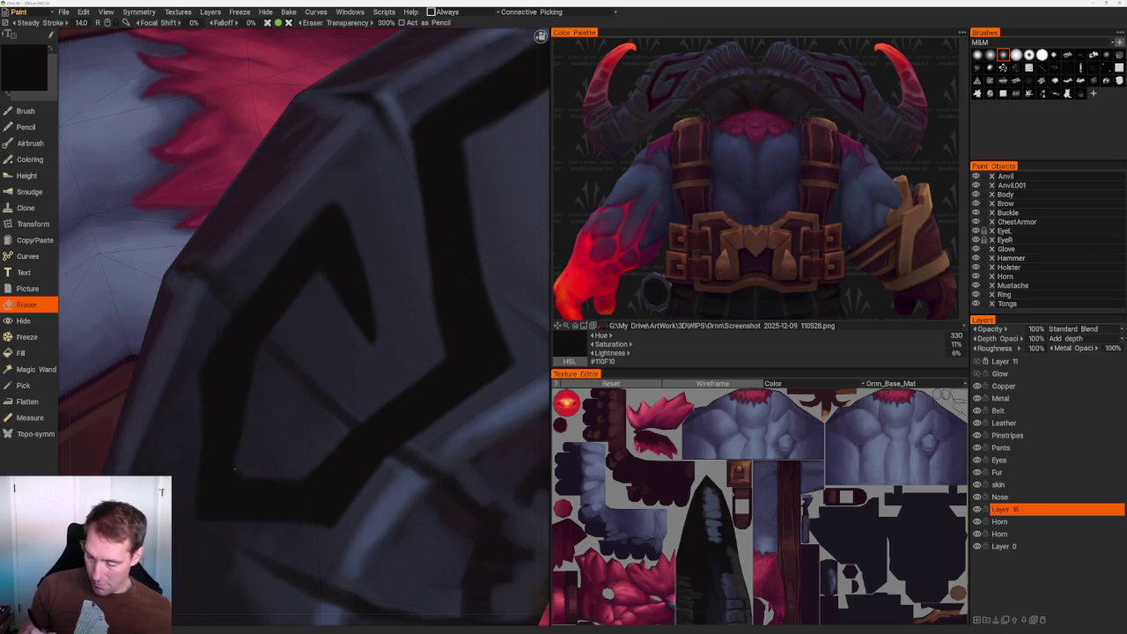
mouse_move(235, 465)
middle_mouse_down()
mouse_move(323, 132)
mouse_move(291, 312)
middle_mouse_up()
scroll(291, 313, "up", 3)
scroll(290, 313, "up", 3)
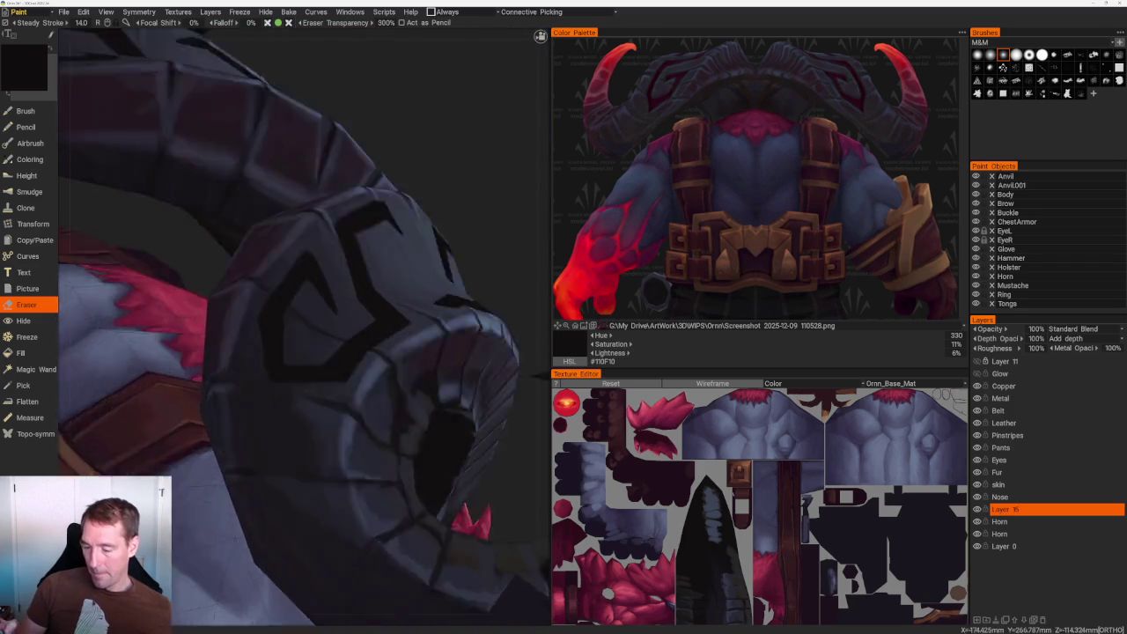
scroll(288, 314, "up", 3)
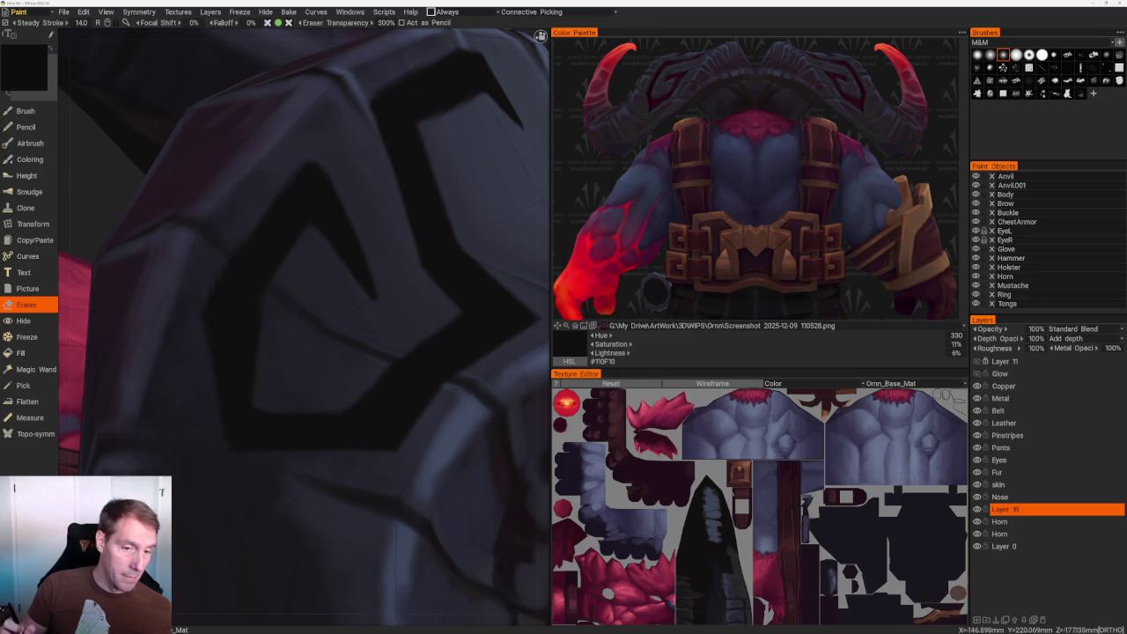
scroll(258, 407, "down", 5)
middle_click_drag(258, 407, 360, 209)
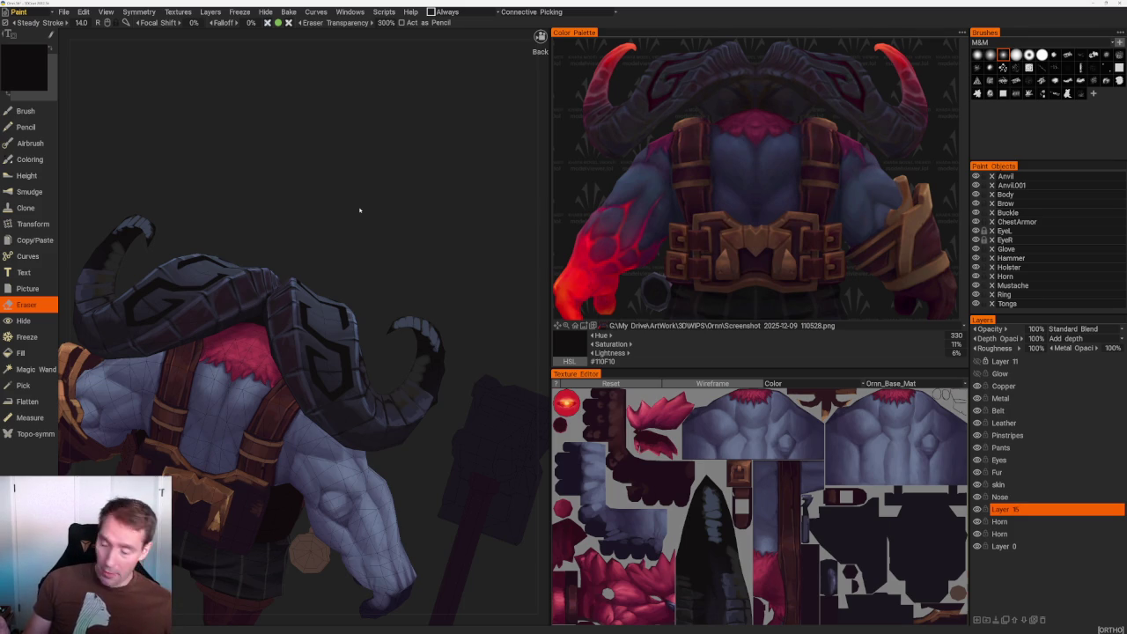
Orbit and zoom onto the S-shaped glyph on the horn plate, checking it against the pauldrons.
scroll(390, 262, "up", 5)
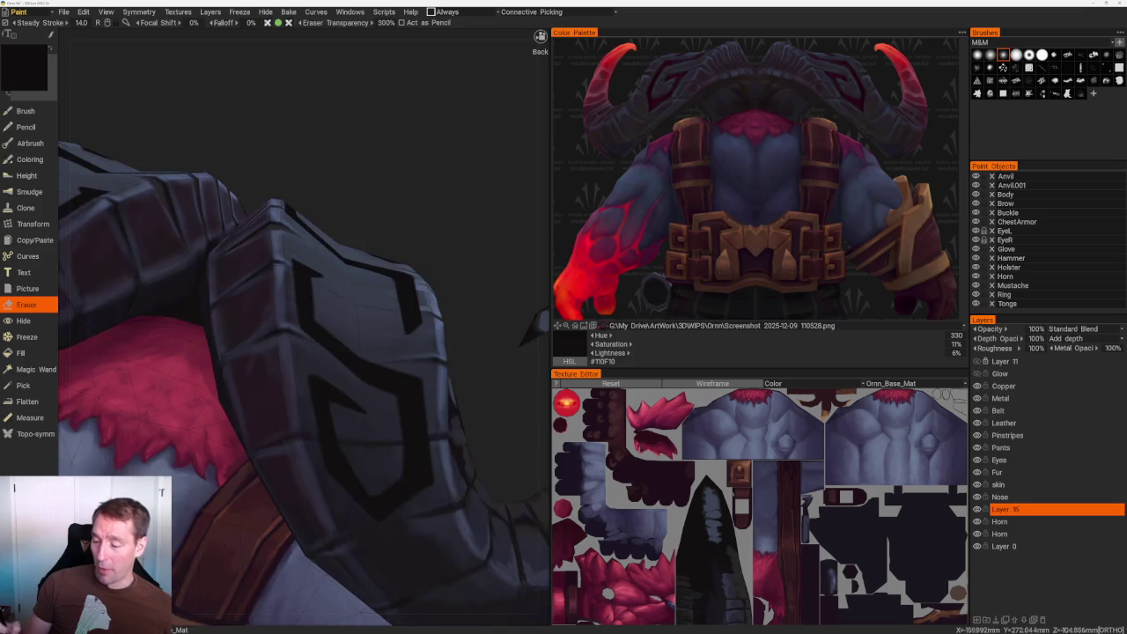
scroll(291, 368, "up", 2)
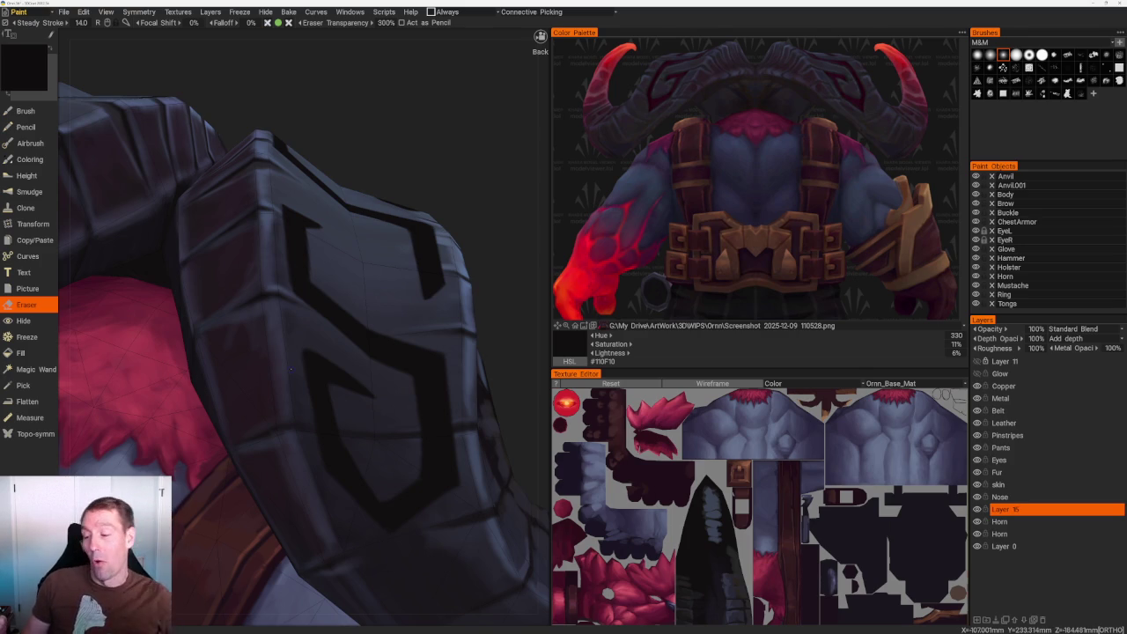
left_click_drag(517, 313, 413, 346)
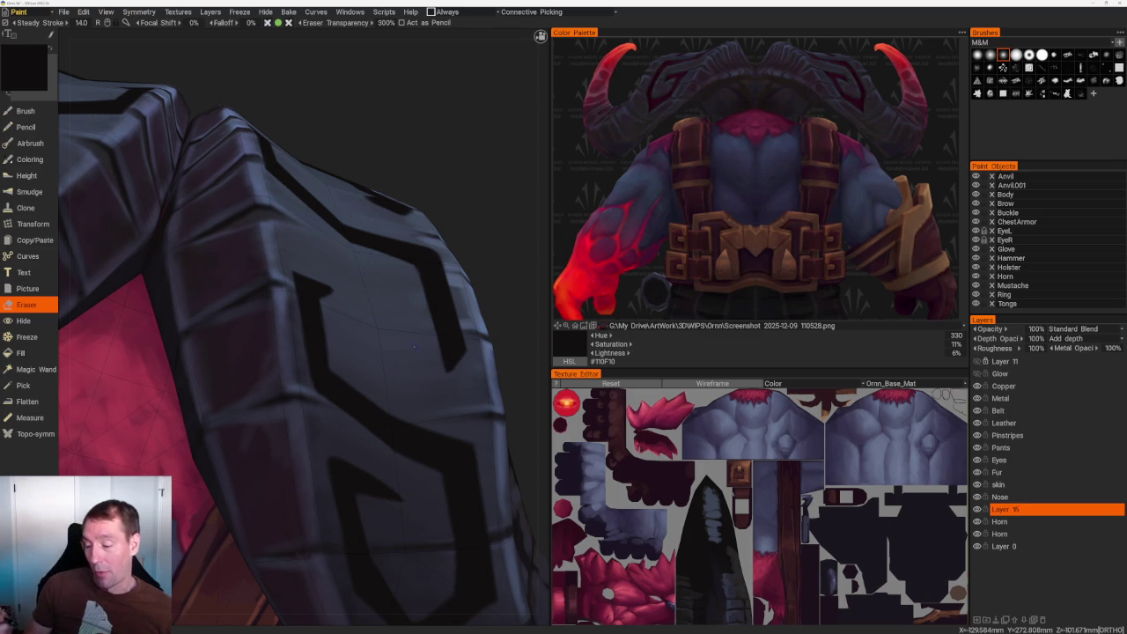
mouse_move(306, 343)
left_mouse_down()
mouse_move(456, 286)
mouse_move(394, 299)
left_mouse_up()
scroll(456, 286, "down", 3)
scroll(394, 300, "up", 2)
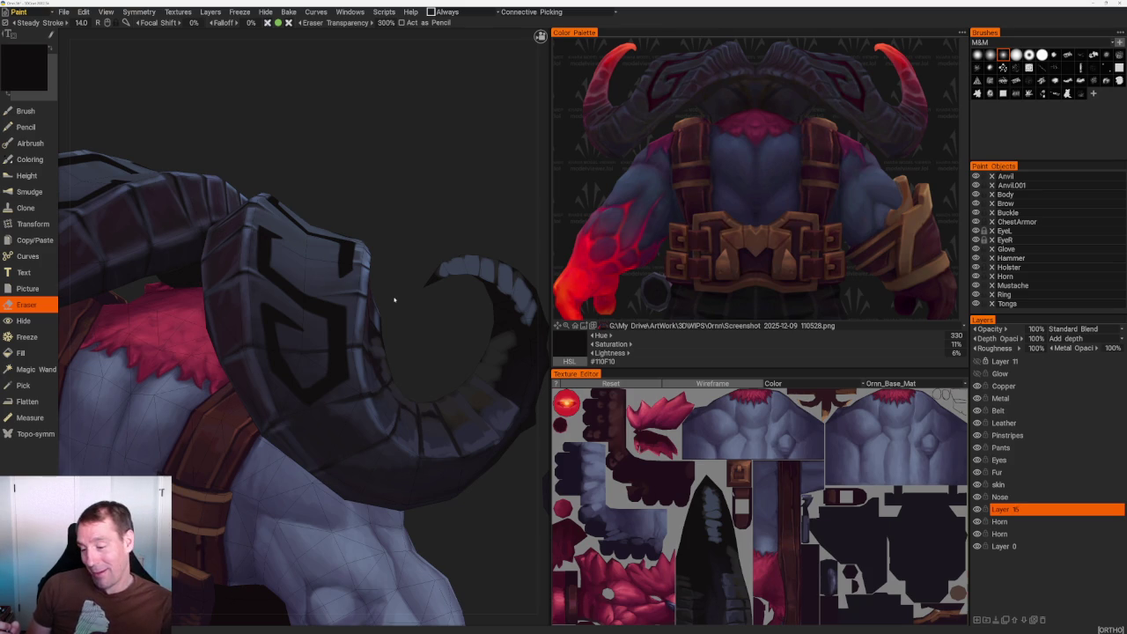
left_click_drag(415, 332, 467, 398)
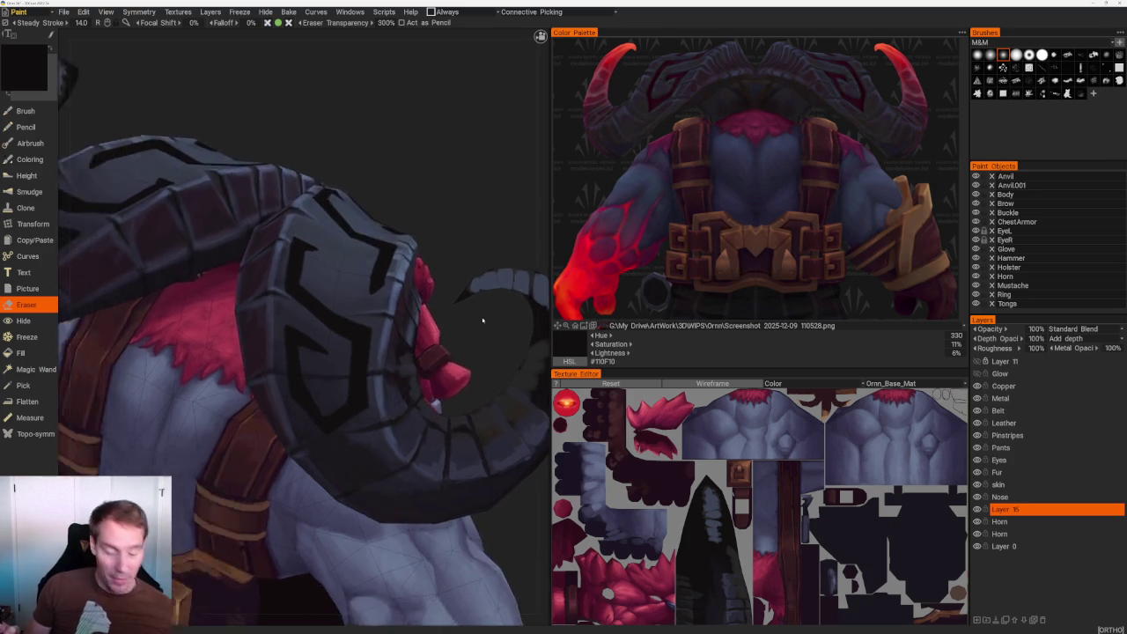
scroll(467, 398, "up", 3)
Clean up the S glyph's edges, alternating the Brush (B) and Eraser (E).
key("b")
scroll(465, 397, "up", 3)
scroll(314, 398, "up", 3)
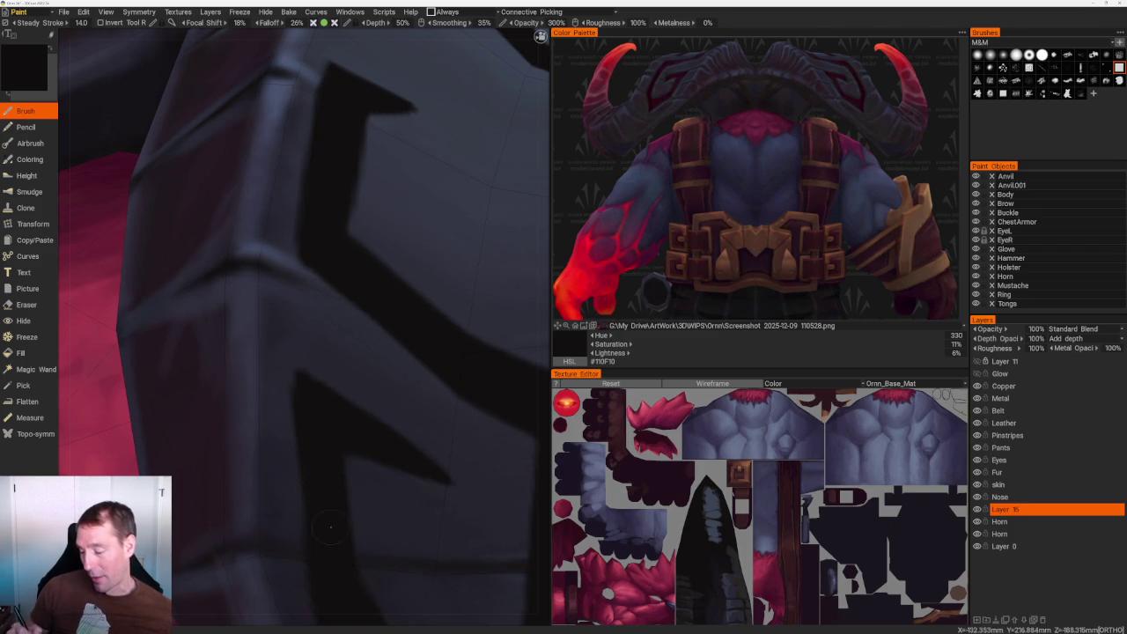
scroll(300, 382, "down", 5)
scroll(263, 322, "up", 3)
scroll(264, 323, "up", 2)
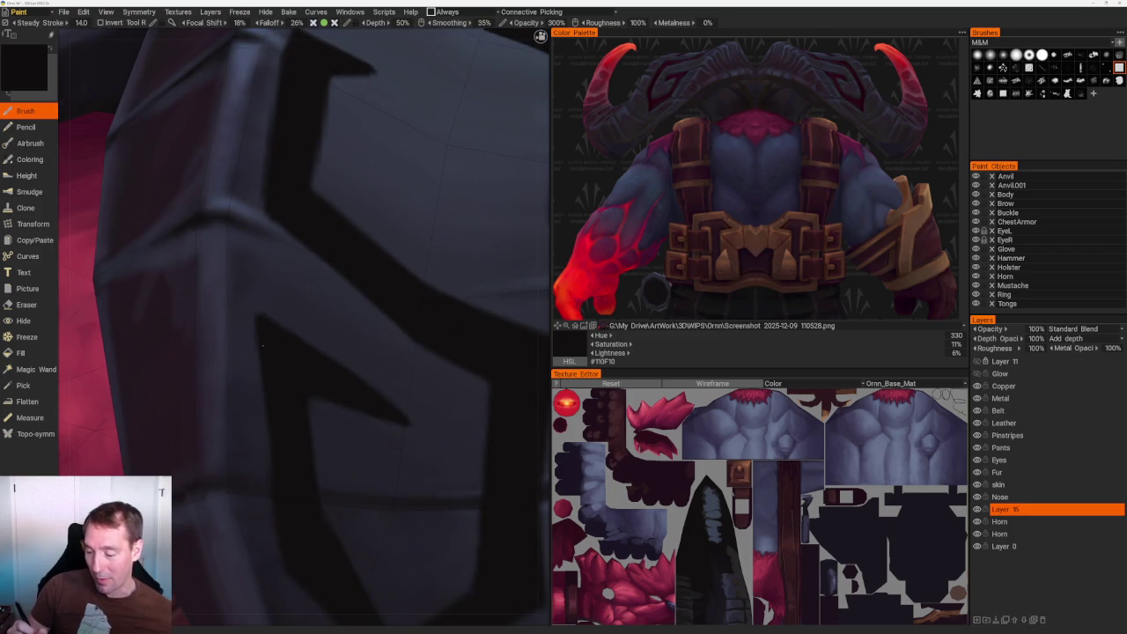
scroll(265, 327, "up", 1)
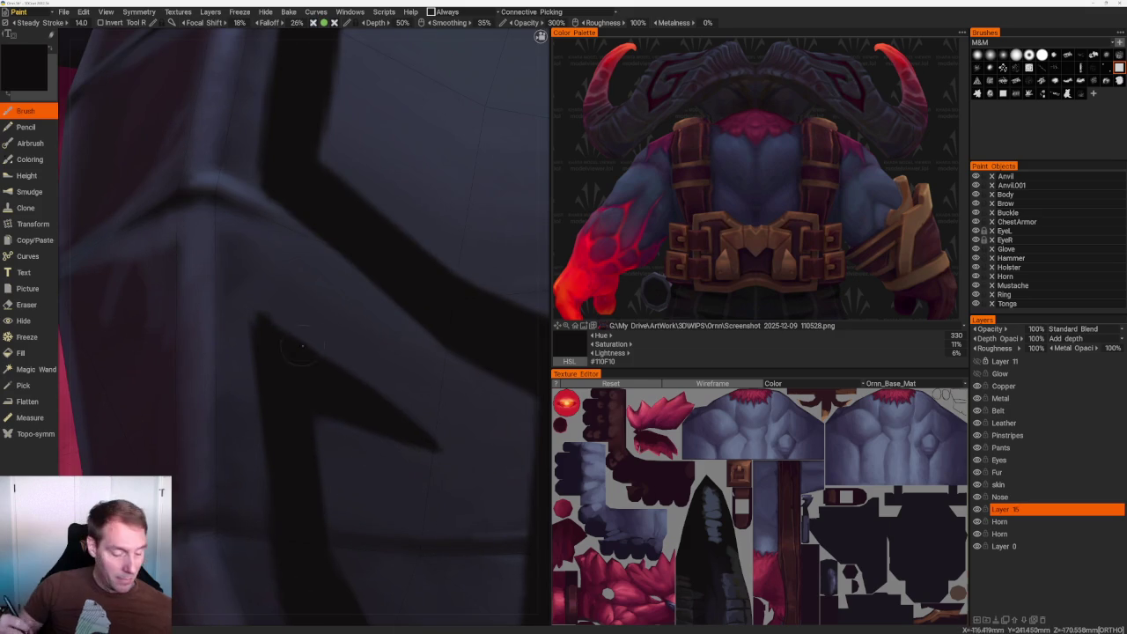
key("e")
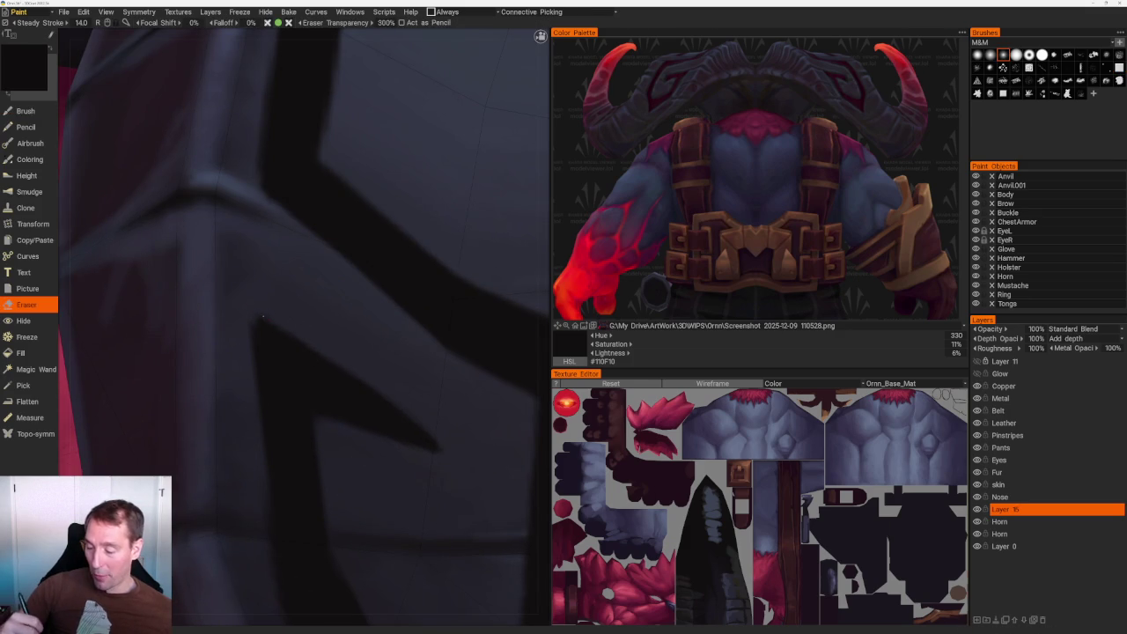
middle_click_drag(262, 317, 232, 297)
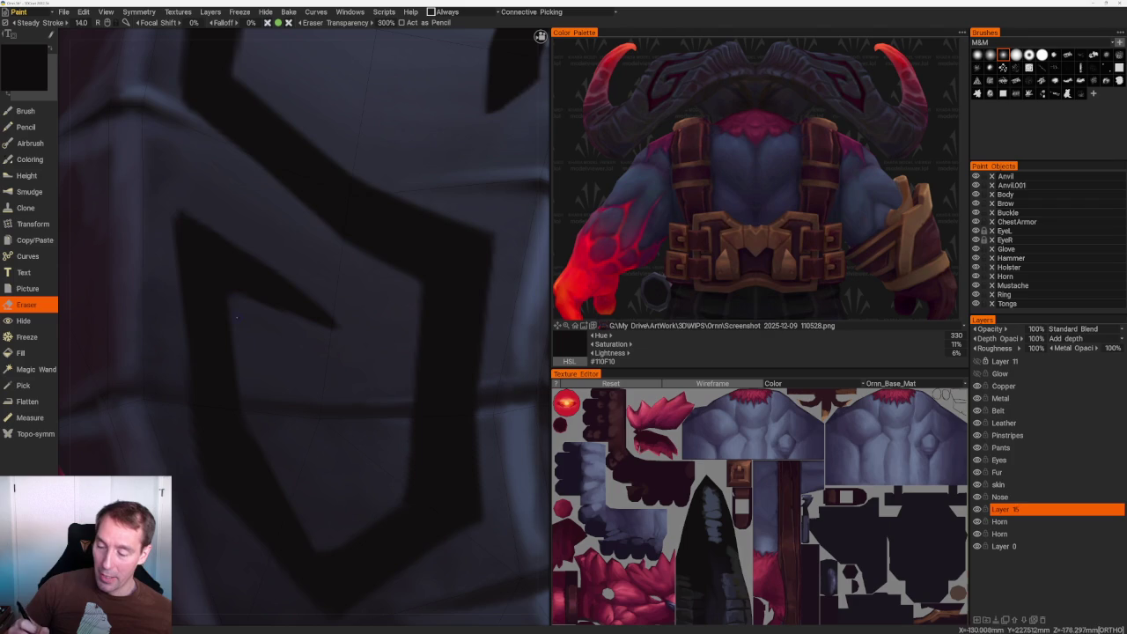
scroll(233, 301, "down", 5)
scroll(352, 264, "up", 3)
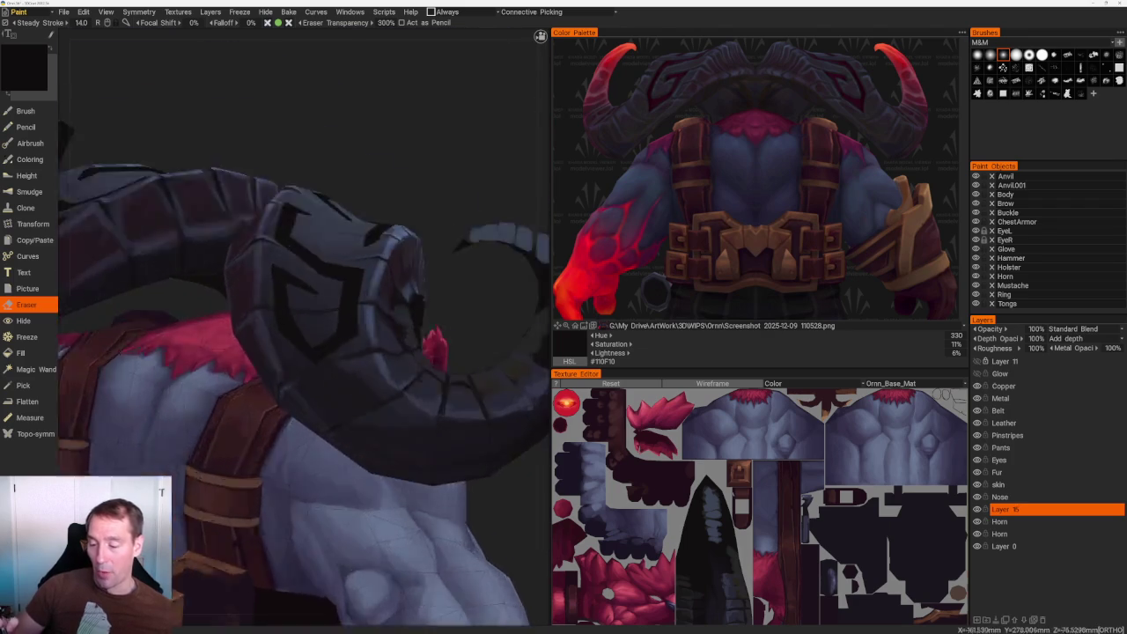
Paint a dark stroke along the bracket glyph's edge and orbit to check it.
scroll(368, 254, "up", 2)
key("b")
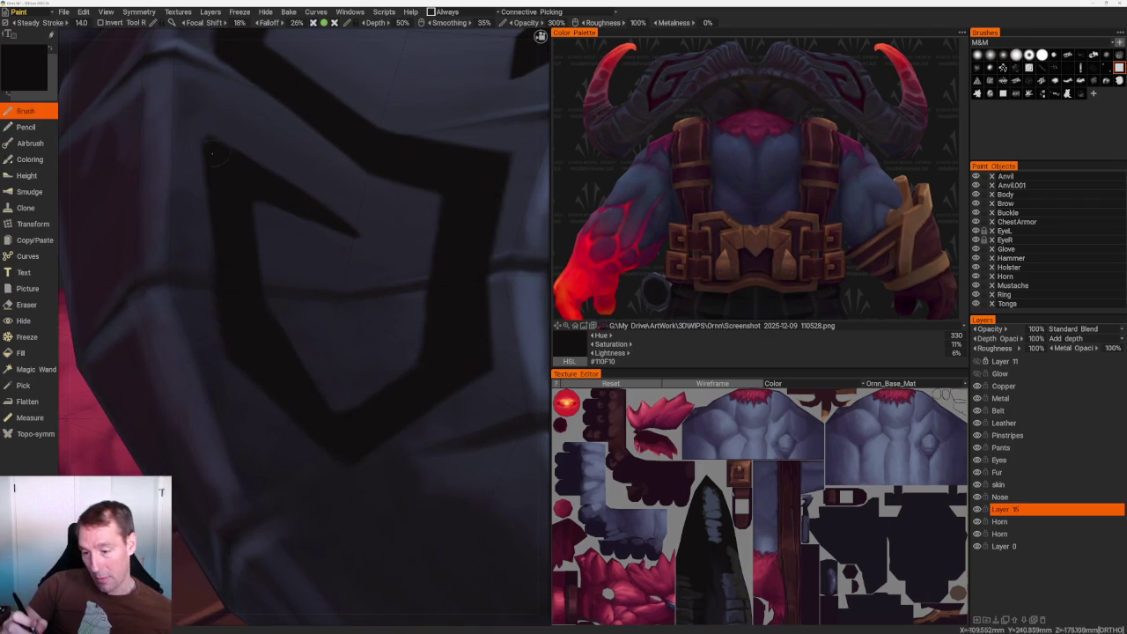
left_click_drag(203, 146, 212, 255)
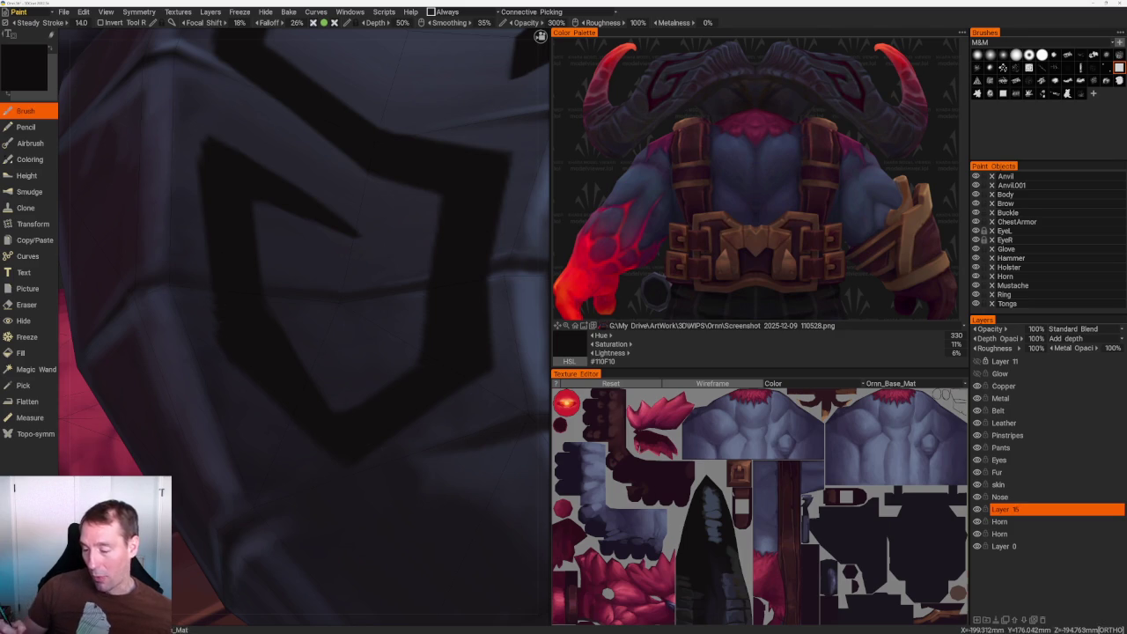
scroll(261, 380, "down", 5)
middle_click_drag(327, 206, 390, 252)
scroll(390, 251, "up", 5)
scroll(240, 355, "up", 3)
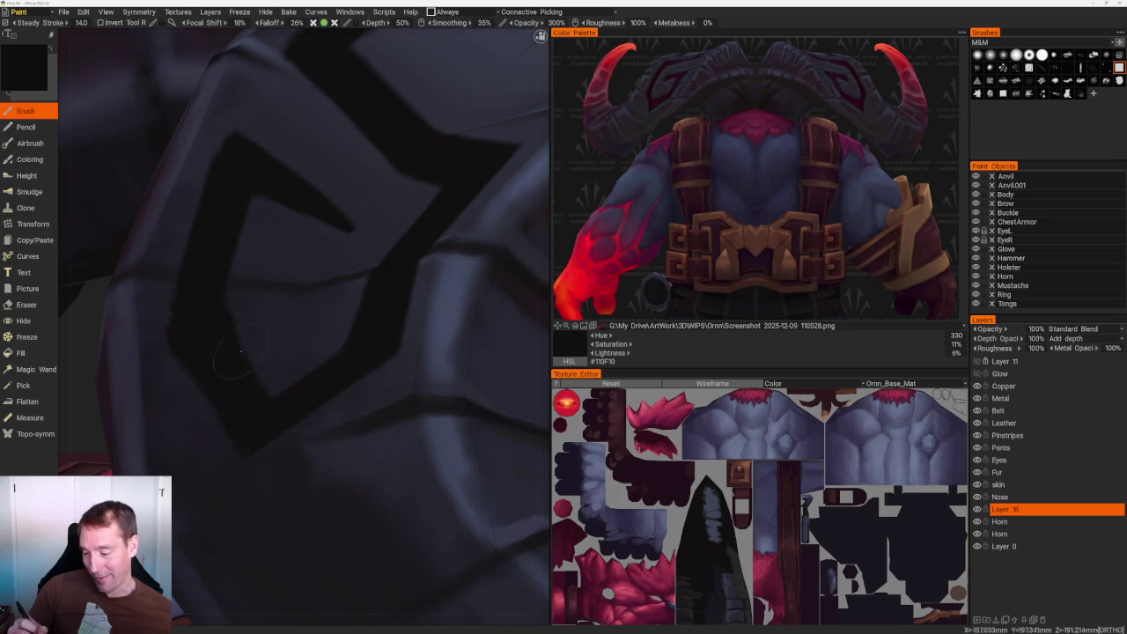
Trim the bracket glyph's edges, alternating Eraser and Brush while moving closer onto the plate.
key("e")
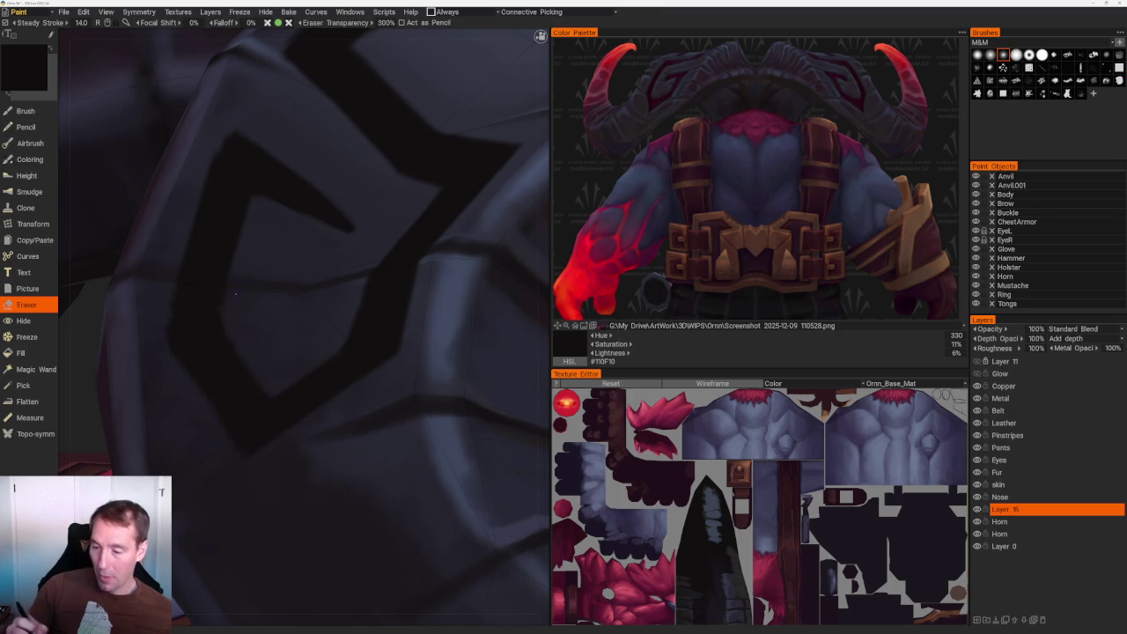
right_click_drag(235, 293, 254, 269)
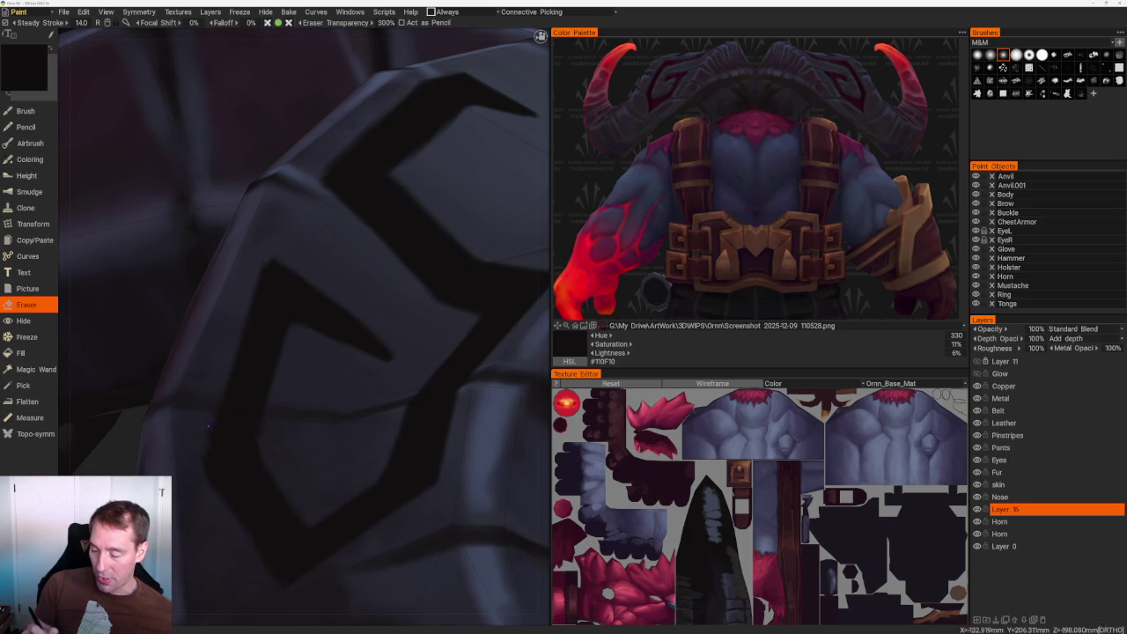
key("b")
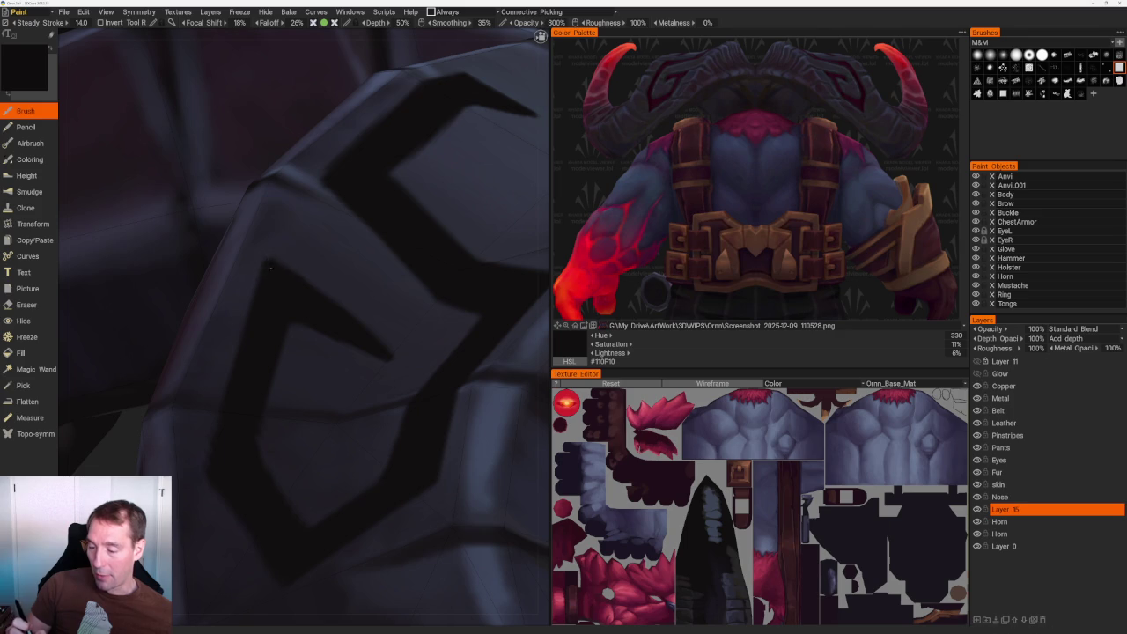
right_click_drag(273, 283, 220, 291)
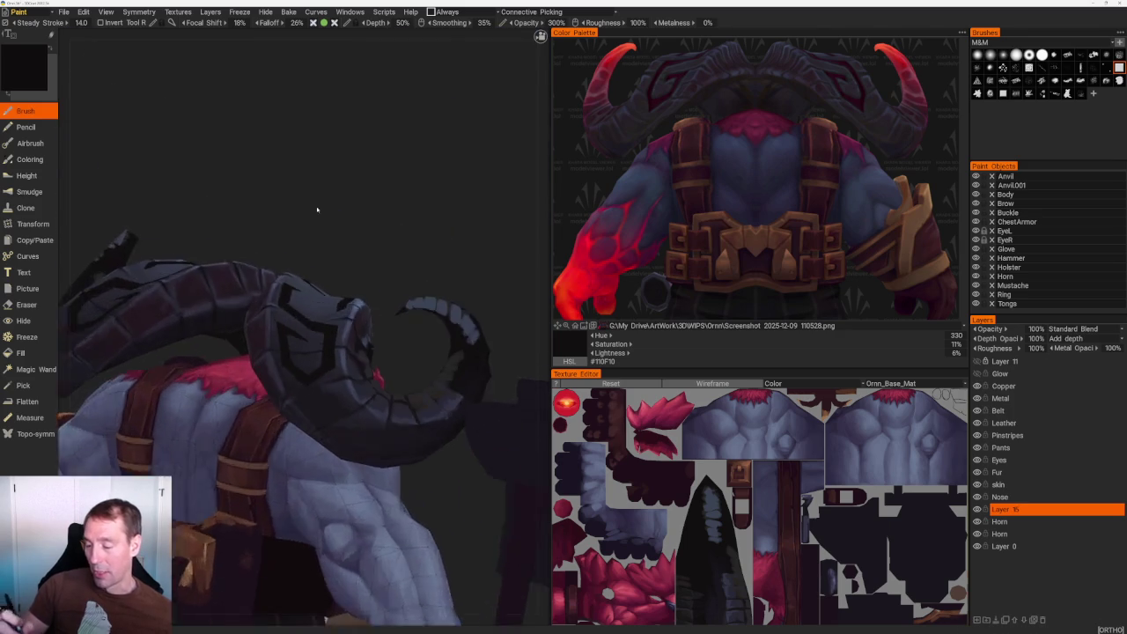
scroll(319, 212, "up", 5)
scroll(416, 231, "up", 3)
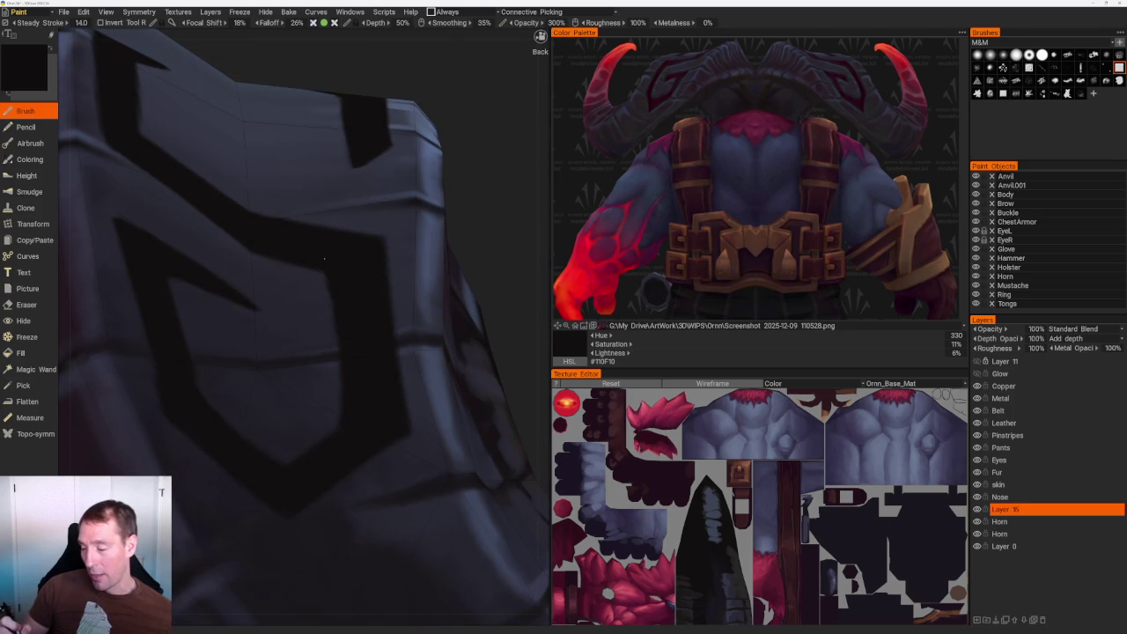
right_click_drag(331, 287, 271, 256)
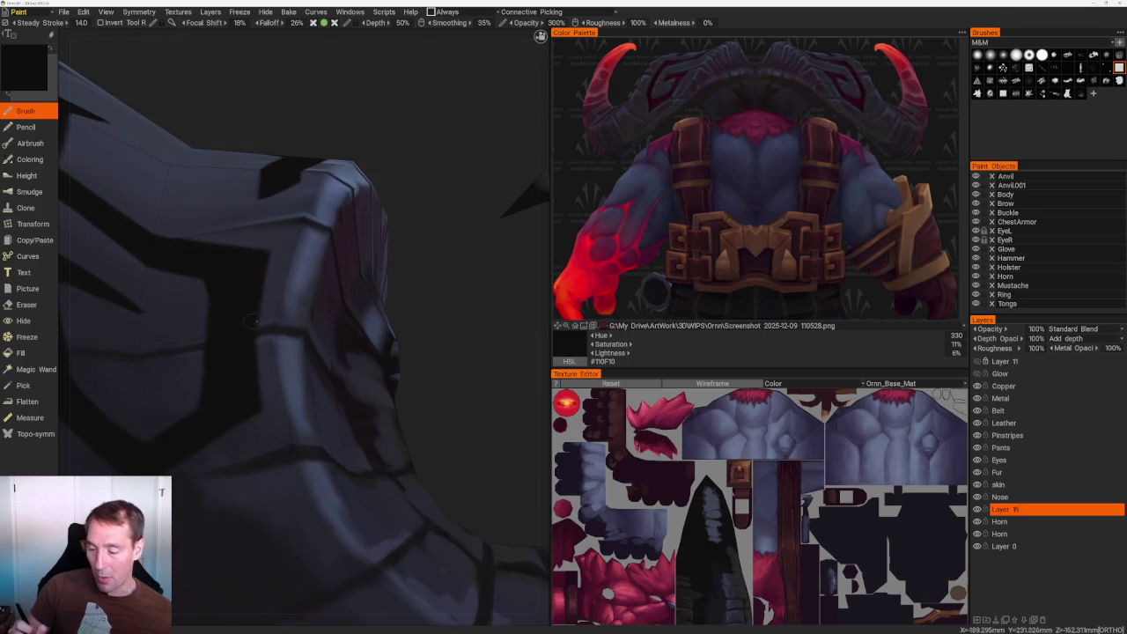
right_click_drag(252, 362, 264, 265)
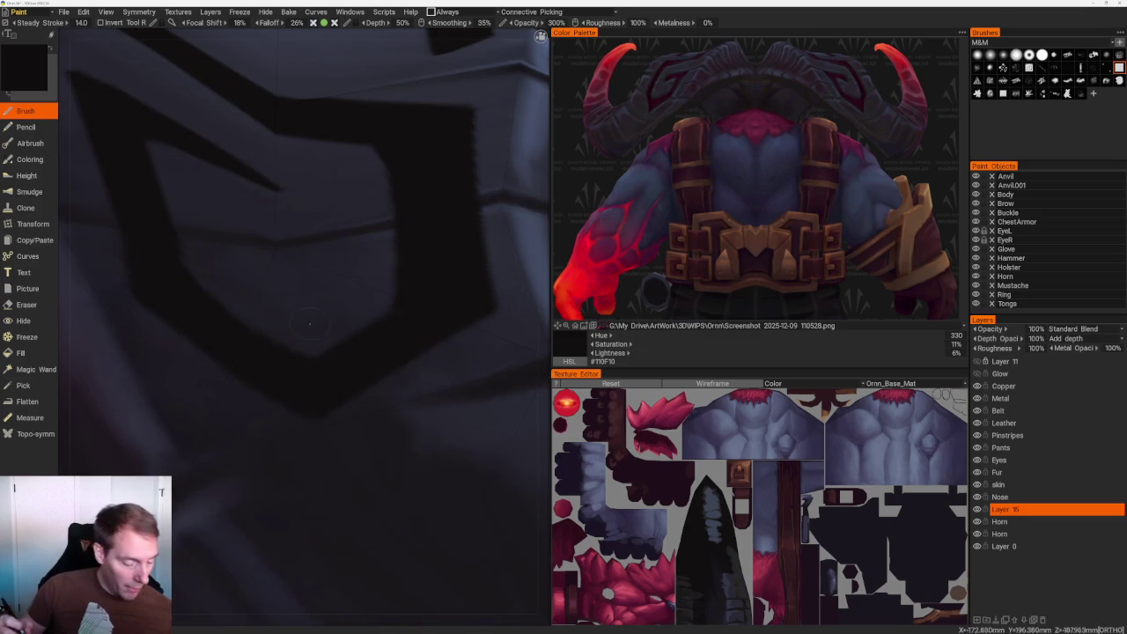
key("e")
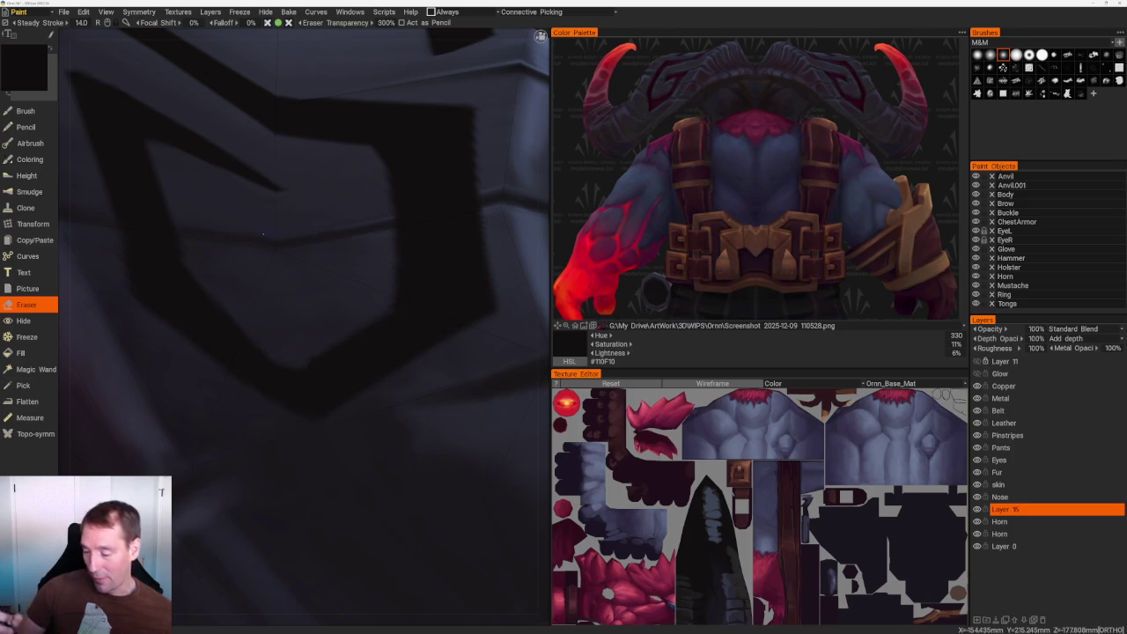
key("f")
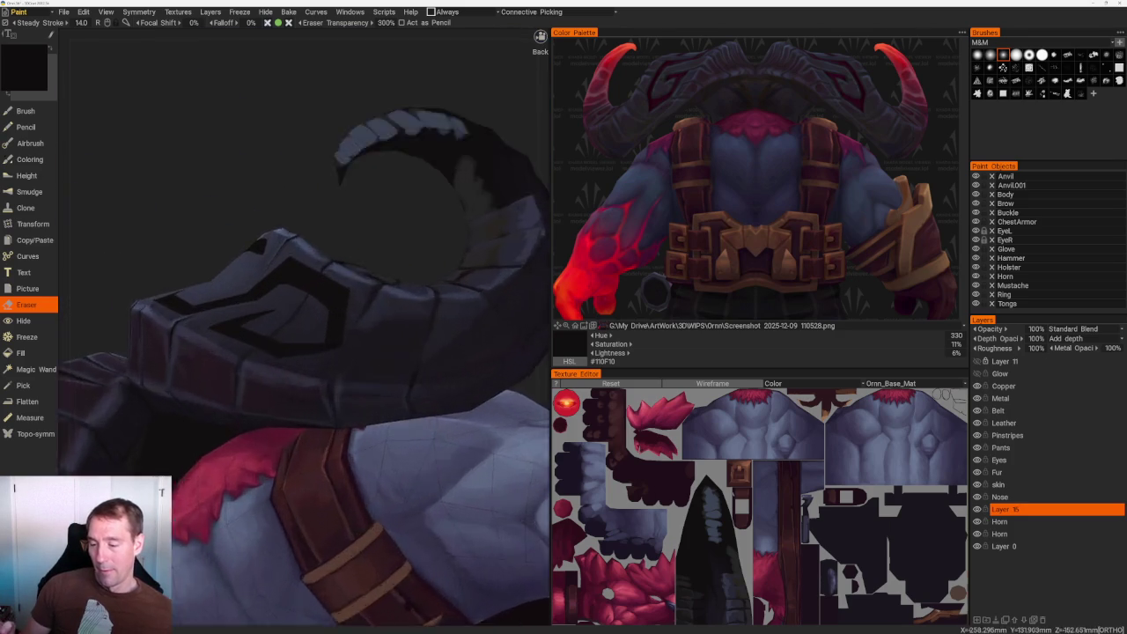
Orbit around the horn plate to a rear three-quarter view, toggling Brush and Eraser.
key("b")
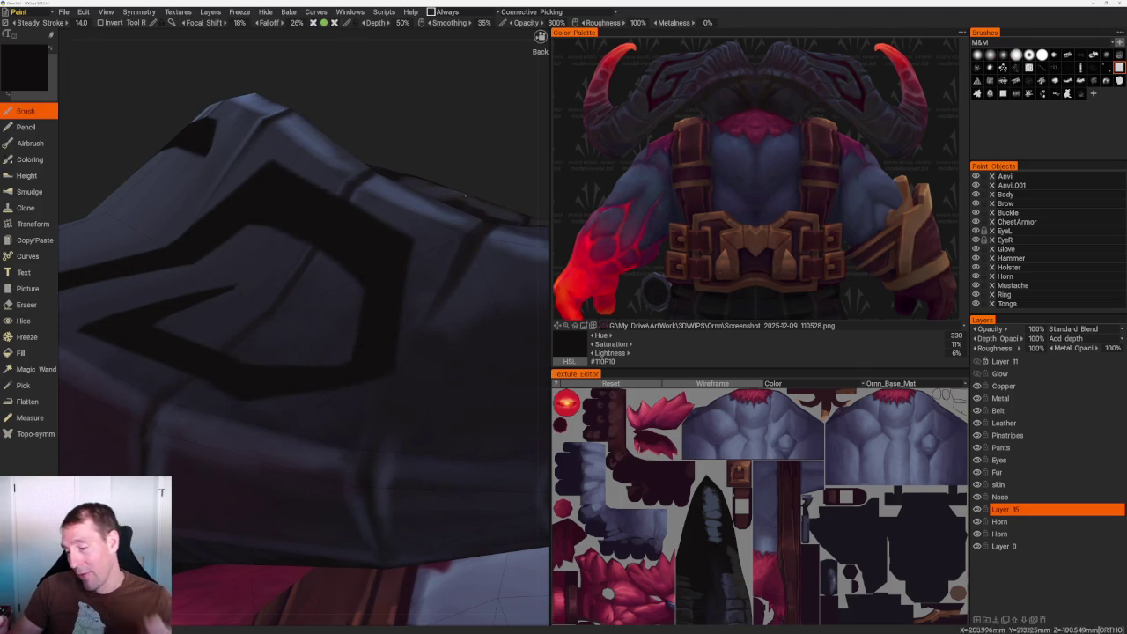
middle_click_drag(264, 264, 295, 297)
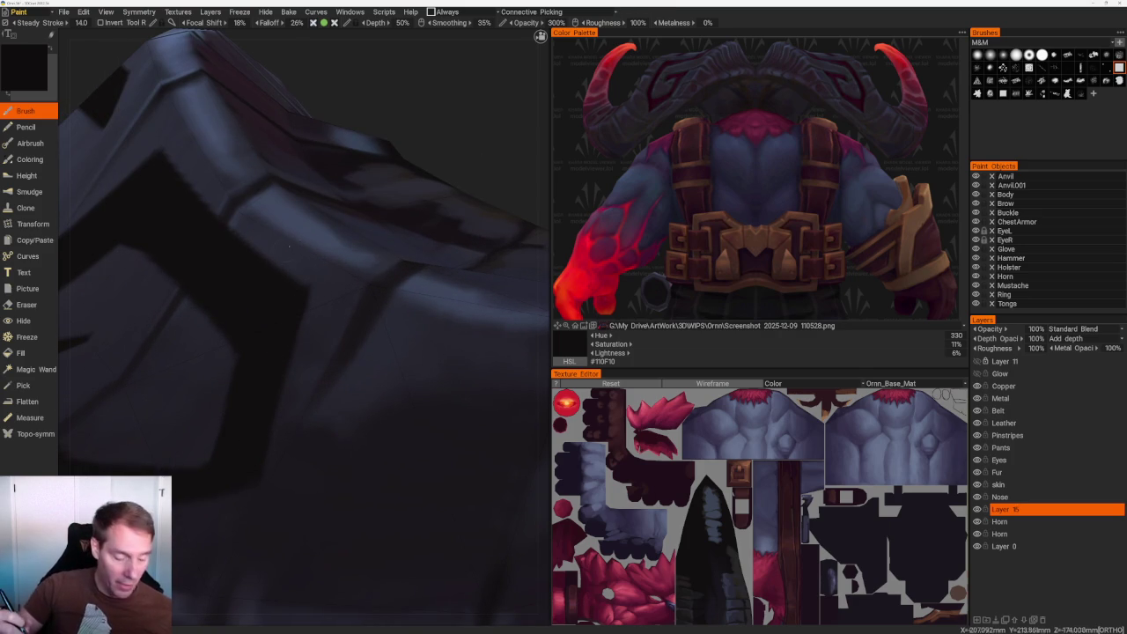
key("e")
middle_click_drag(300, 268, 383, 301)
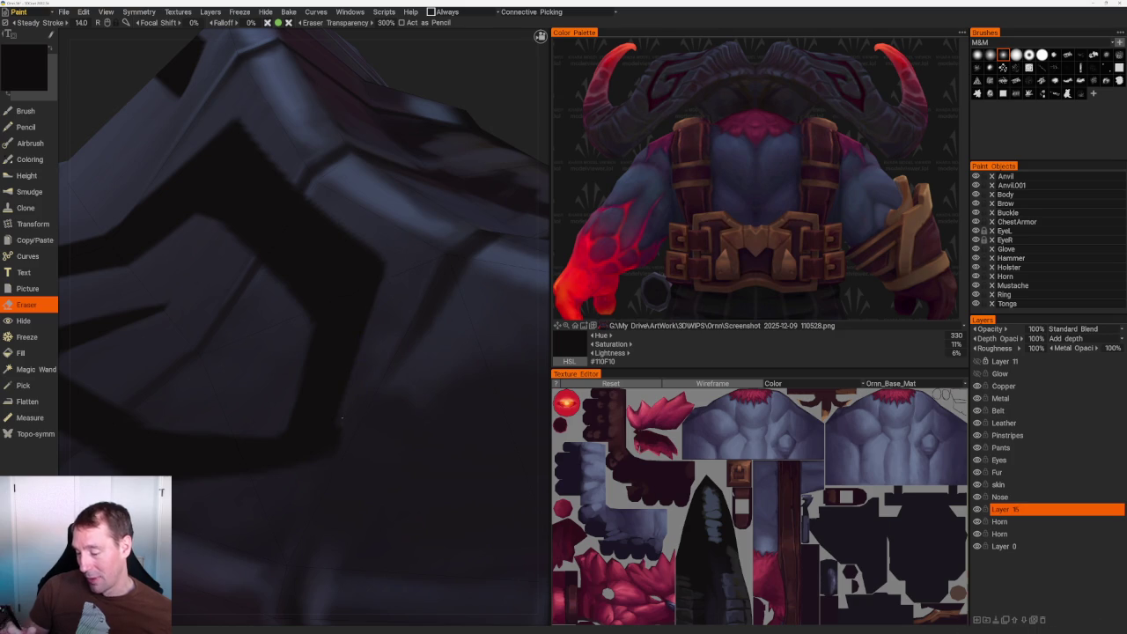
scroll(351, 401, "down", 5)
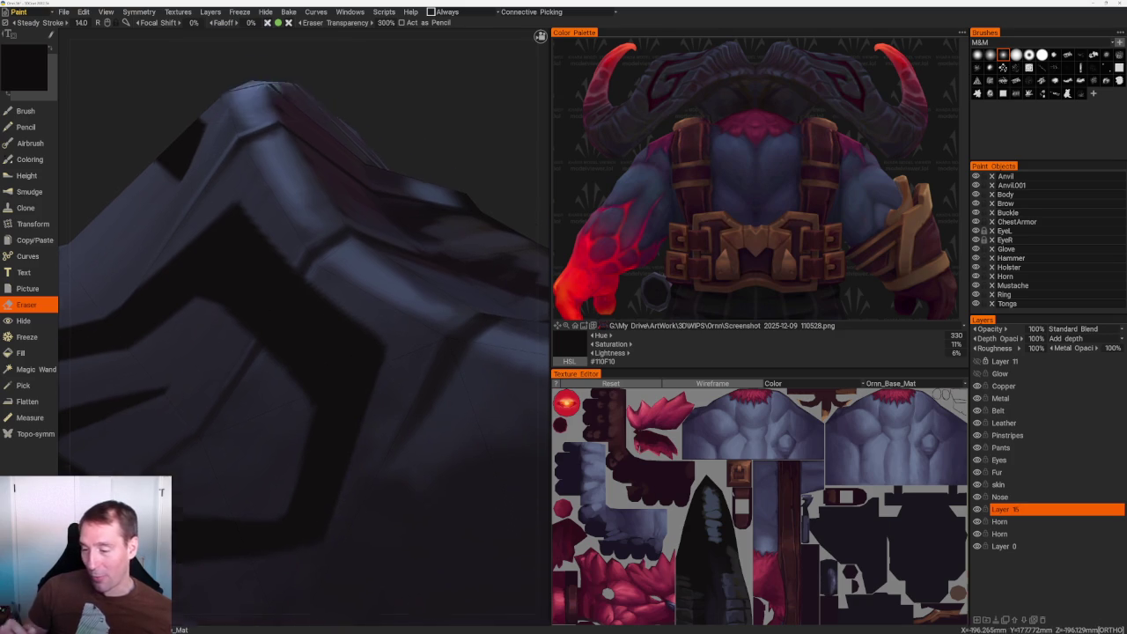
left_click_drag(390, 214, 452, 240, "alt")
scroll(452, 240, "up", 5)
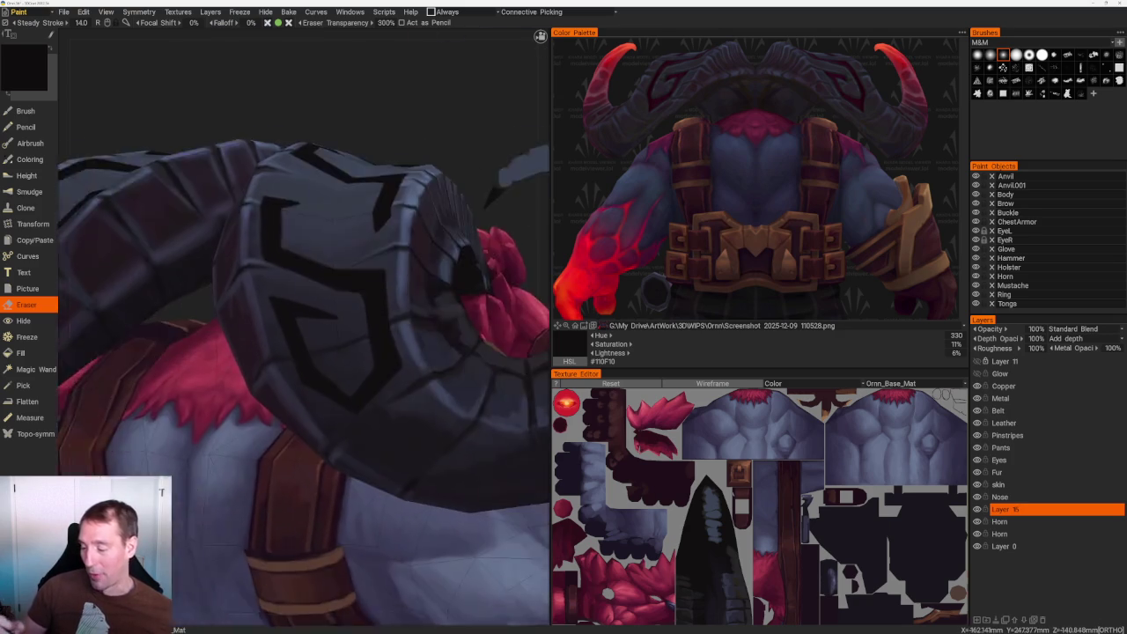
scroll(366, 288, "up", 3)
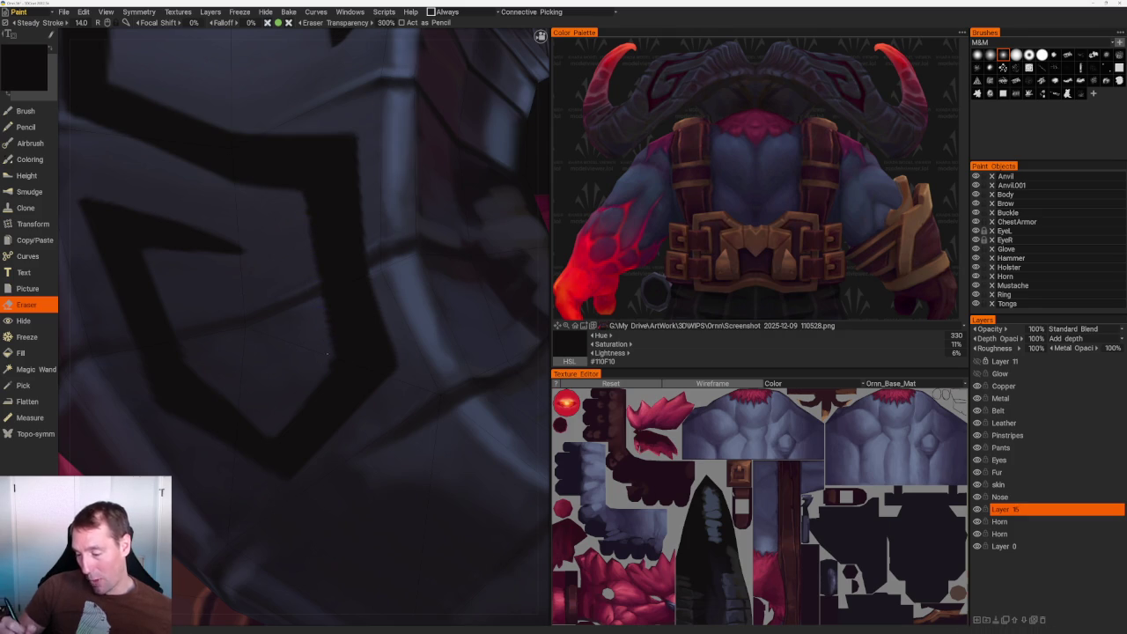
scroll(352, 350, "up", 3)
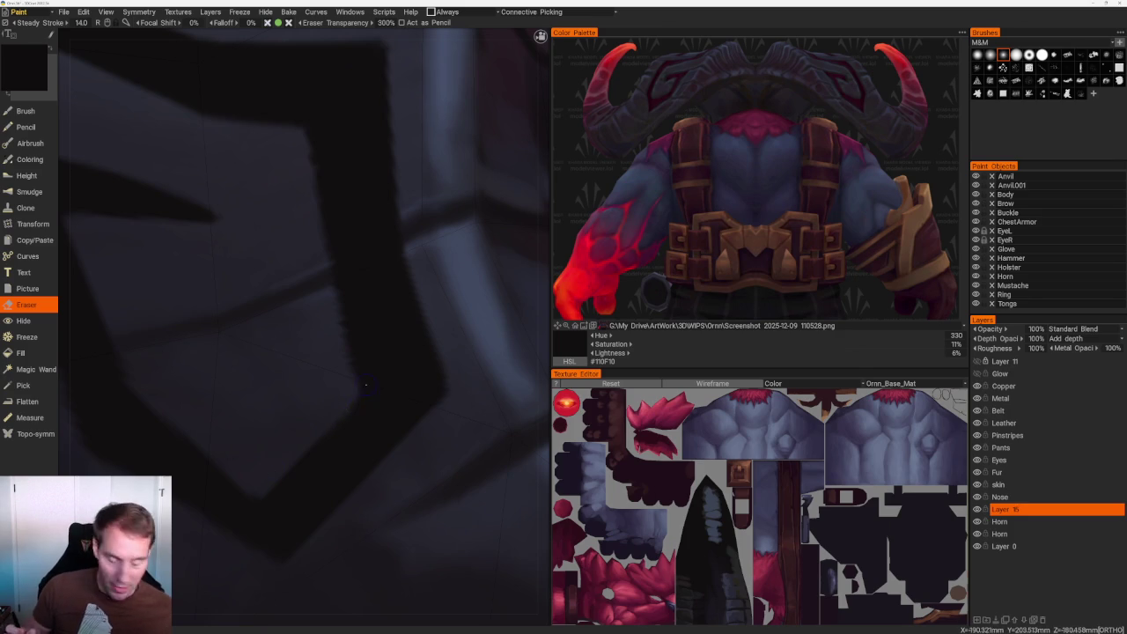
Move along the dark chevron glyph and rework it with Brush and Eraser.
key("b")
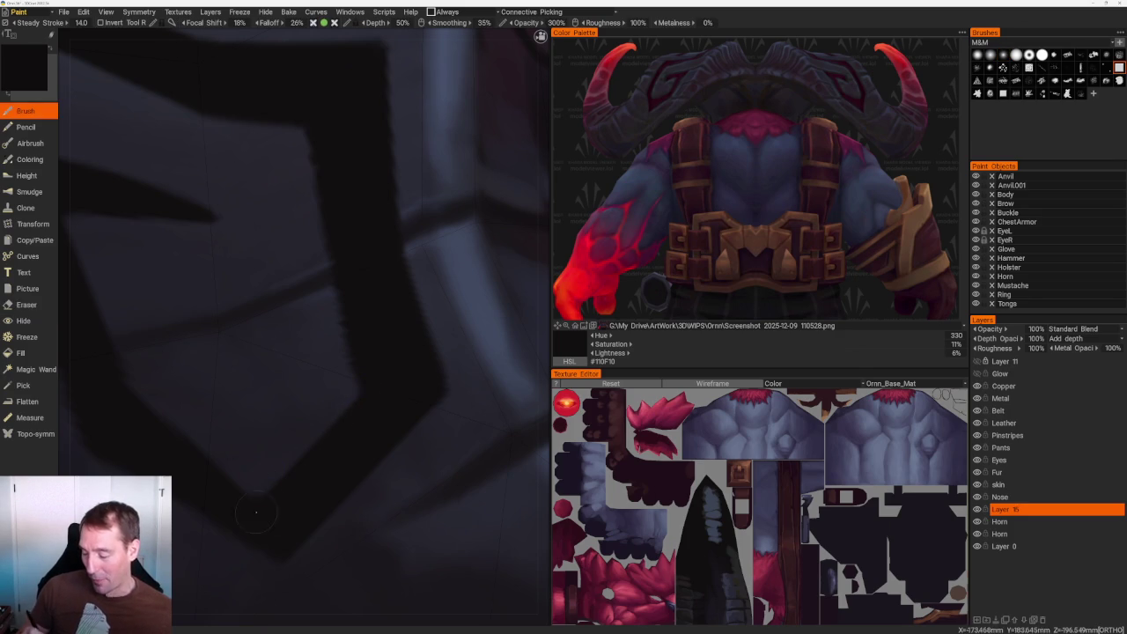
middle_click_drag(256, 512, 283, 454)
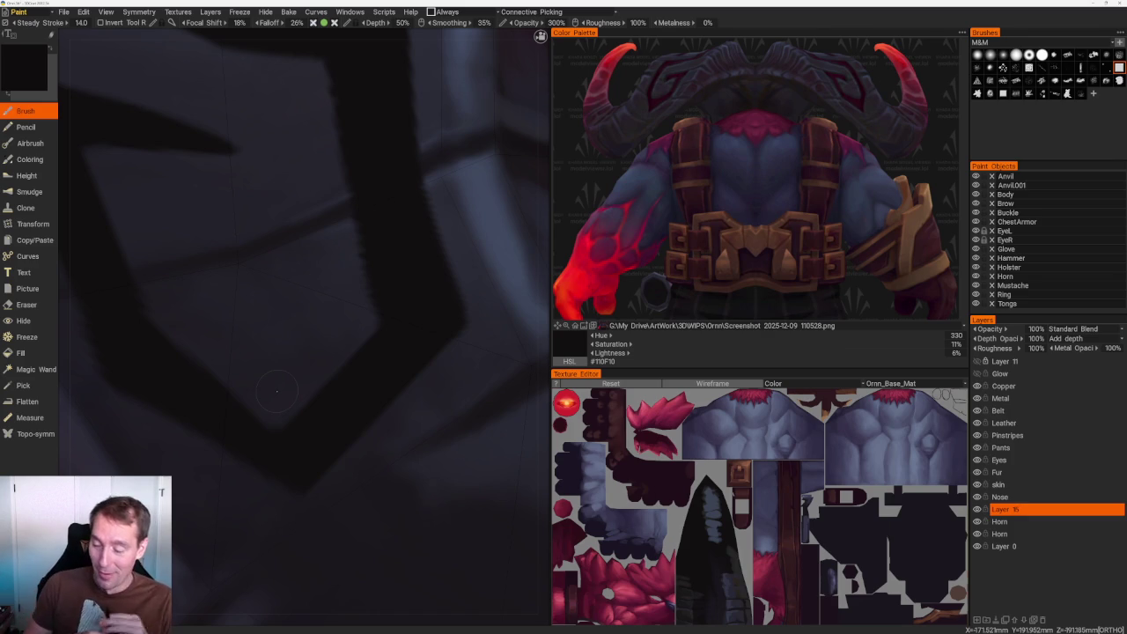
middle_click_drag(277, 391, 158, 330)
key("e")
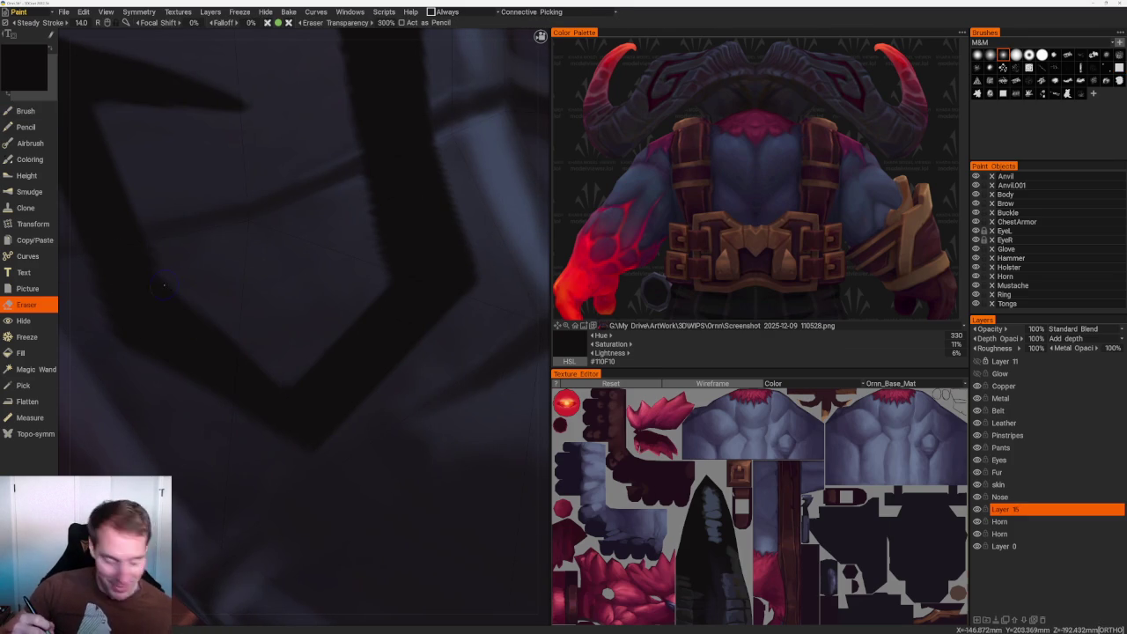
key("b")
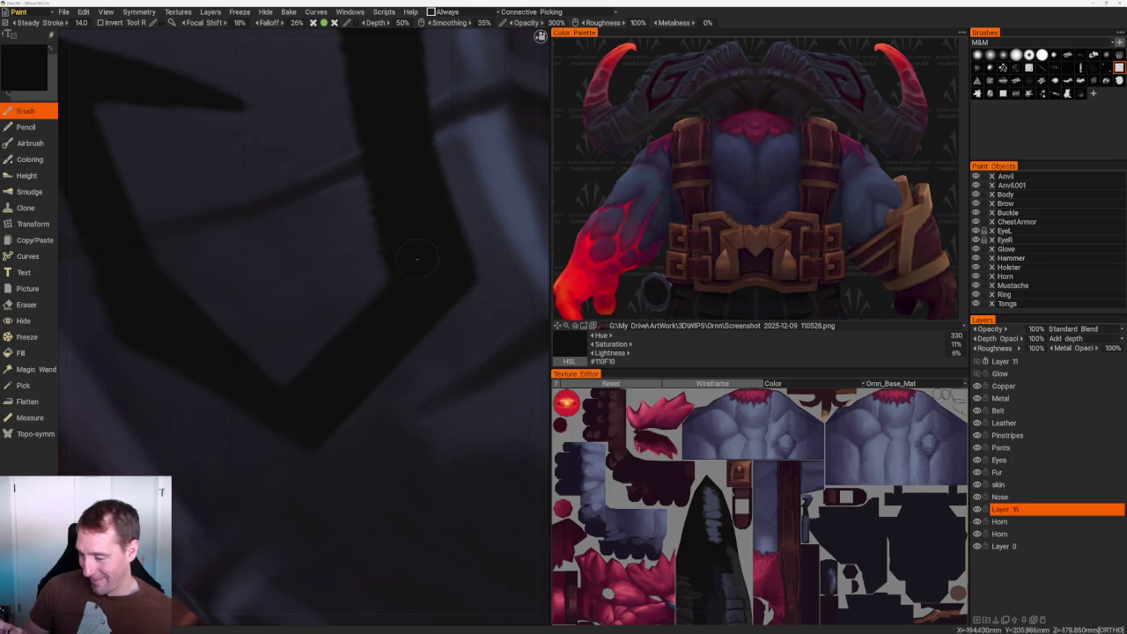
mouse_move(391, 288)
middle_mouse_down()
mouse_move(352, 265)
mouse_move(315, 278)
middle_mouse_up()
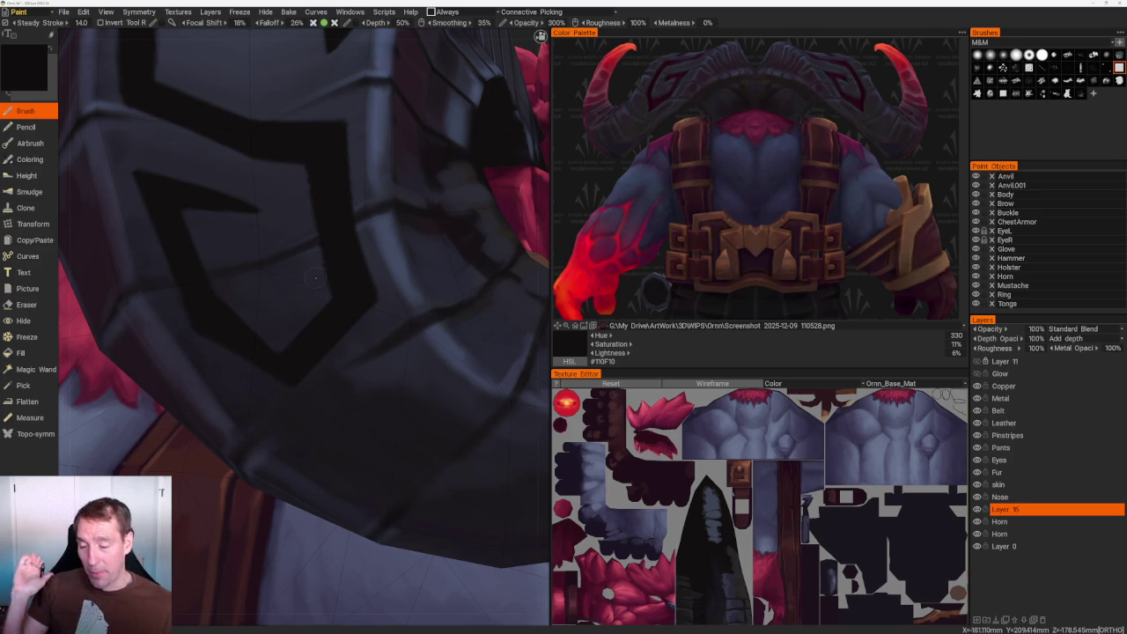
scroll(314, 279, "up", 3)
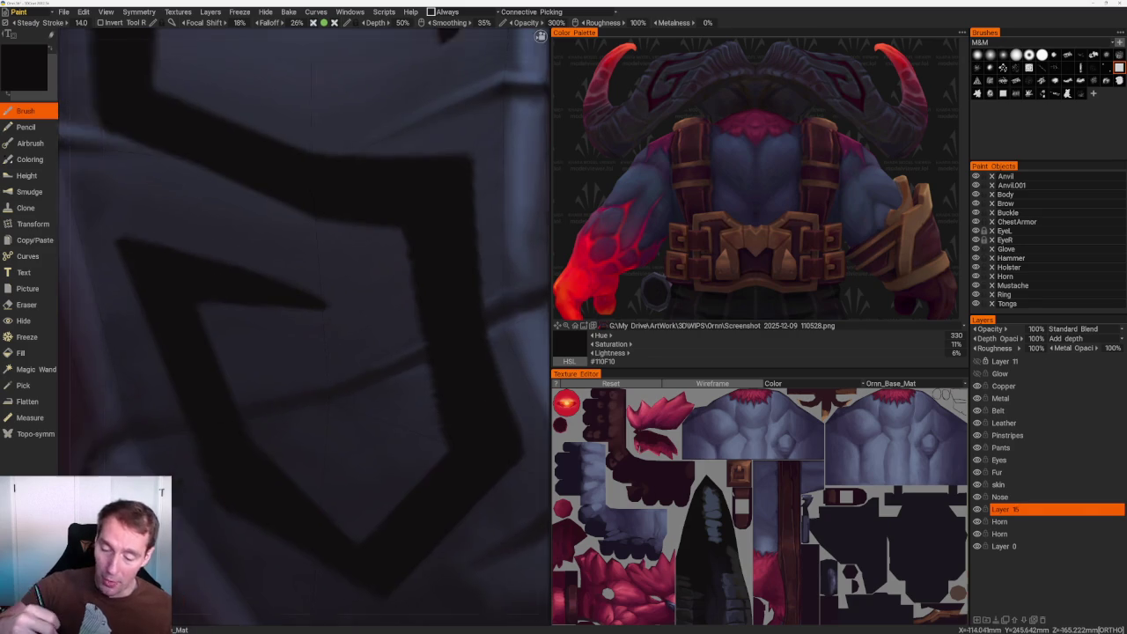
scroll(180, 254, "up", 3)
Darken and sharpen the glyph's inner edge and extend its left edge in black.
key("e")
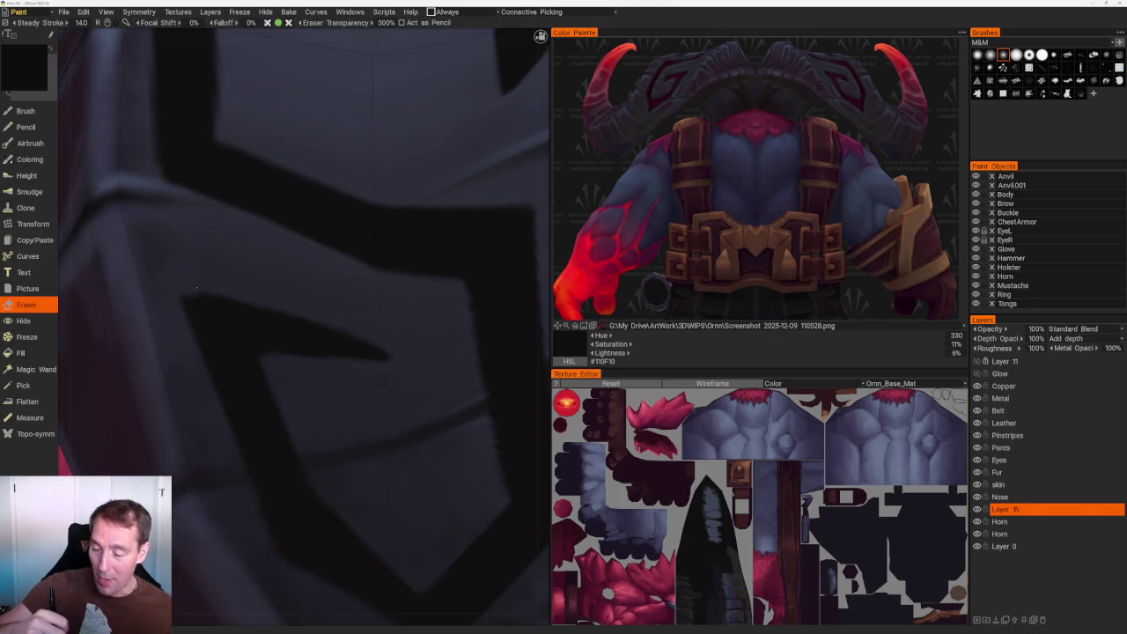
middle_click_drag(196, 287, 232, 183)
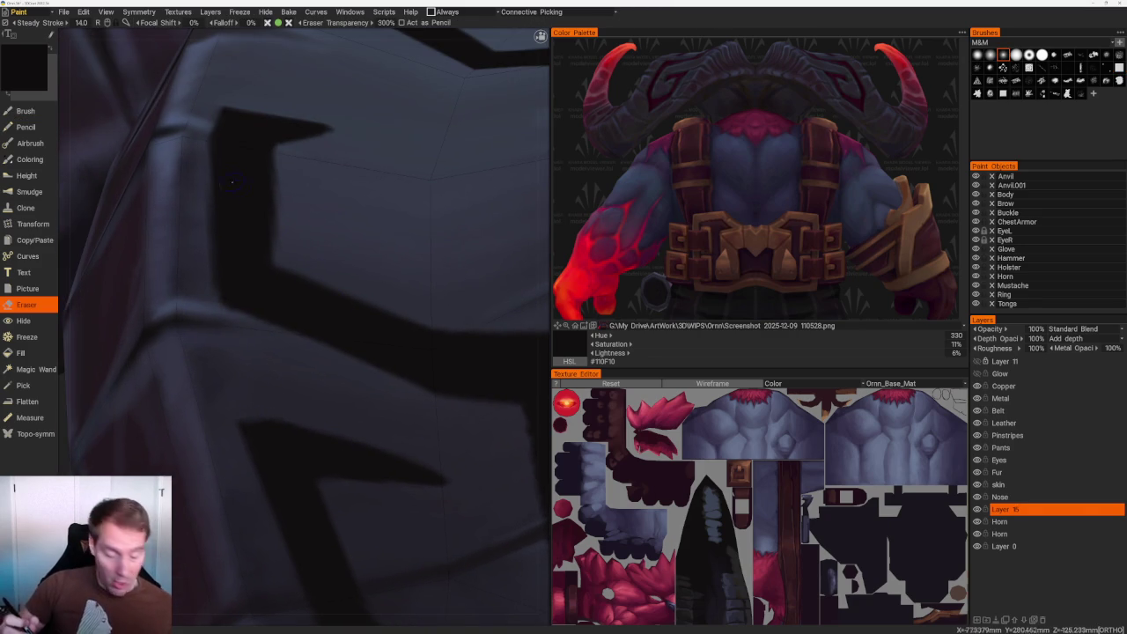
key("b")
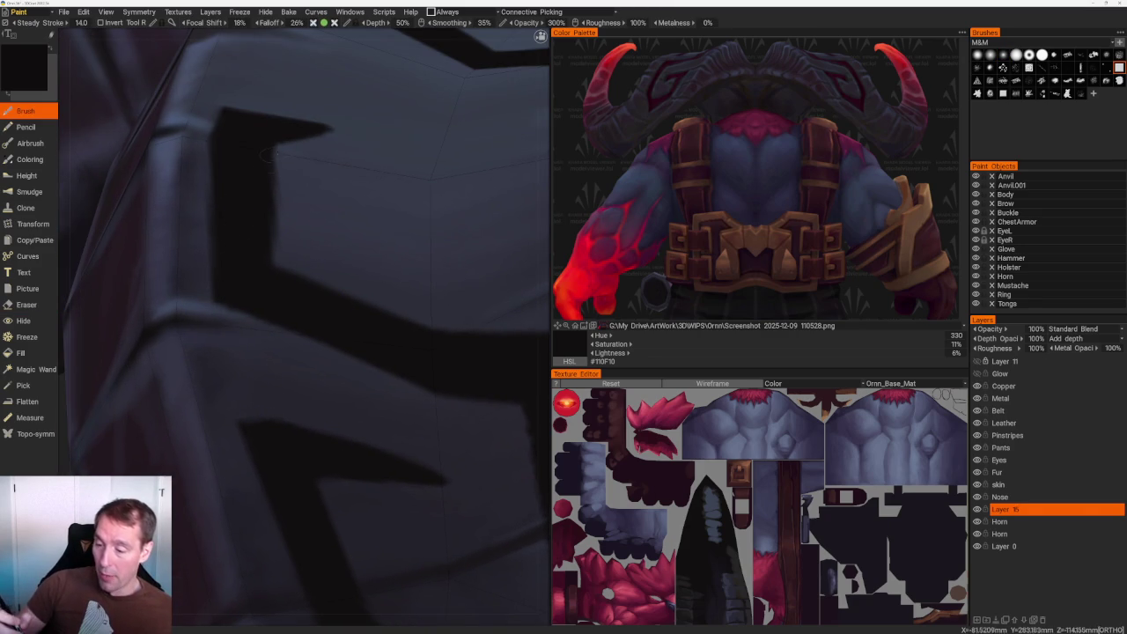
left_click_drag(271, 171, 282, 268)
left_click_drag(280, 214, 283, 269)
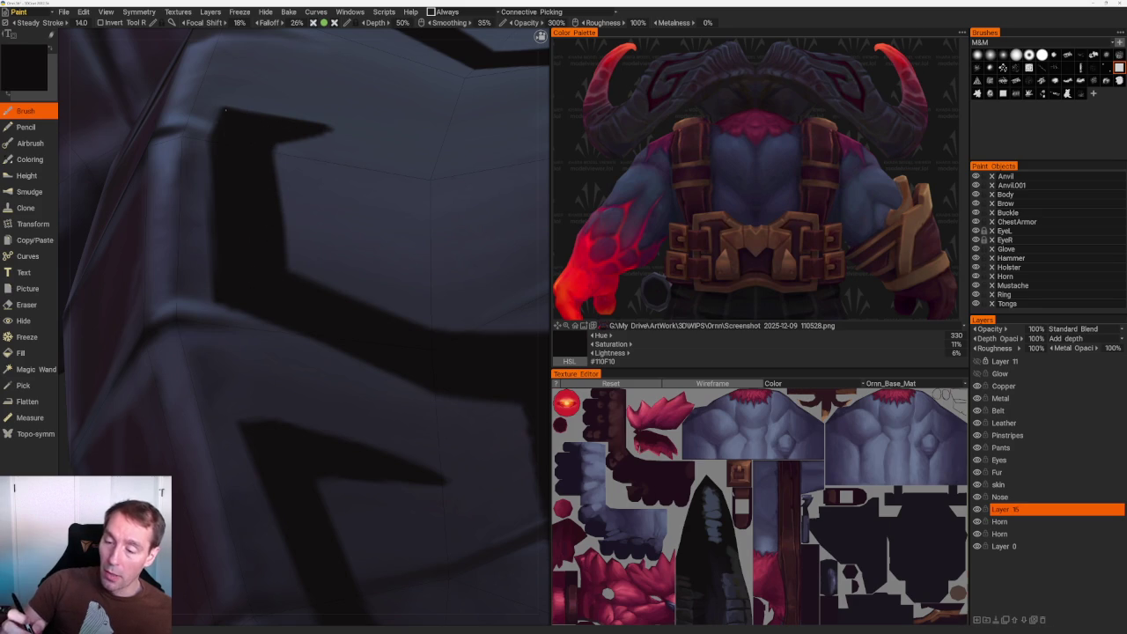
left_click_drag(210, 141, 213, 209)
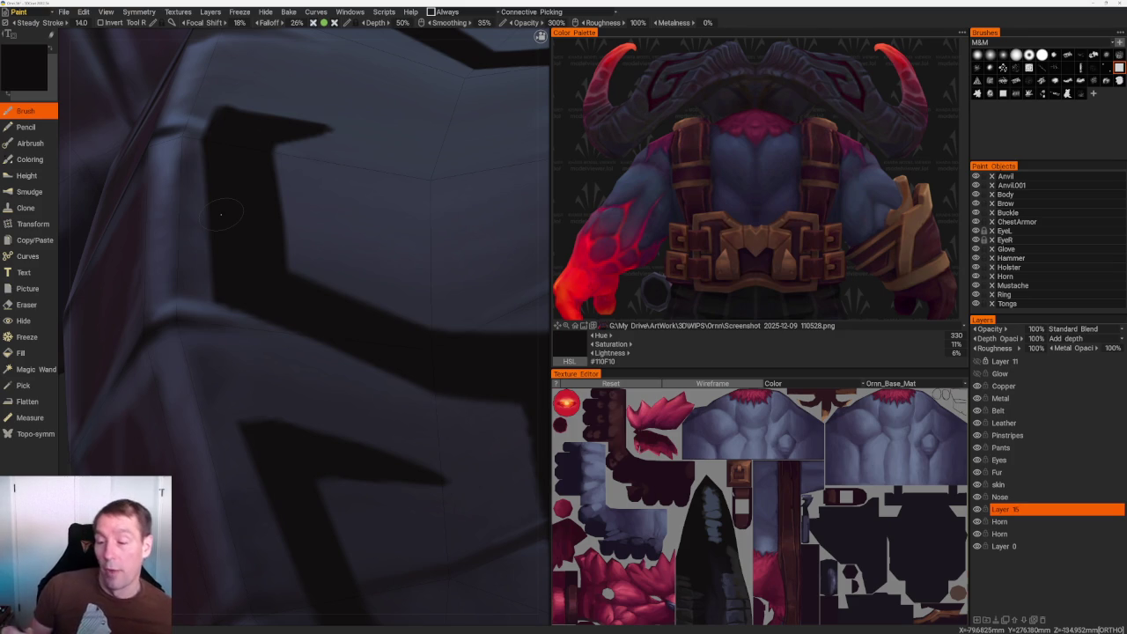
Zoom out to review the refined upper corner and edges of the horn glyph.
scroll(221, 213, "down", 5)
Zoom in on the horn band from behind and paint the long stripe's left edge straight and dark.
middle_click_drag(365, 201, 347, 187)
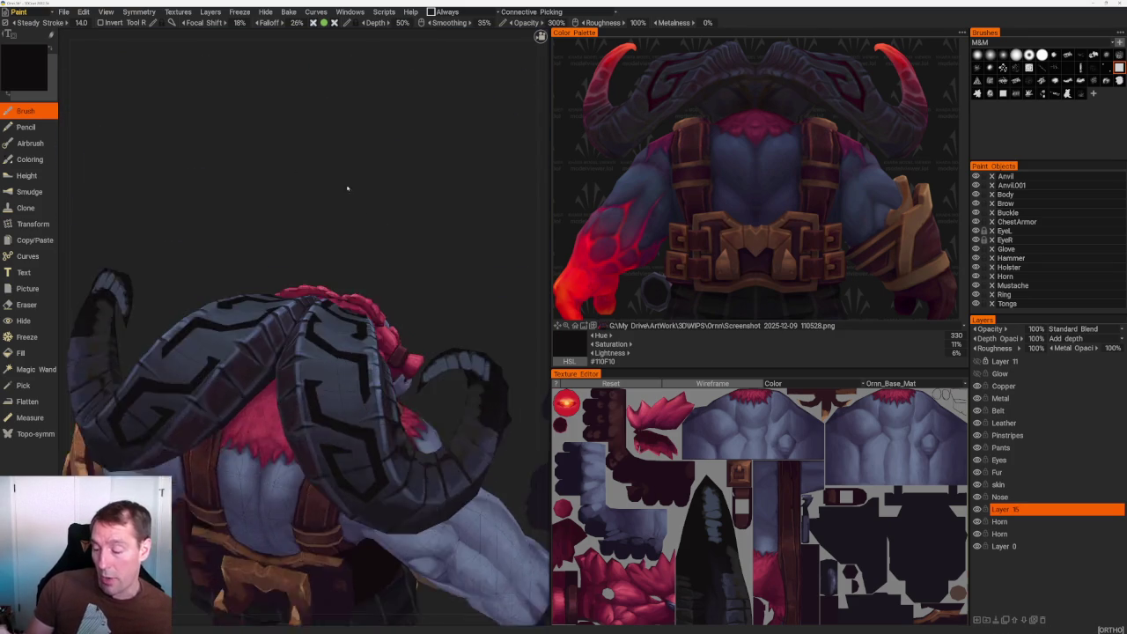
scroll(347, 187, "up", 2)
scroll(347, 187, "up", 3)
scroll(347, 188, "up", 1)
scroll(347, 187, "up", 2)
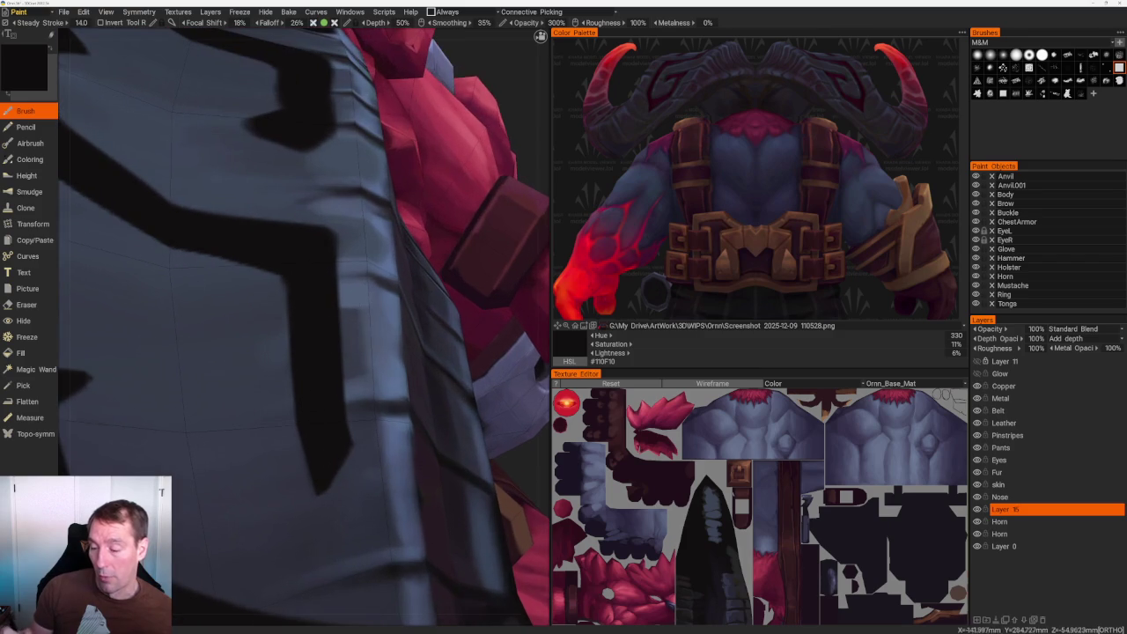
scroll(303, 328, "down", 2)
scroll(303, 327, "up", 2)
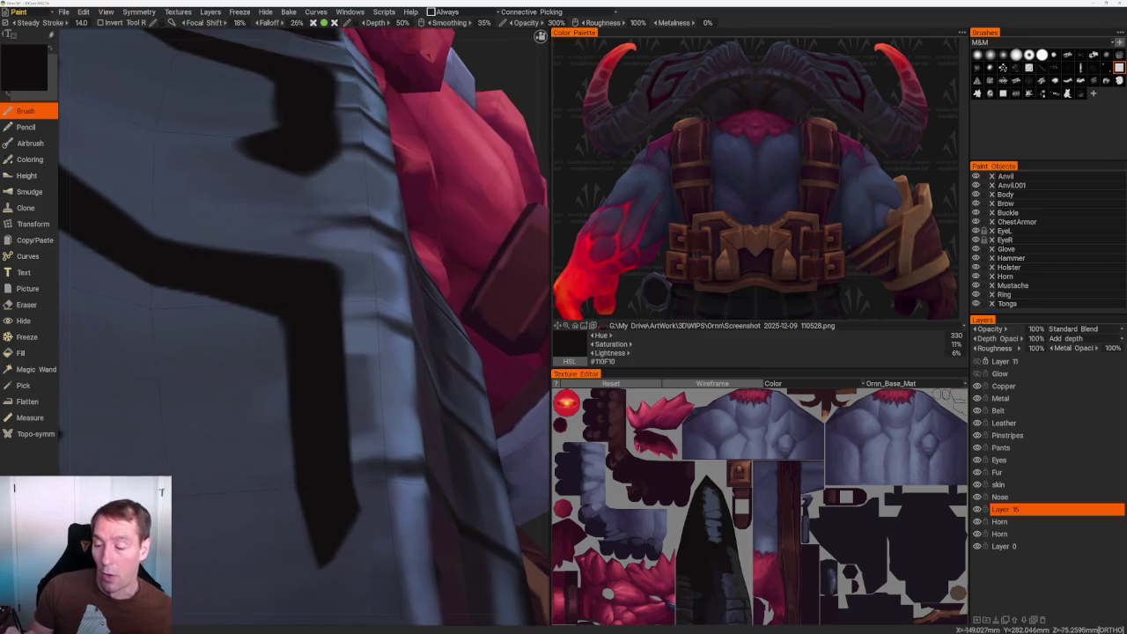
scroll(340, 401, "up", 1)
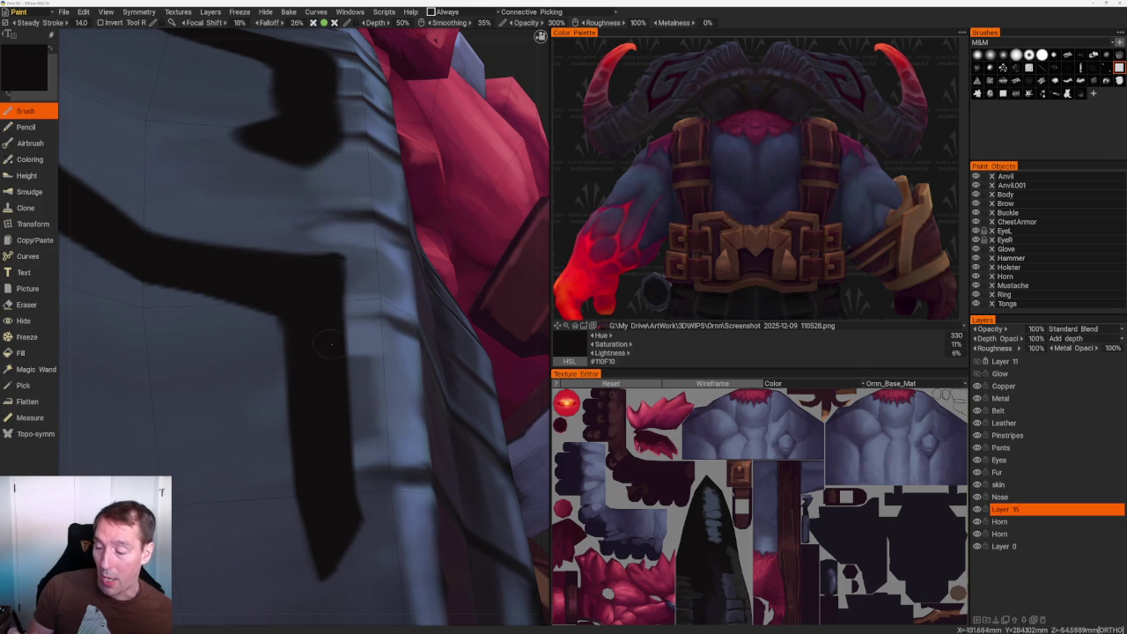
mouse_move(292, 324)
left_mouse_down()
mouse_move(282, 356)
mouse_move(296, 465)
left_mouse_up()
middle_click_drag(296, 465, 298, 342)
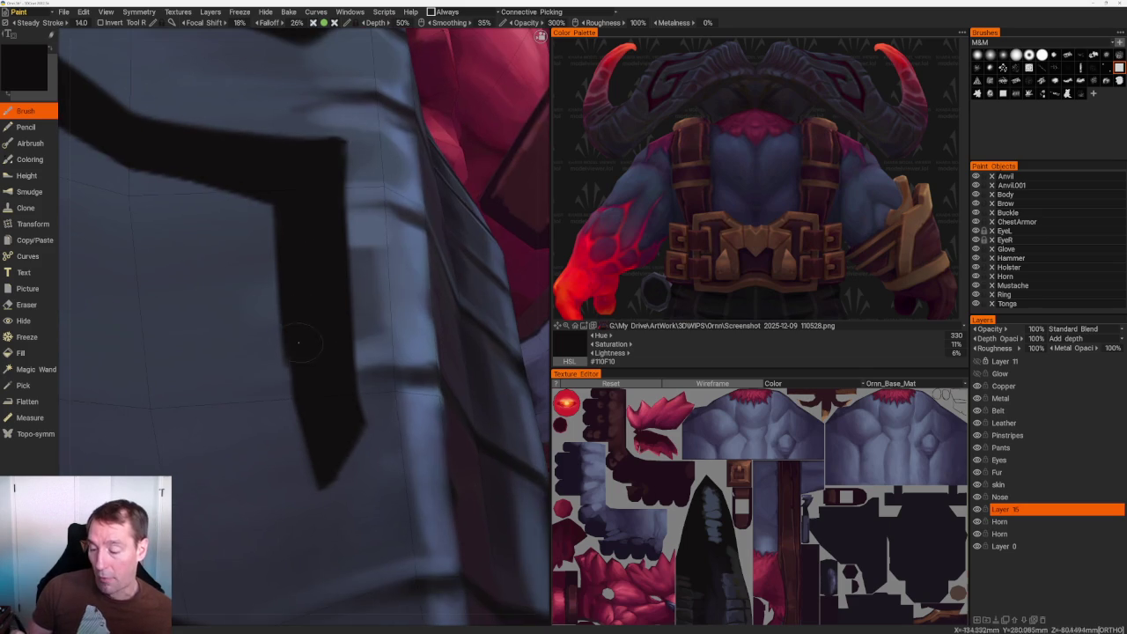
left_click_drag(289, 375, 318, 493)
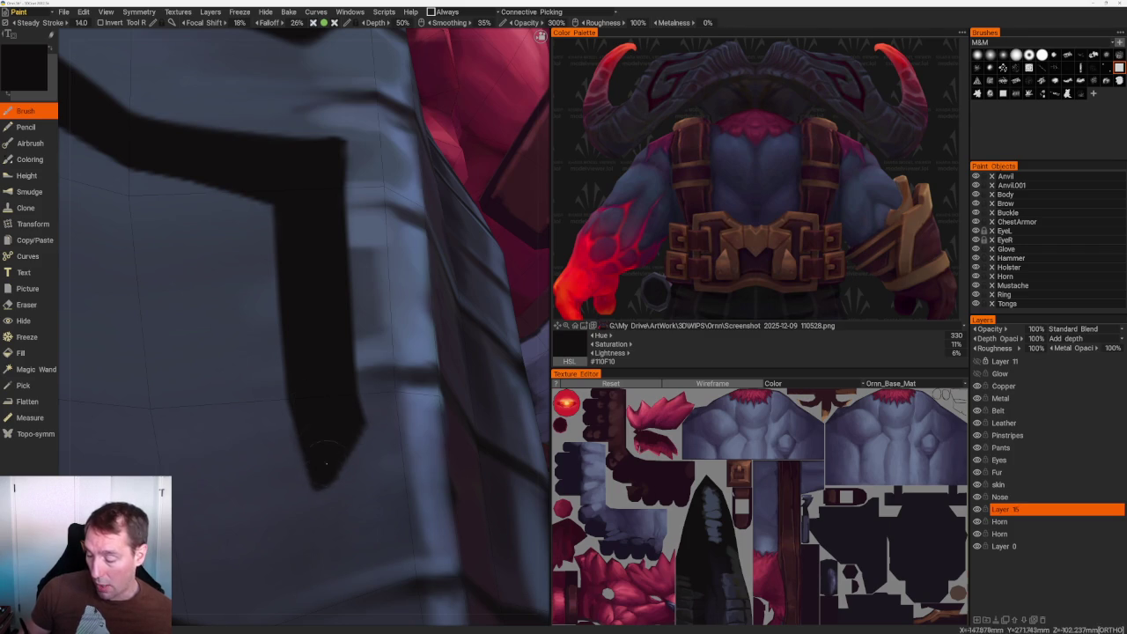
scroll(346, 402, "down", 5)
scroll(326, 291, "down", 5)
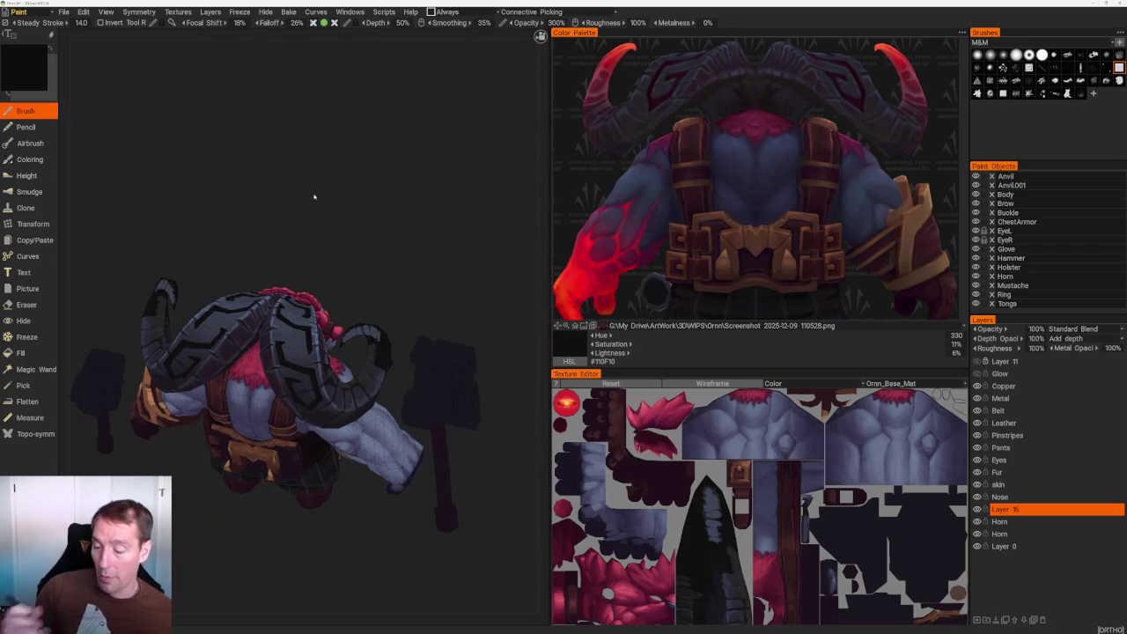
left_click_drag(313, 196, 397, 252)
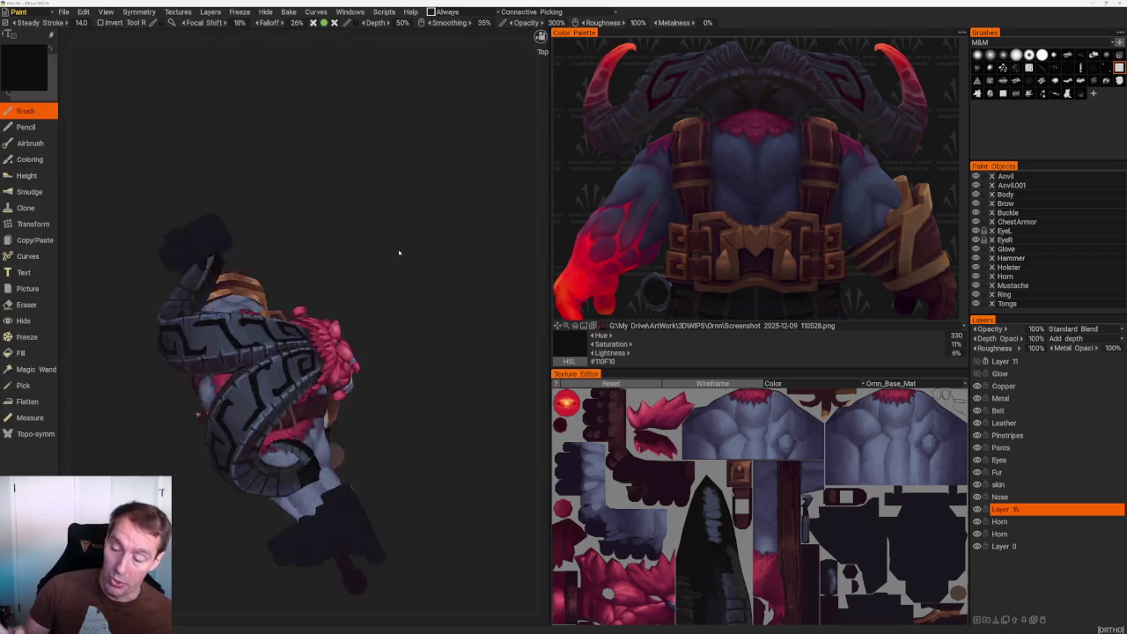
scroll(397, 252, "up", 5)
scroll(410, 338, "up", 5)
left_click_drag(408, 337, 324, 350)
key("e")
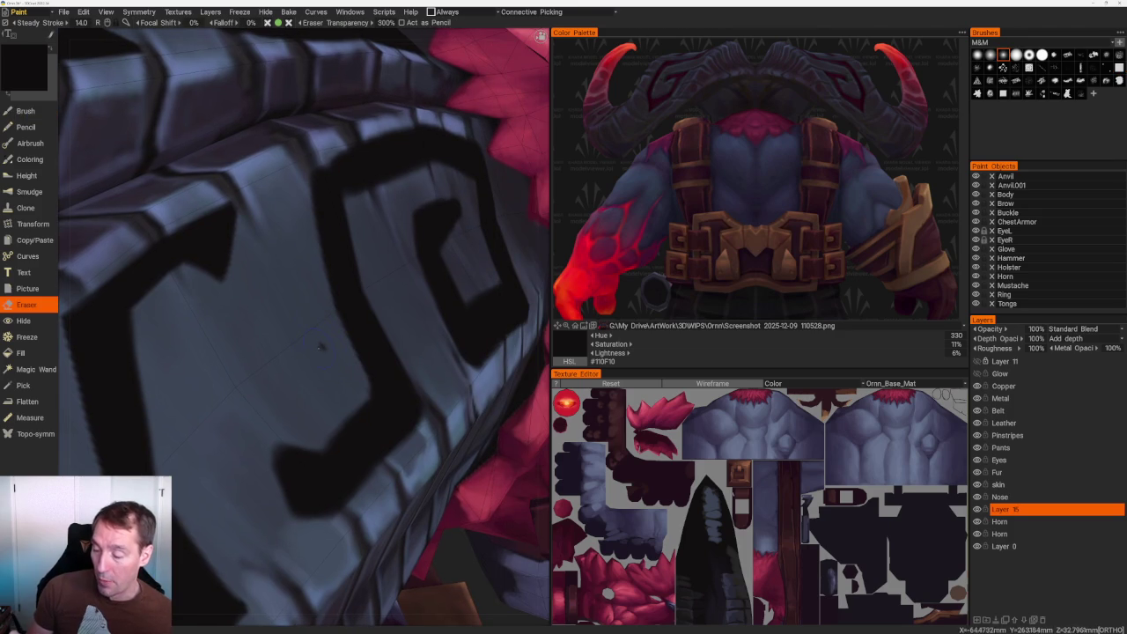
scroll(320, 392, "down", 5)
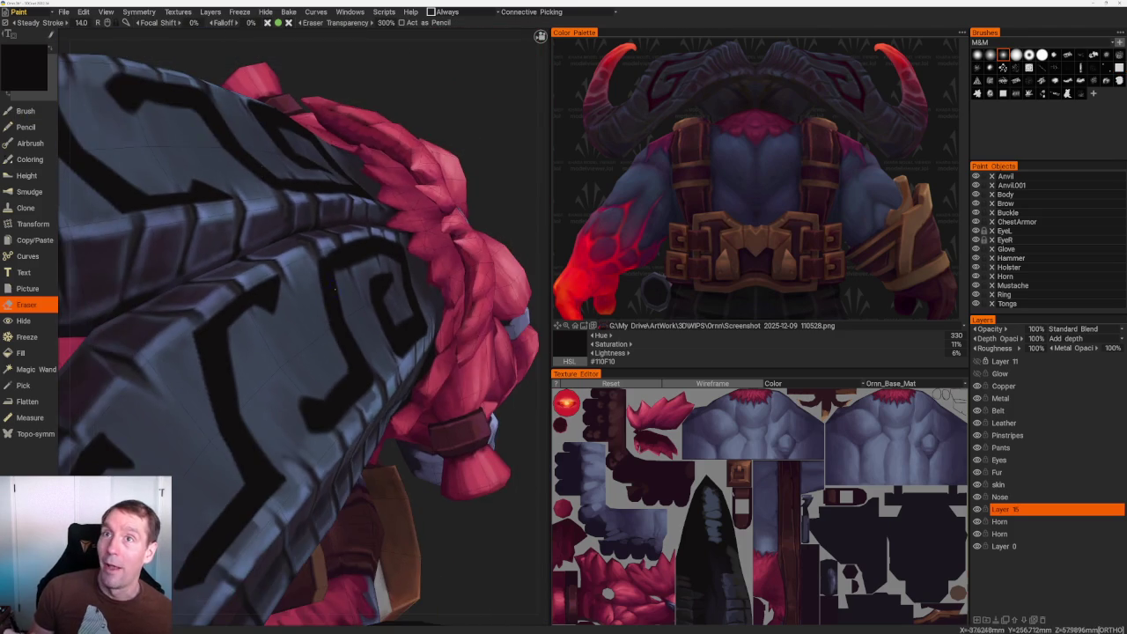
mouse_move(319, 392)
left_mouse_down()
mouse_move(439, 173)
mouse_move(428, 176)
left_mouse_up()
scroll(428, 176, "up", 2)
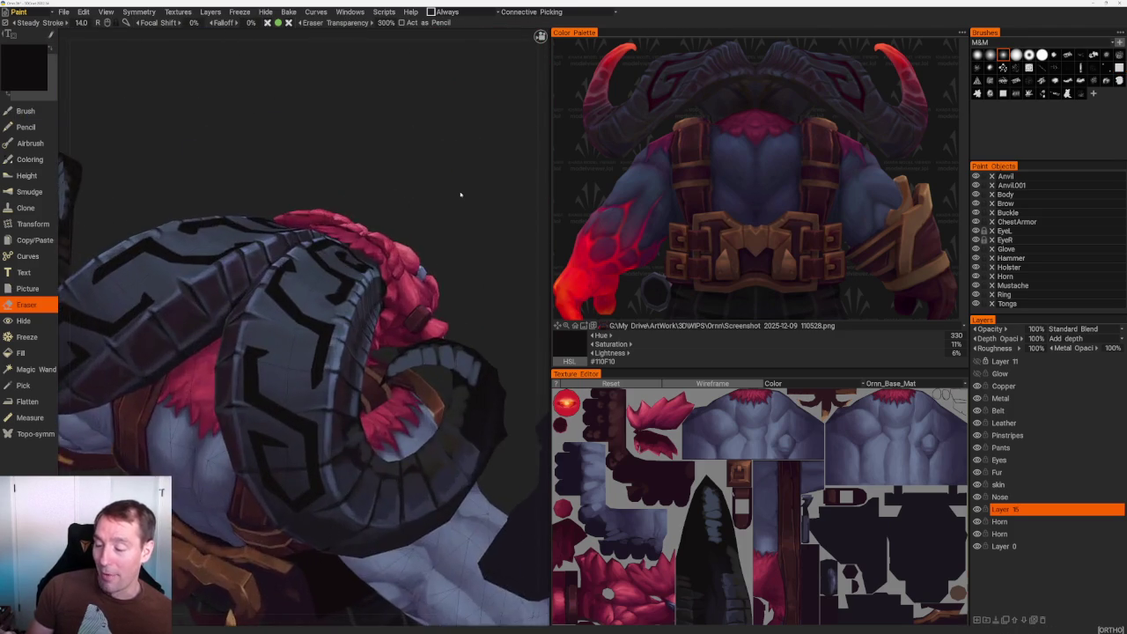
scroll(458, 194, "up", 3)
scroll(458, 194, "up", 3)
key("b")
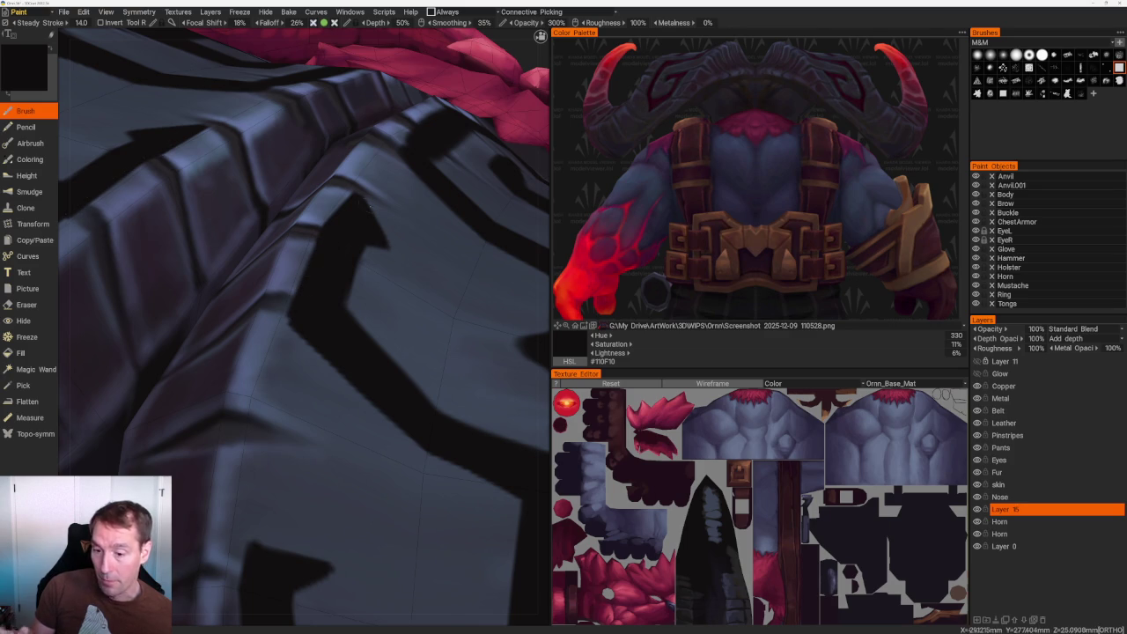
Orbit and zoom onto the horn glyph near the hair, switching between Eraser and Brush.
scroll(335, 141, "down", 5)
mouse_move(310, 89)
left_mouse_down()
mouse_move(423, 193)
mouse_move(411, 186)
mouse_move(455, 196)
left_mouse_up()
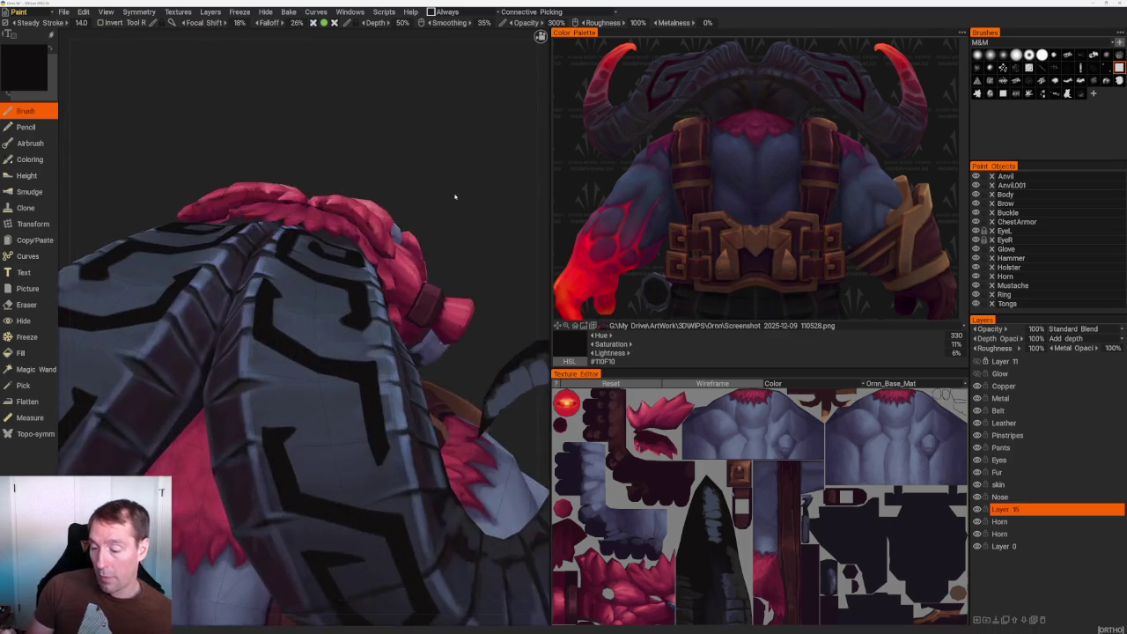
scroll(455, 196, "up", 5)
scroll(352, 211, "up", 3)
key("e")
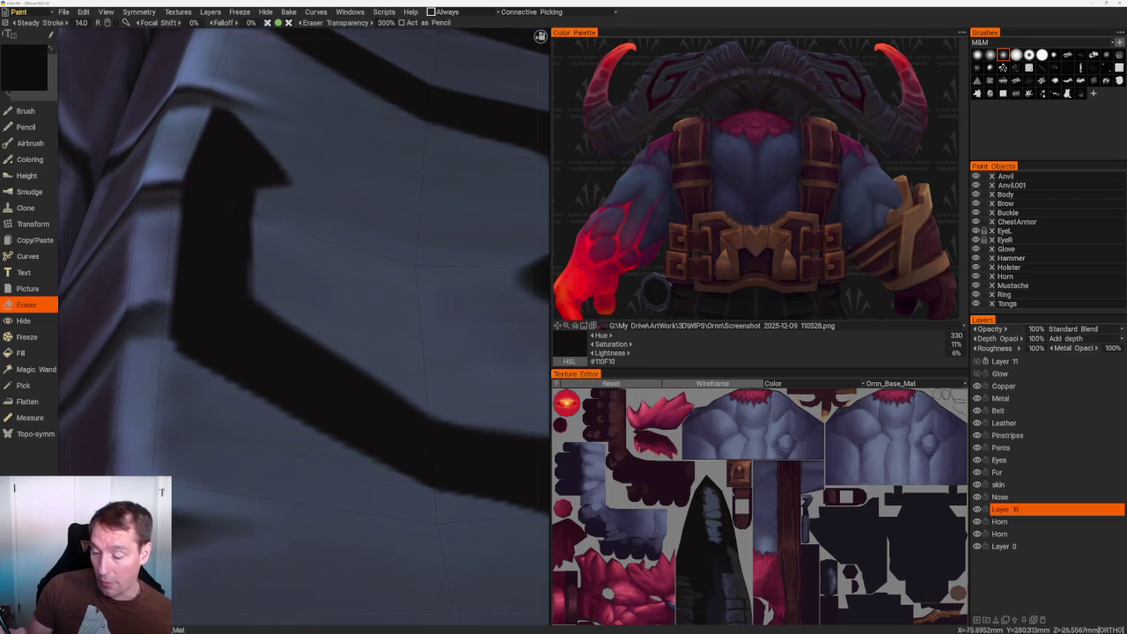
scroll(263, 303, "down", 3)
scroll(269, 305, "up", 3)
key("b")
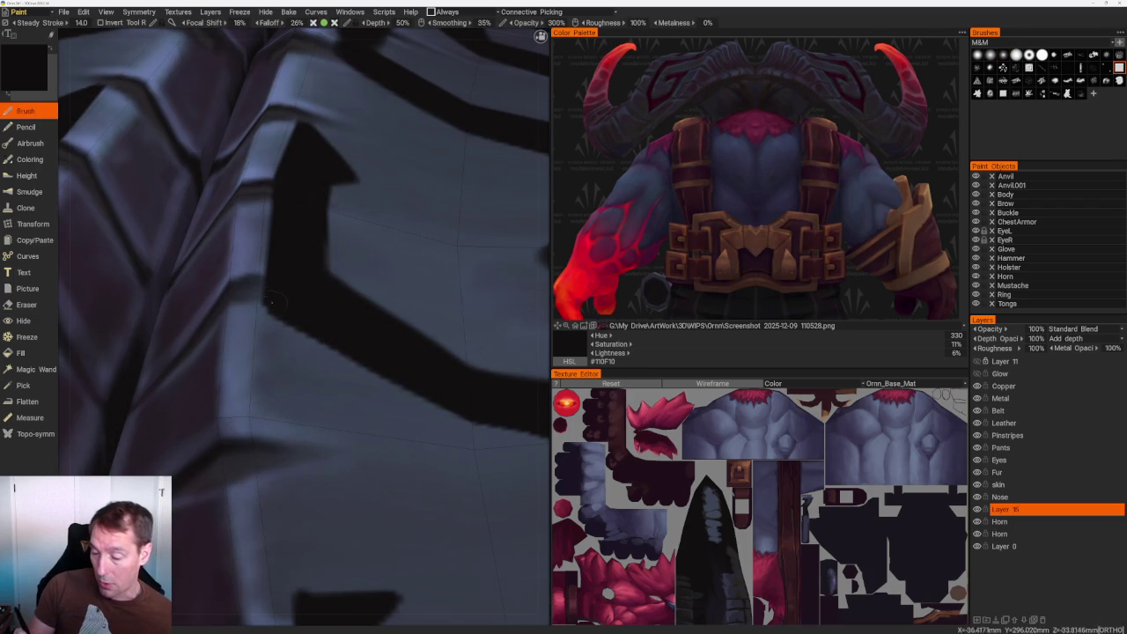
scroll(352, 308, "down", 3)
scroll(353, 308, "up", 3)
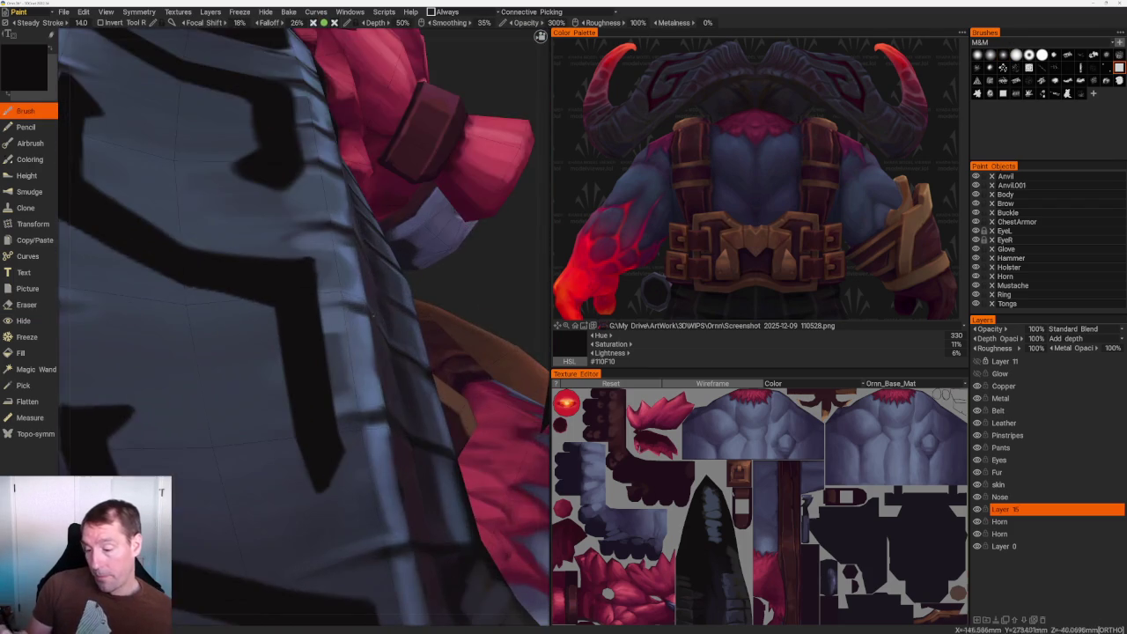
scroll(405, 363, "up", 2)
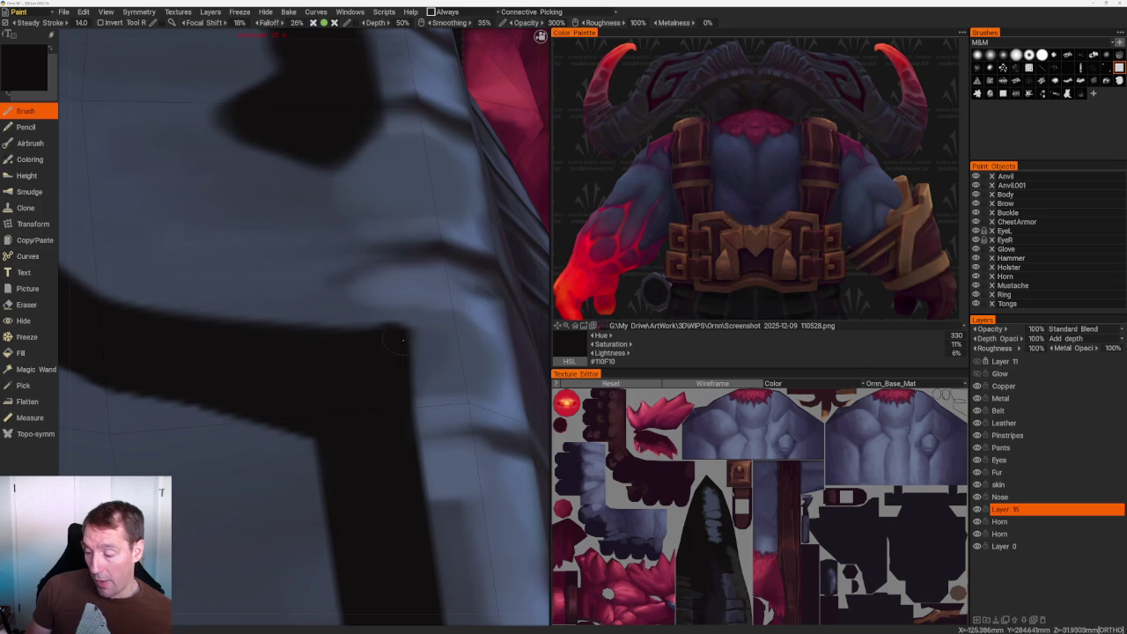
scroll(304, 326, "down", 5)
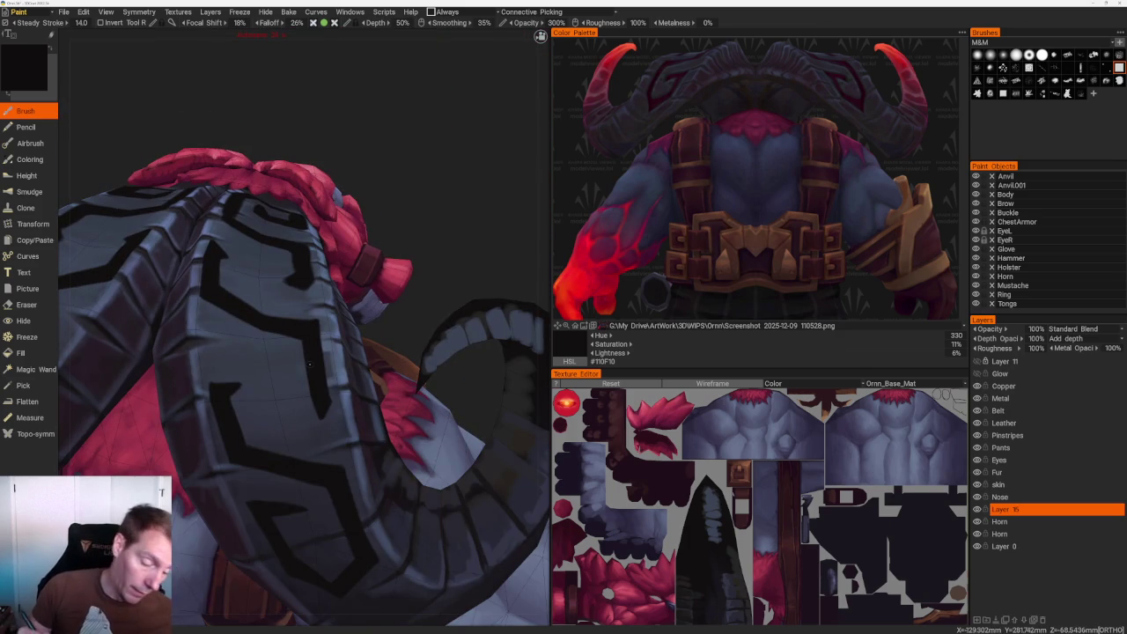
scroll(304, 326, "up", 3)
scroll(304, 326, "up", 2)
scroll(212, 289, "up", 3)
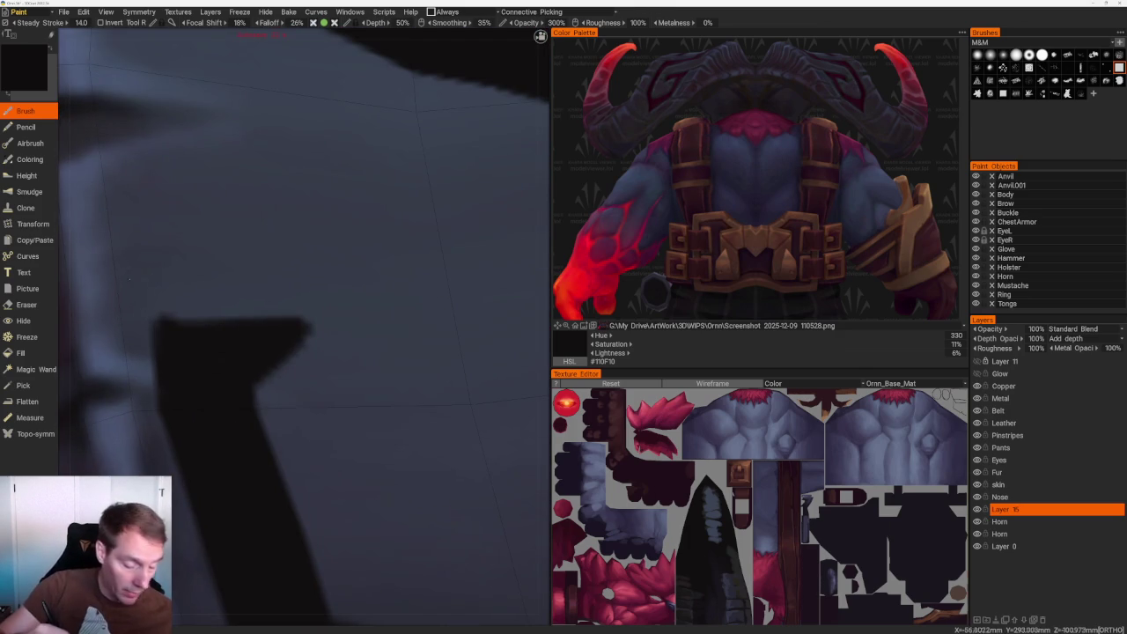
Fill out the glyph's pointed tip and its top edge with dark brush dabs.
key("e")
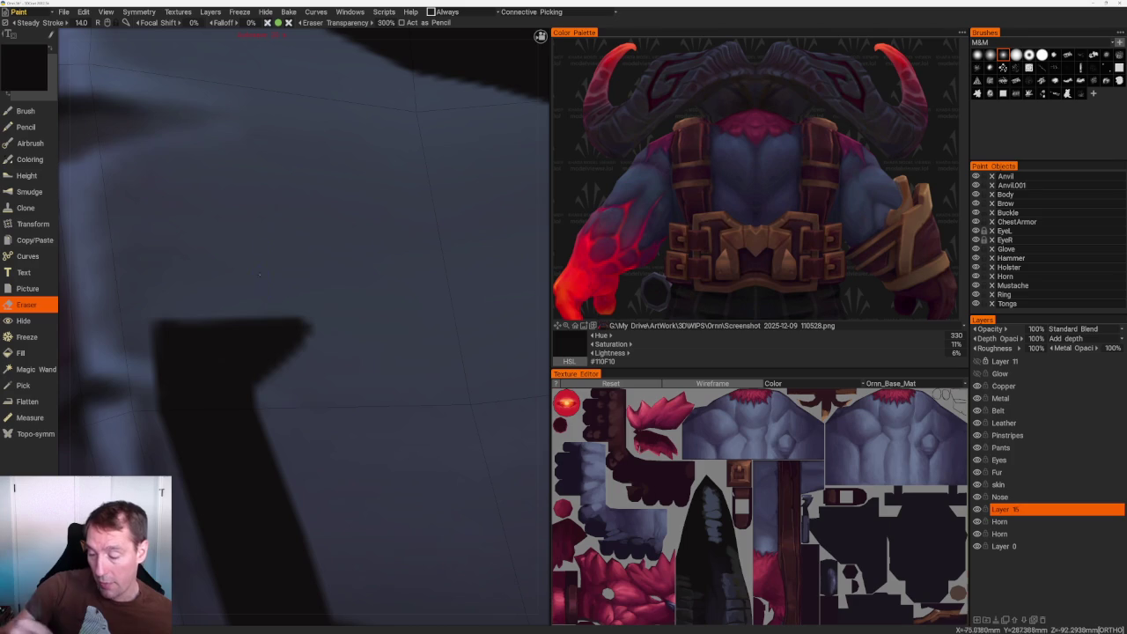
key("b")
left_click(290, 324)
left_click(314, 324)
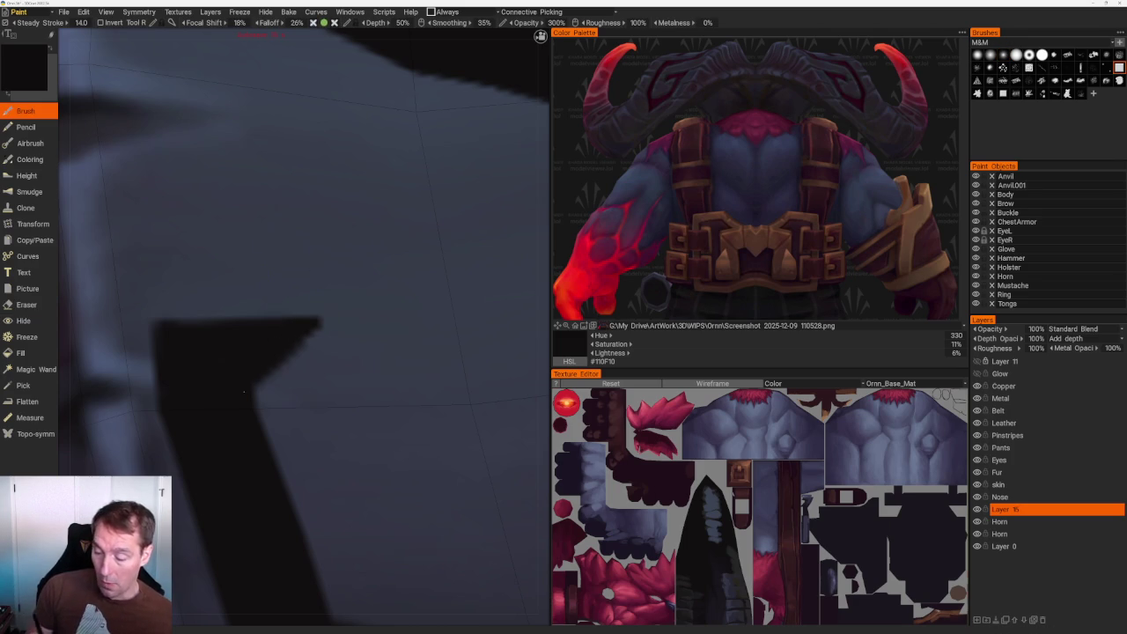
left_click_drag(185, 320, 230, 321)
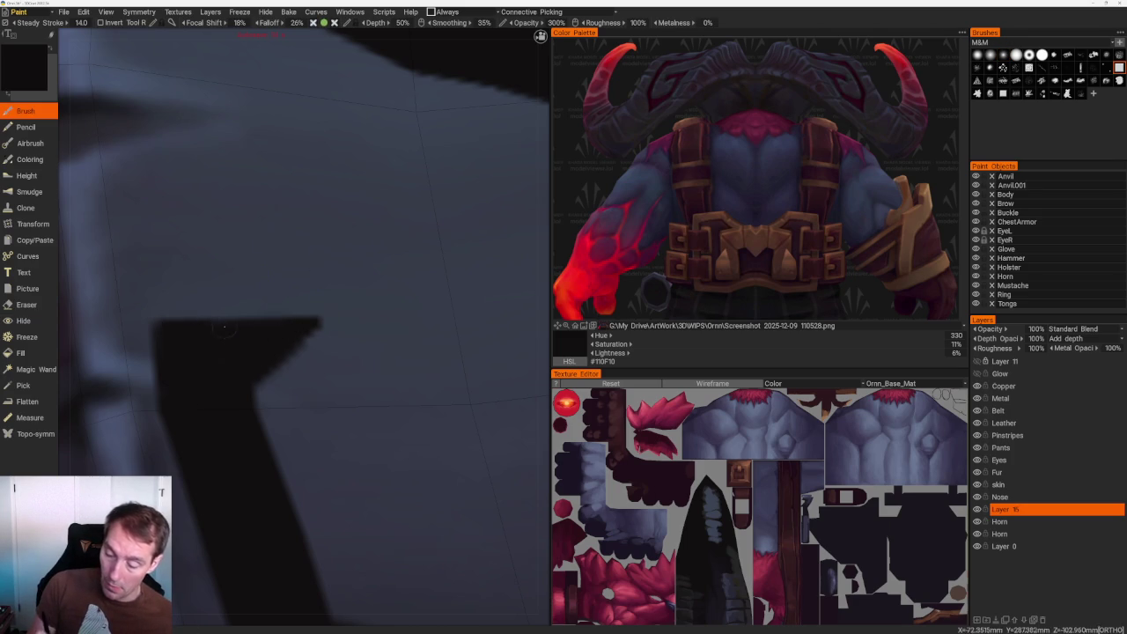
scroll(375, 307, "down", 2)
scroll(375, 306, "down", 2)
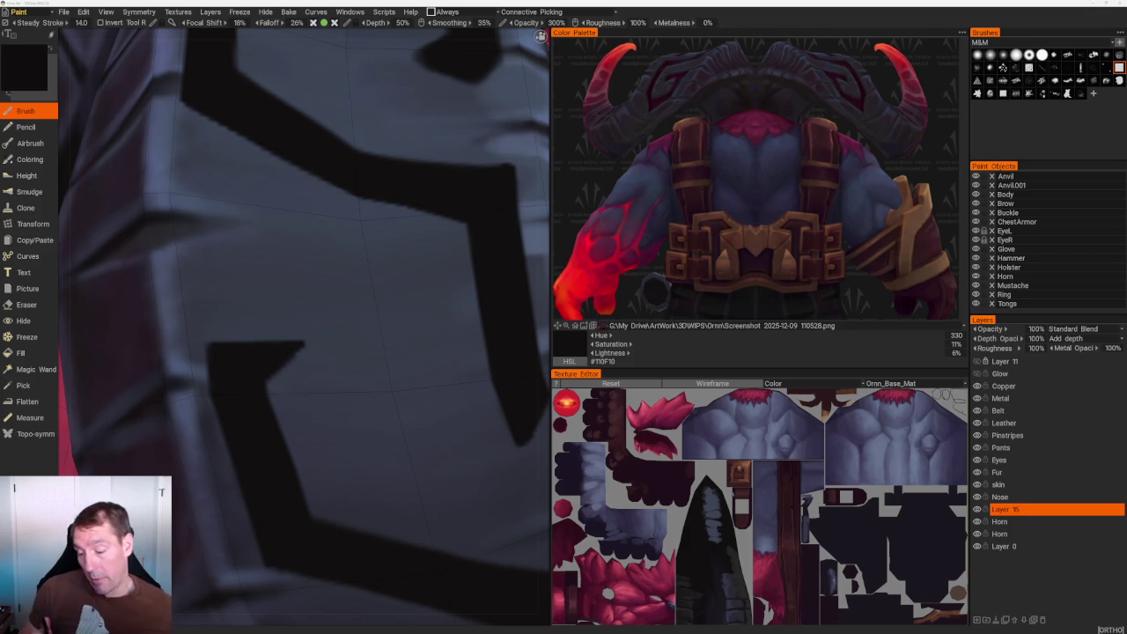
Orbit from the whole character in close to the zig-zag glyph on the horn.
mouse_move(304, 264)
right_mouse_down()
mouse_move(291, 251)
mouse_move(426, 303)
right_mouse_up()
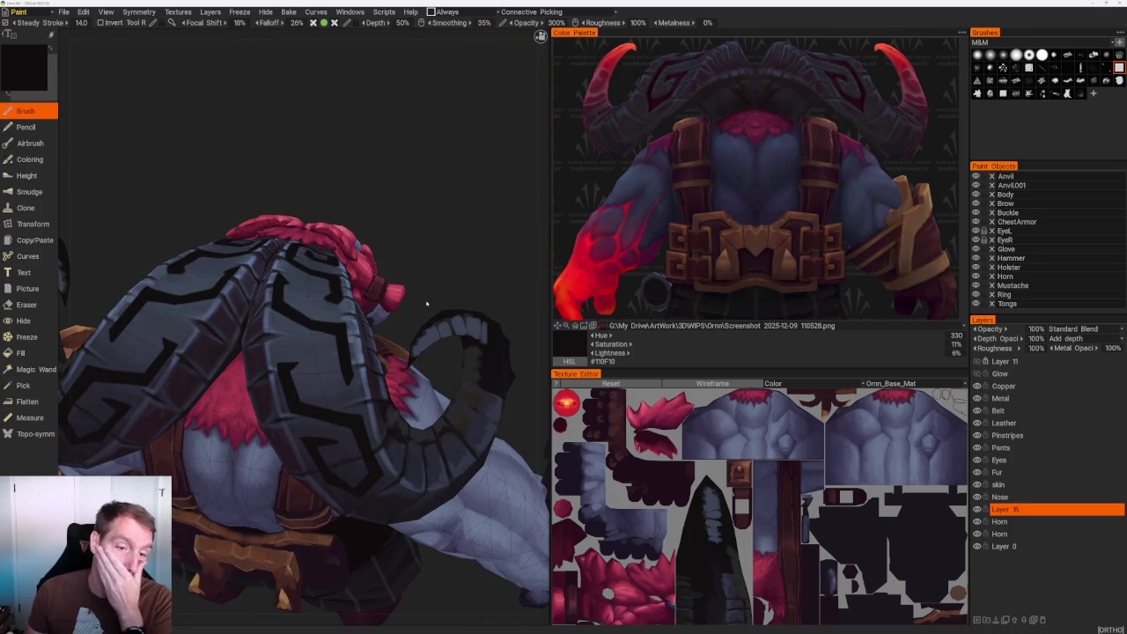
right_click_drag(409, 212, 423, 234)
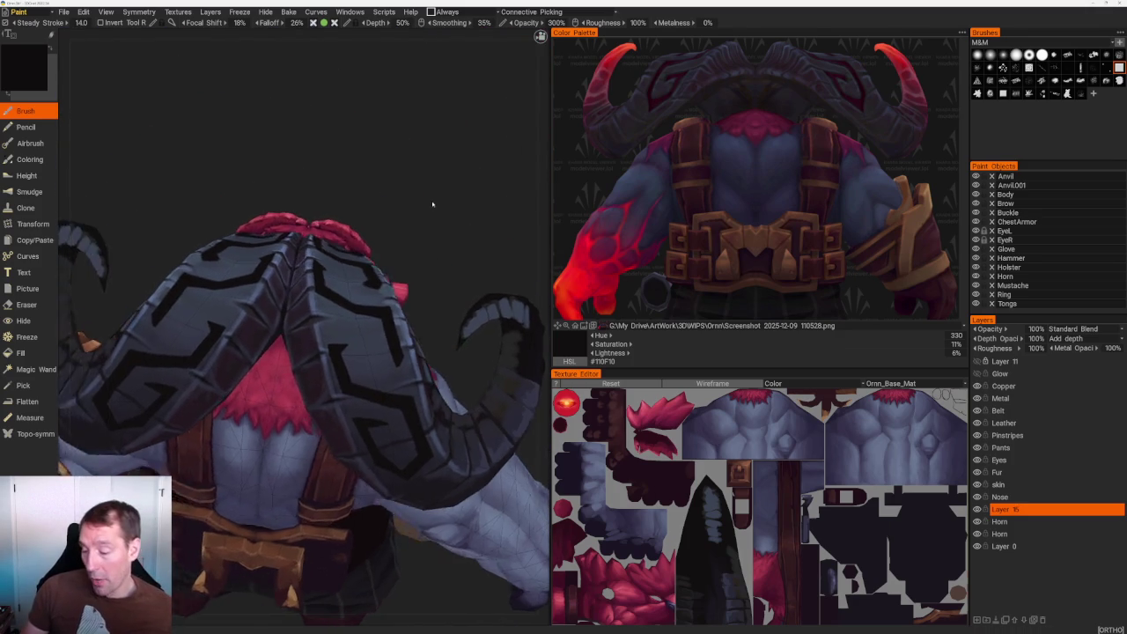
scroll(181, 357, "up", 3)
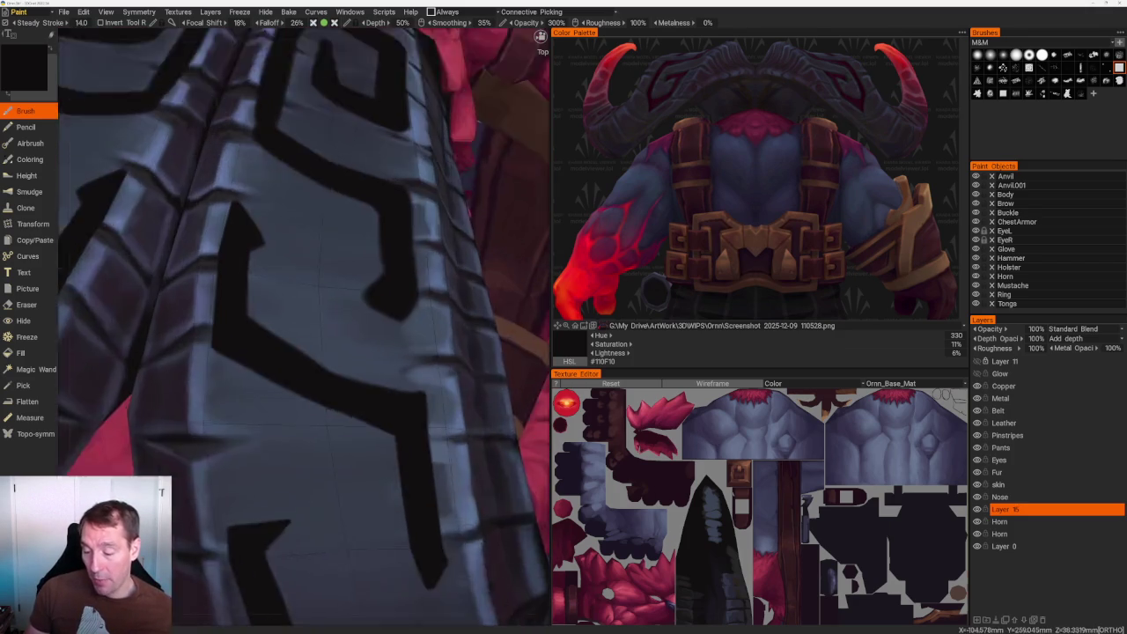
scroll(181, 356, "up", 2)
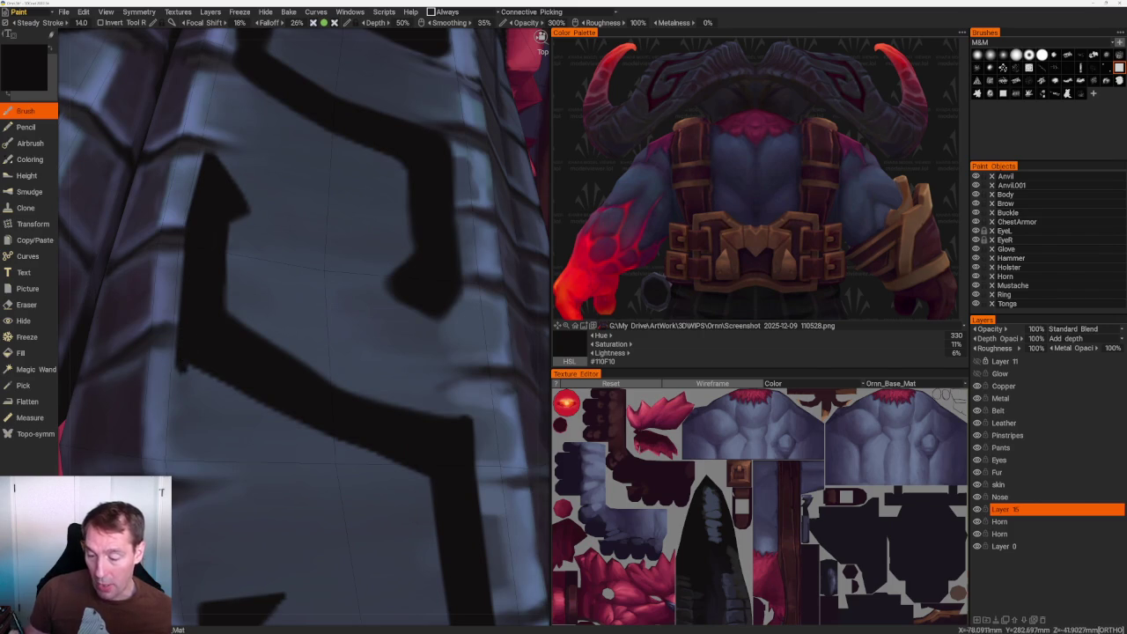
right_click_drag(182, 351, 329, 188)
left_click_drag(370, 231, 398, 259)
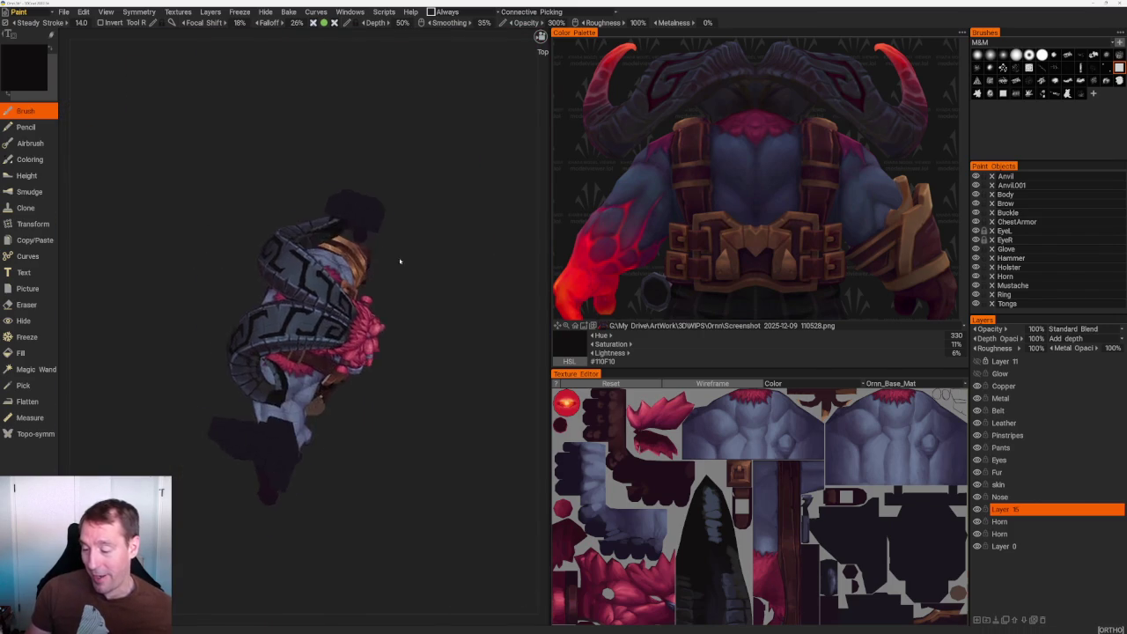
scroll(397, 259, "up", 5)
scroll(307, 271, "up", 3)
Extend and darken the zig-zag glyph's top-left corner, left edge, lower stem and bottom edge.
mouse_move(284, 212)
left_mouse_down()
mouse_move(275, 241)
mouse_move(272, 211)
mouse_move(271, 252)
left_mouse_up()
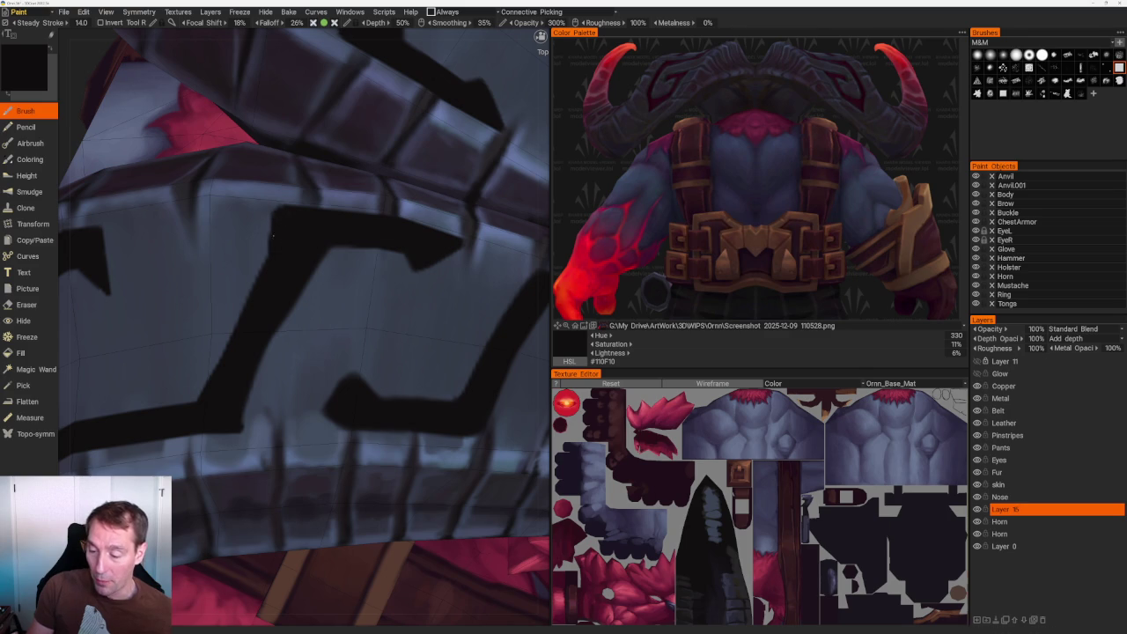
left_click_drag(282, 205, 236, 326)
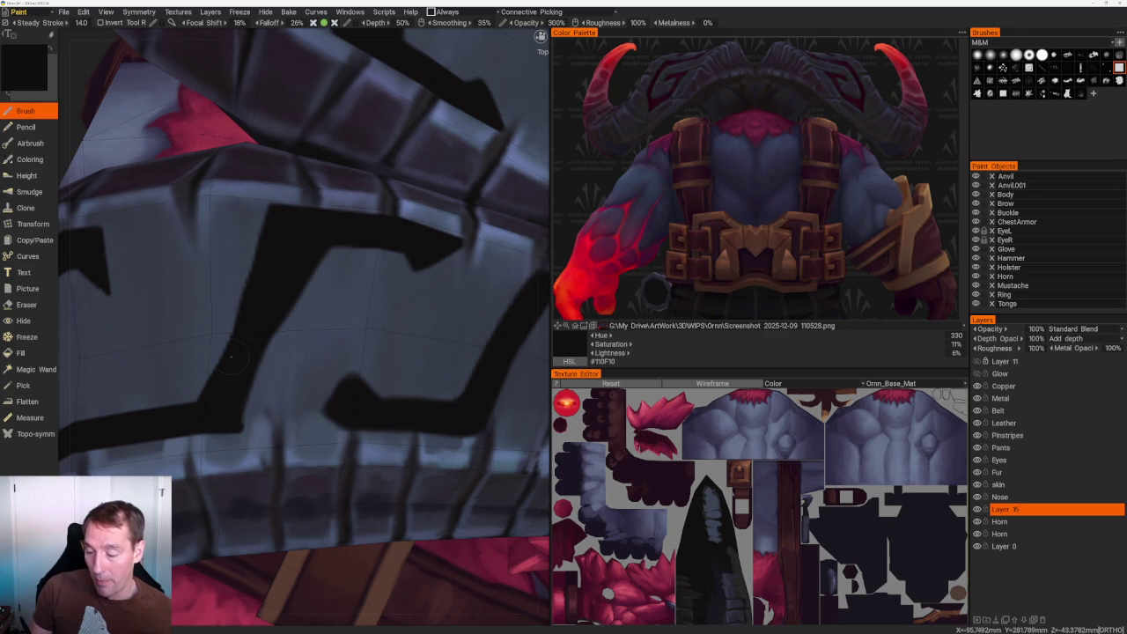
mouse_move(262, 227)
left_mouse_down()
mouse_move(206, 402)
mouse_move(195, 402)
left_mouse_up()
left_click_drag(215, 343, 190, 405)
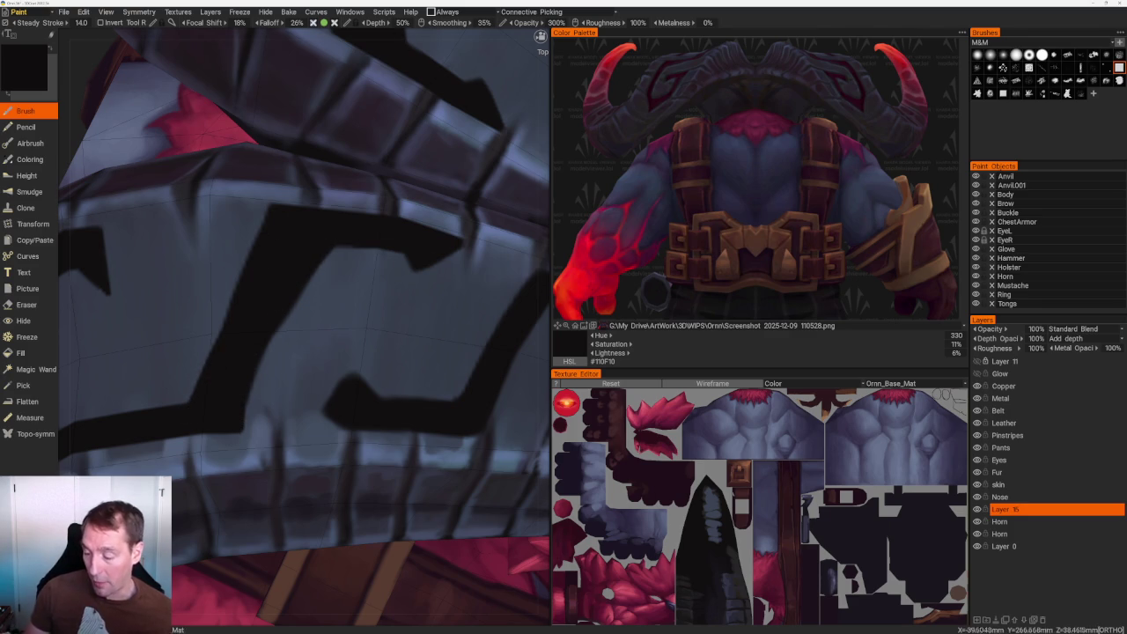
scroll(449, 206, "down", 8)
scroll(449, 206, "up", 10)
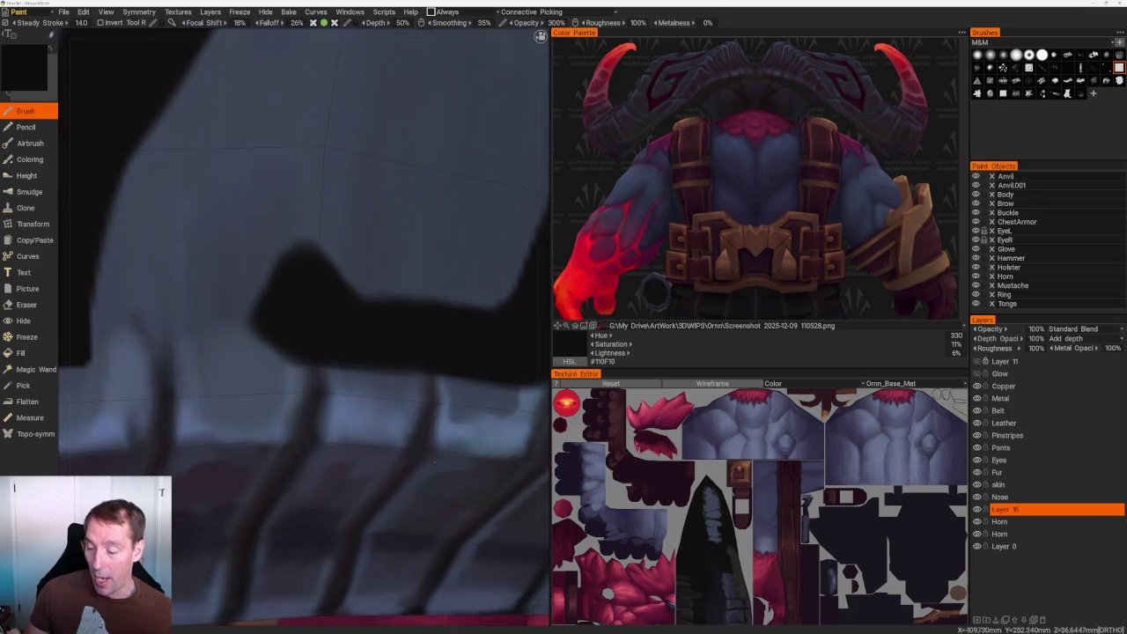
mouse_move(295, 351)
left_mouse_down()
mouse_move(231, 356)
mouse_move(299, 249)
left_mouse_up()
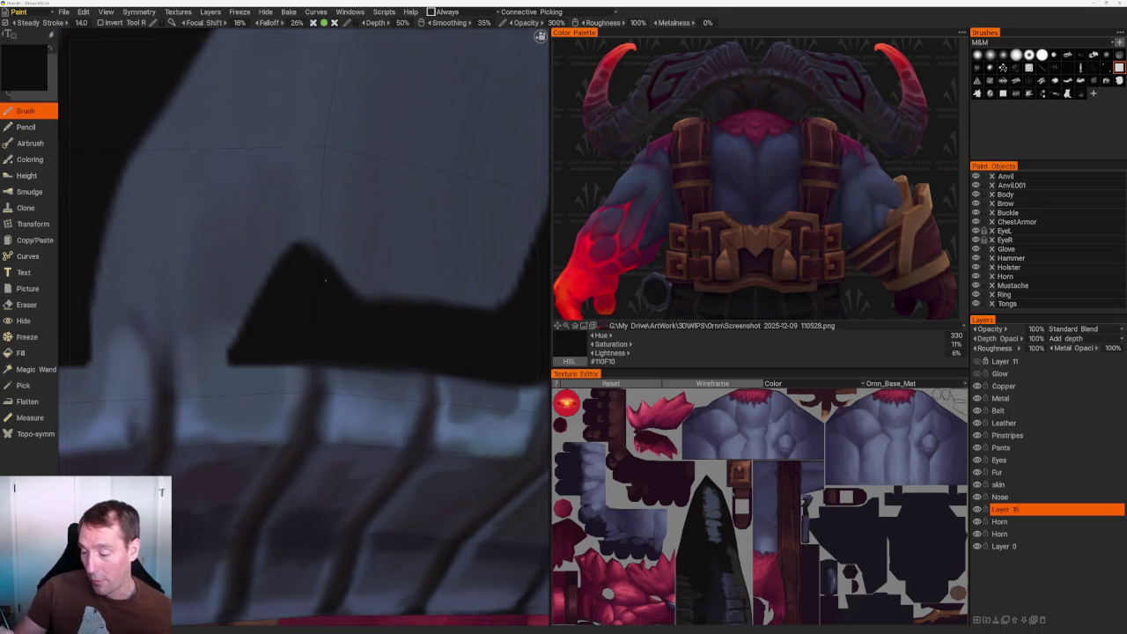
middle_click_drag(290, 331, 283, 332)
scroll(297, 131, "down", 5)
left_click_drag(297, 131, 294, 163)
scroll(295, 164, "up", 5)
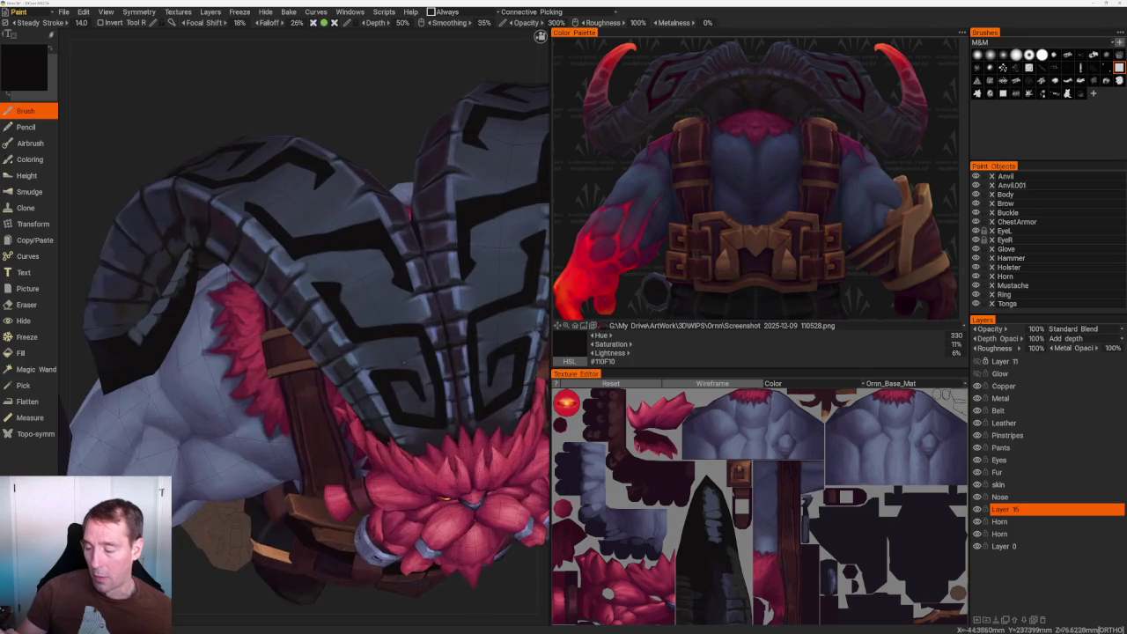
scroll(294, 163, "up", 3)
scroll(299, 326, "up", 2)
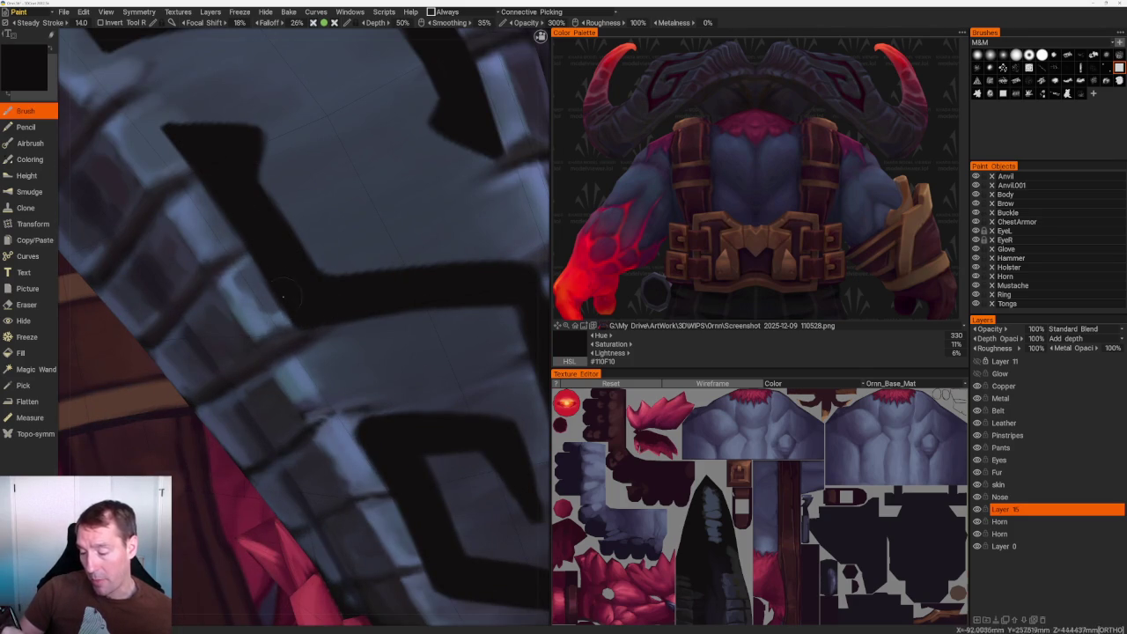
scroll(304, 326, "down", 5)
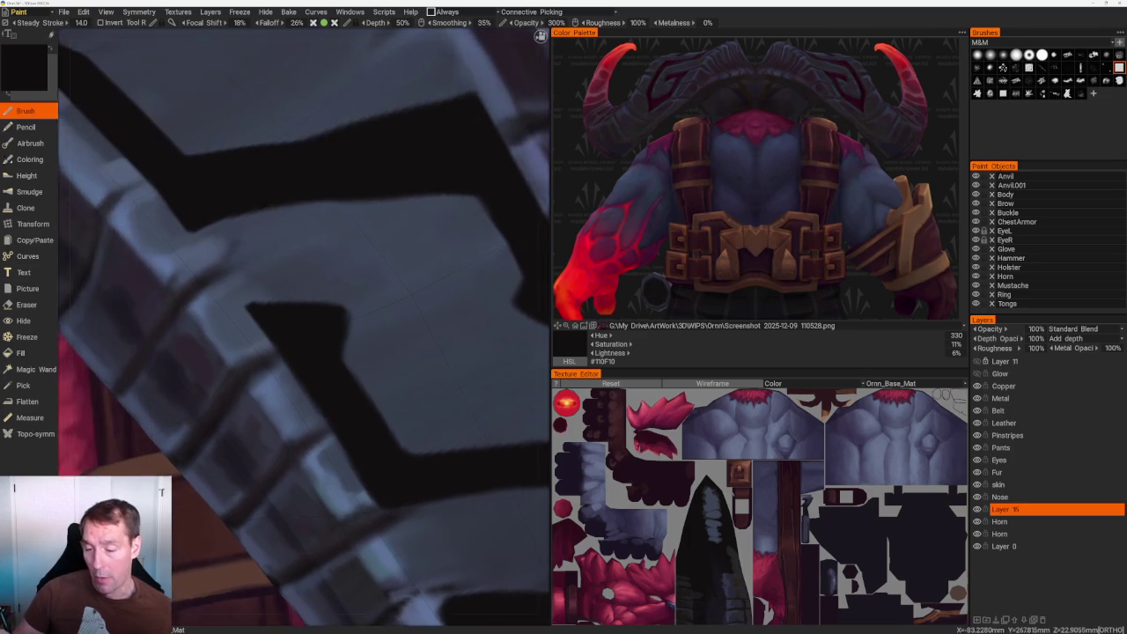
right_click_drag(376, 167, 469, 182)
left_click_drag(468, 181, 464, 234)
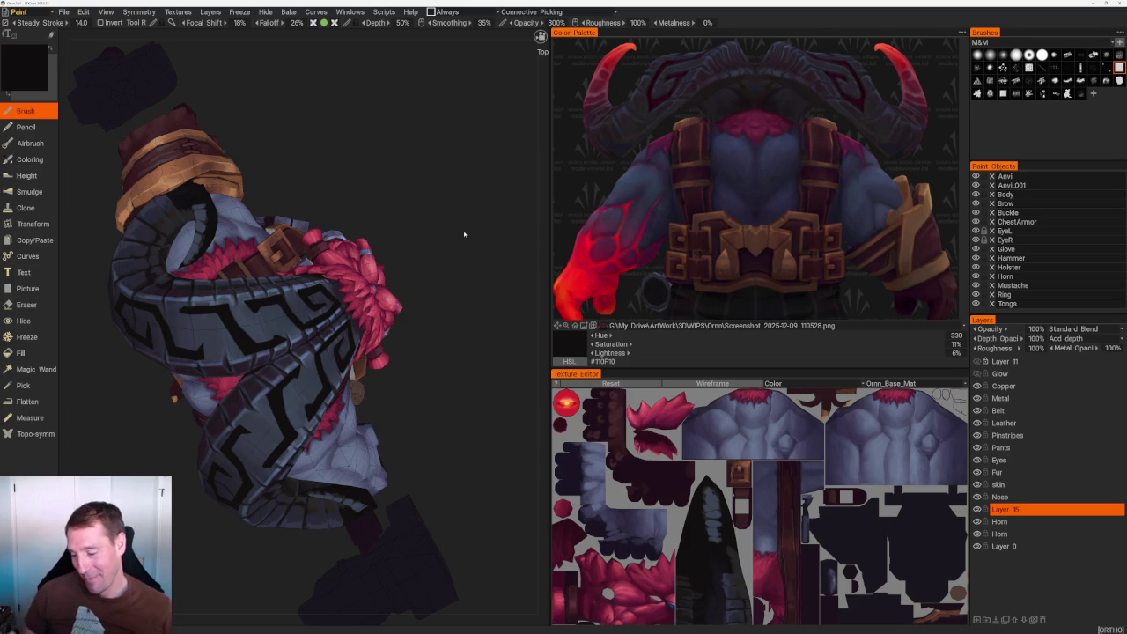
right_click_drag(442, 389, 428, 411)
scroll(428, 410, "up", 6)
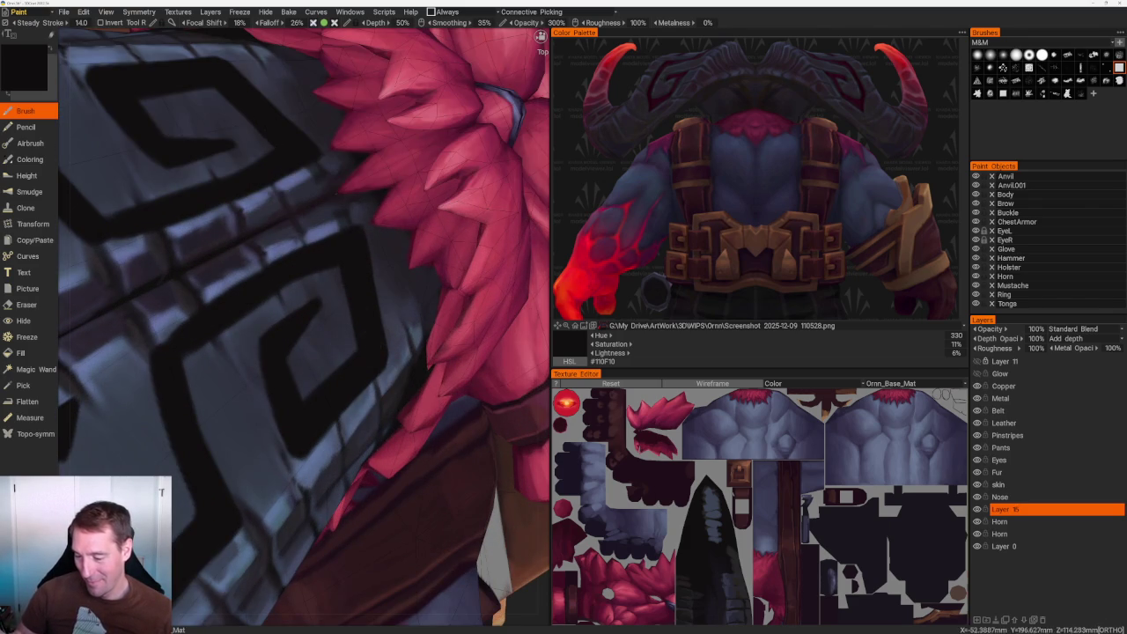
key("KP_5")
scroll(326, 291, "up", 5)
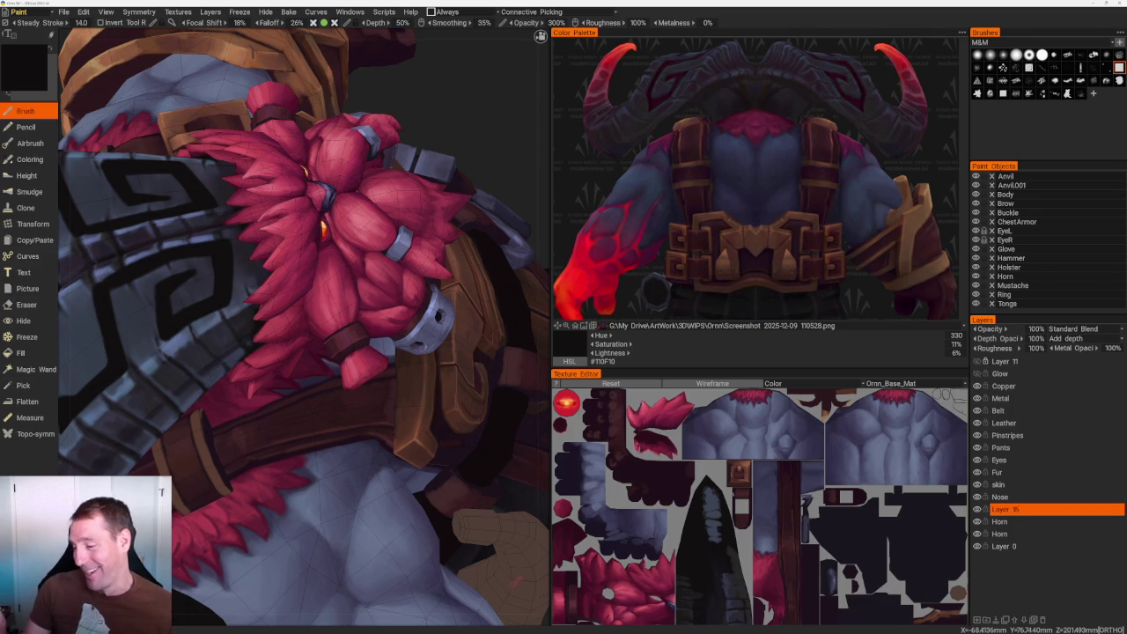
scroll(398, 83, "down", 5)
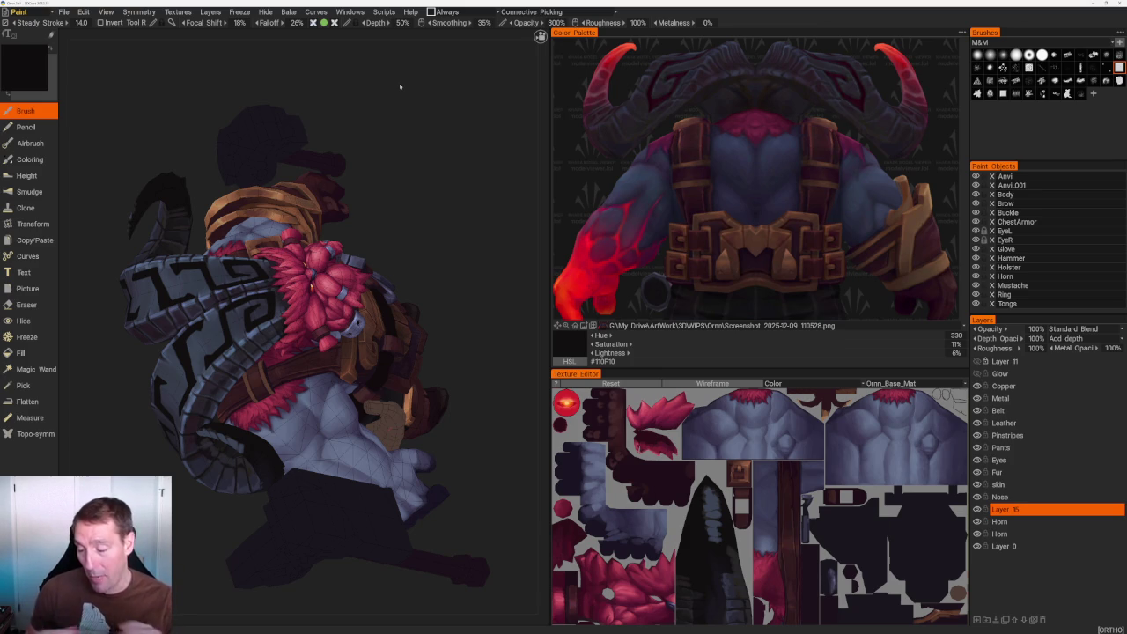
left_click_drag(400, 86, 334, 176)
scroll(290, 229, "up", 2)
scroll(264, 255, "up", 3)
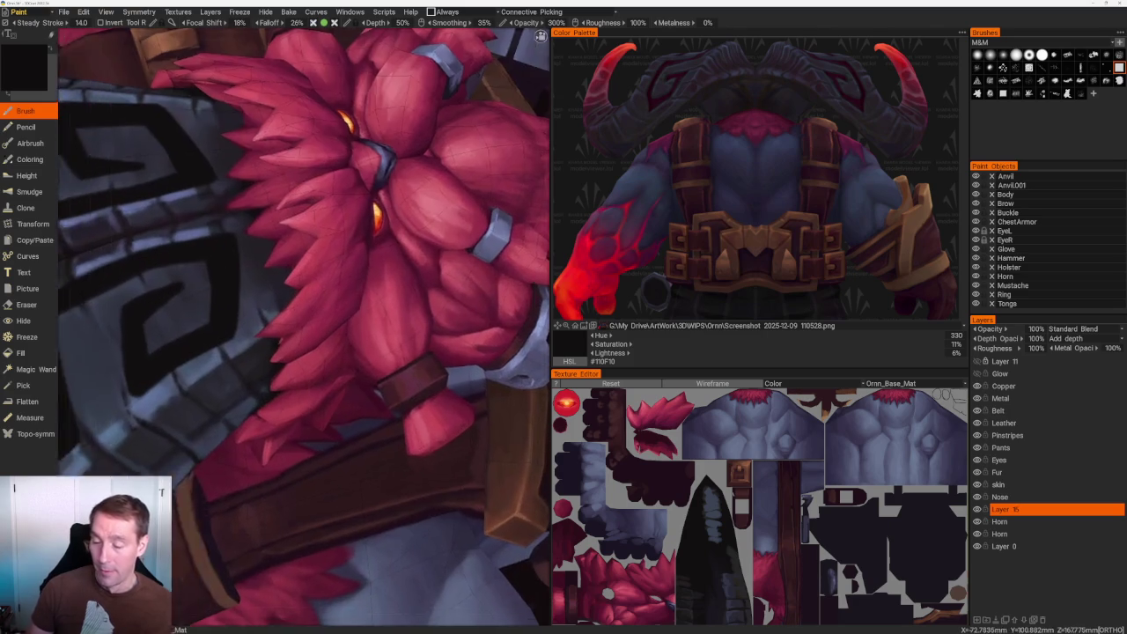
scroll(252, 273, "up", 3)
scroll(252, 273, "up", 2)
key("e")
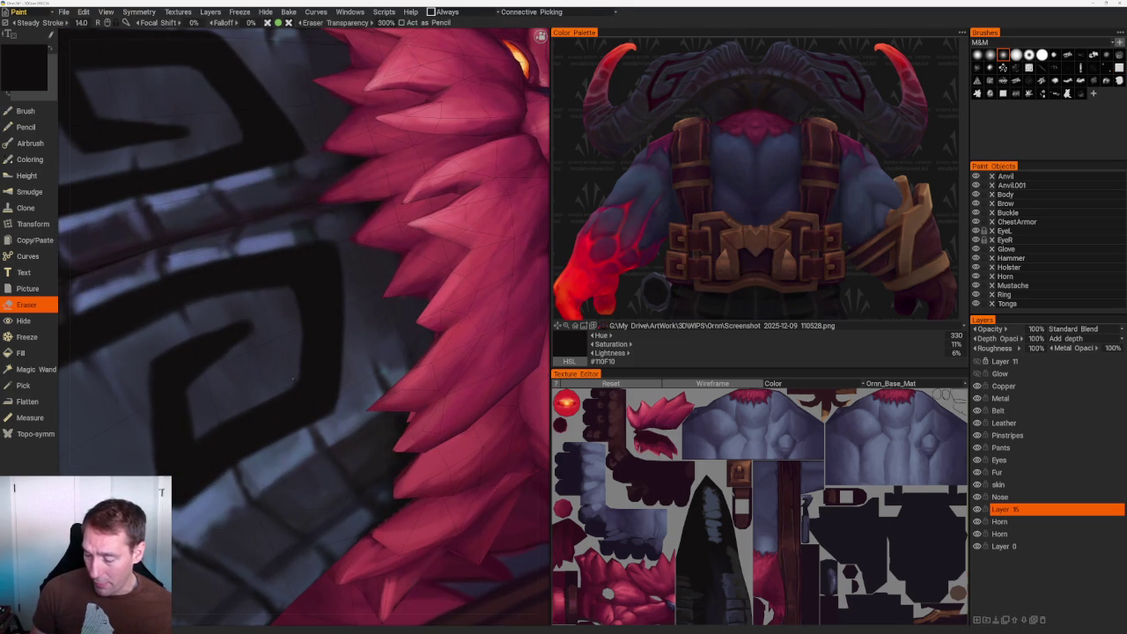
key("b")
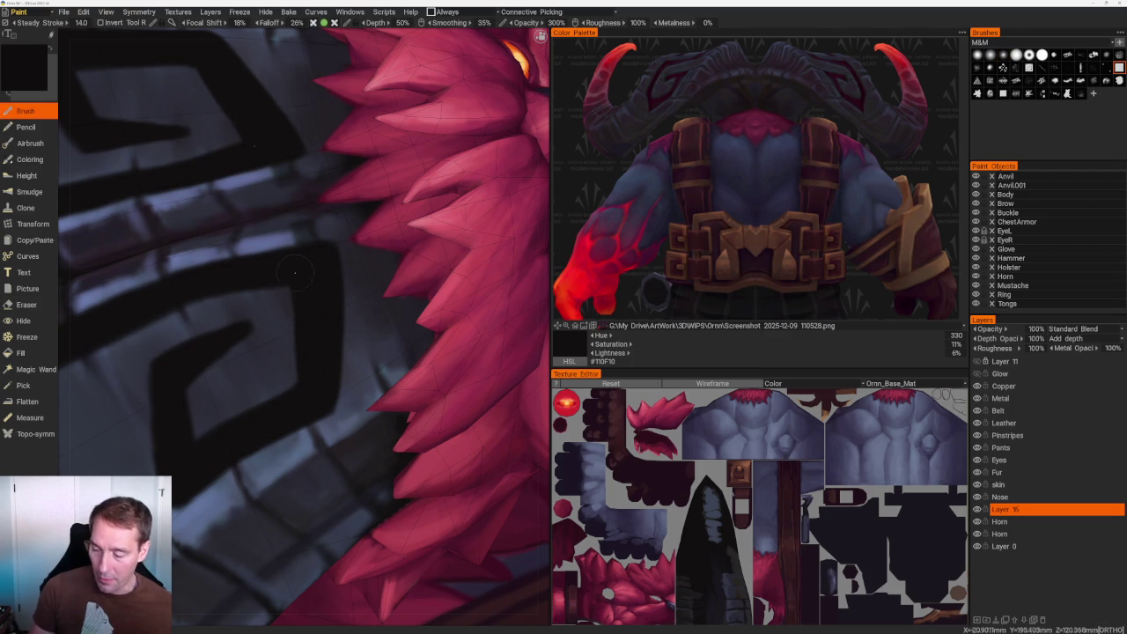
scroll(295, 273, "down", 10)
mouse_move(256, 118)
left_mouse_down()
mouse_move(431, 233)
mouse_move(355, 203)
left_mouse_up()
scroll(355, 204, "up", 5)
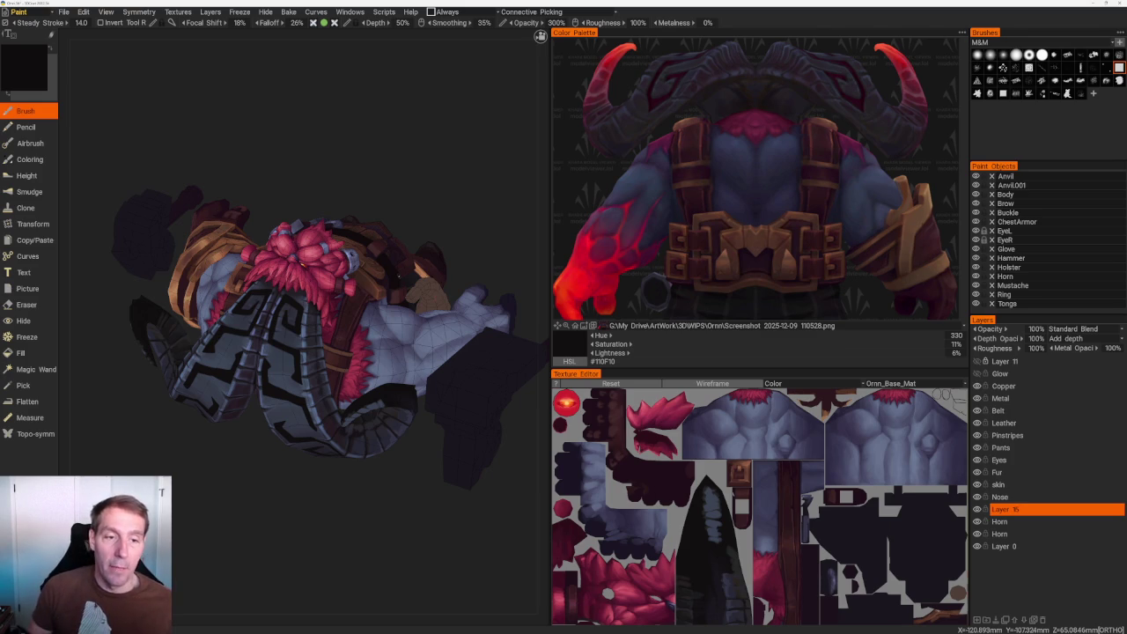
left_click_drag(290, 478, 294, 483)
scroll(294, 483, "up", 3)
scroll(295, 482, "up", 3)
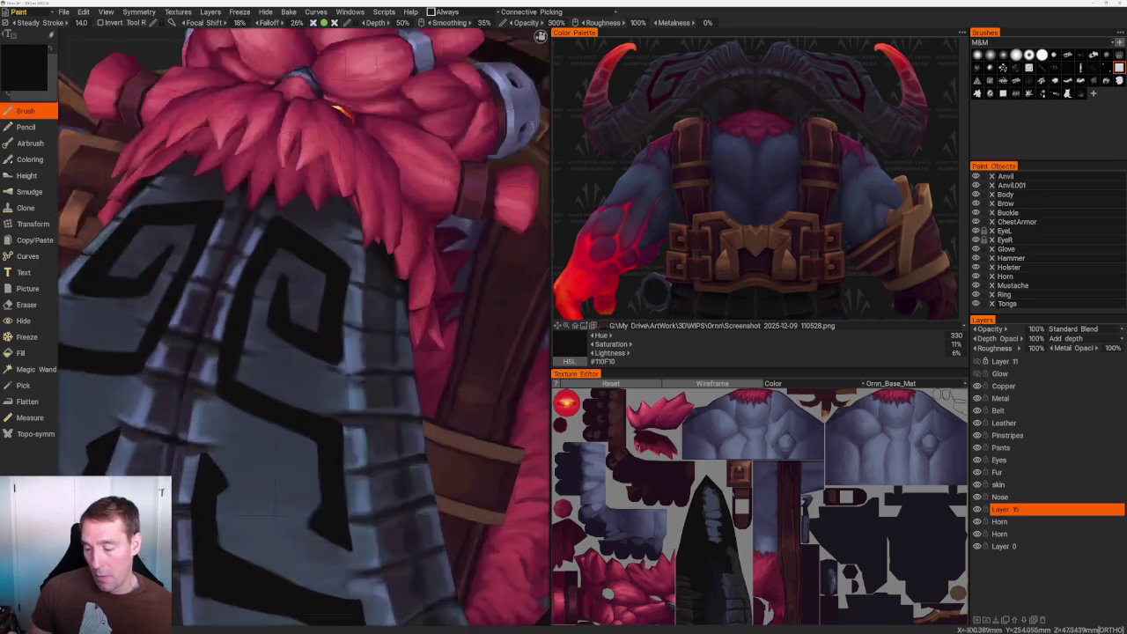
scroll(295, 482, "up", 2)
scroll(294, 482, "up", 2)
scroll(318, 218, "up", 2)
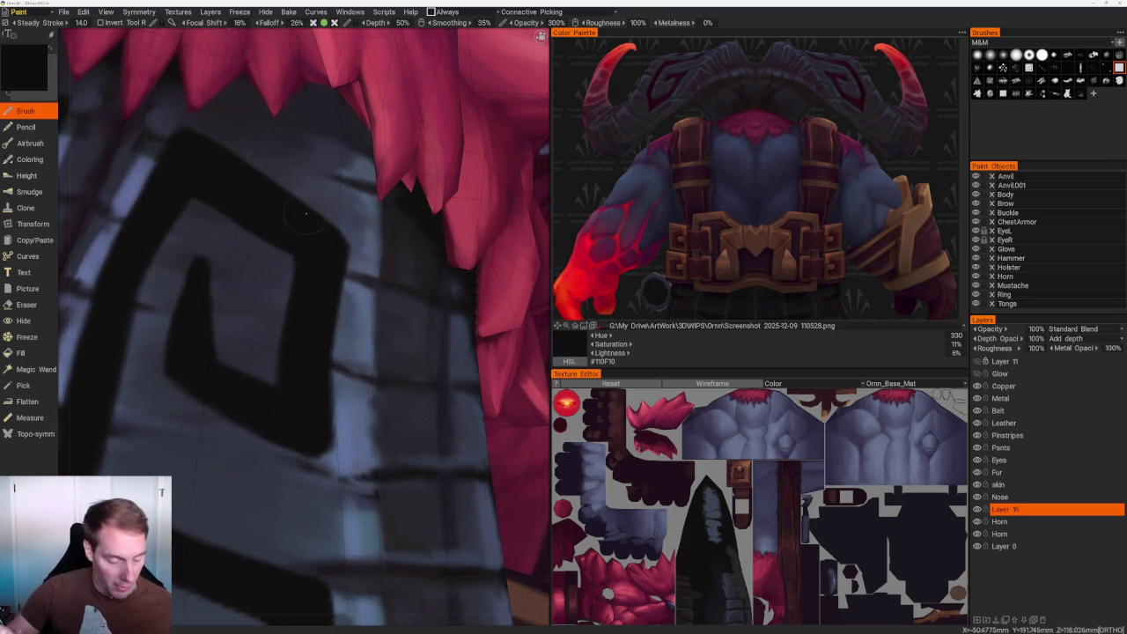
key("e")
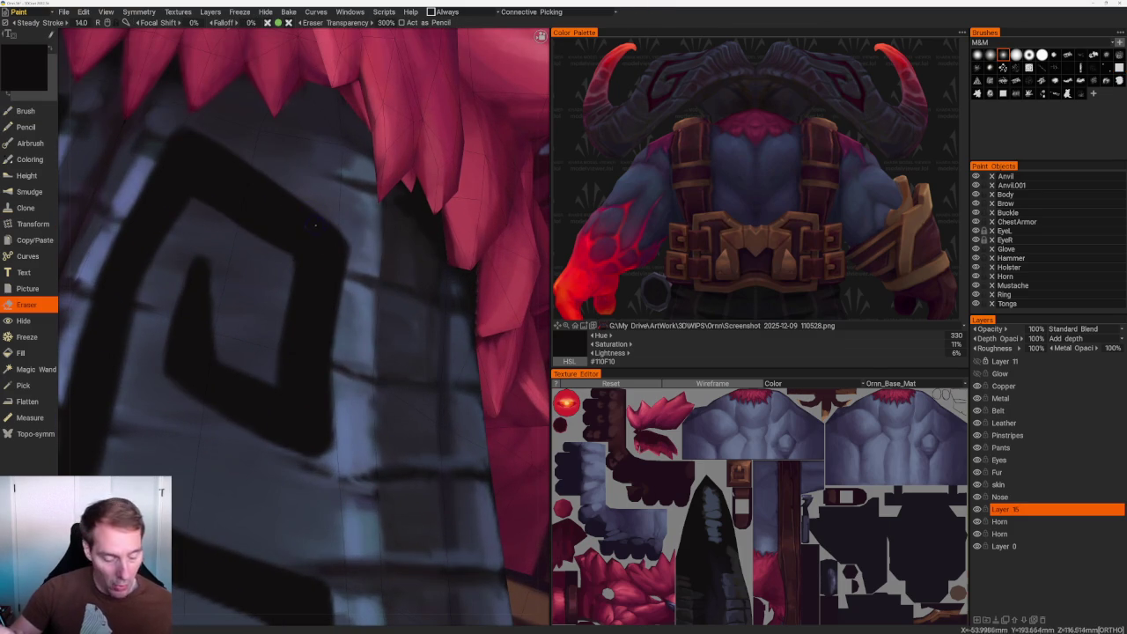
key("b")
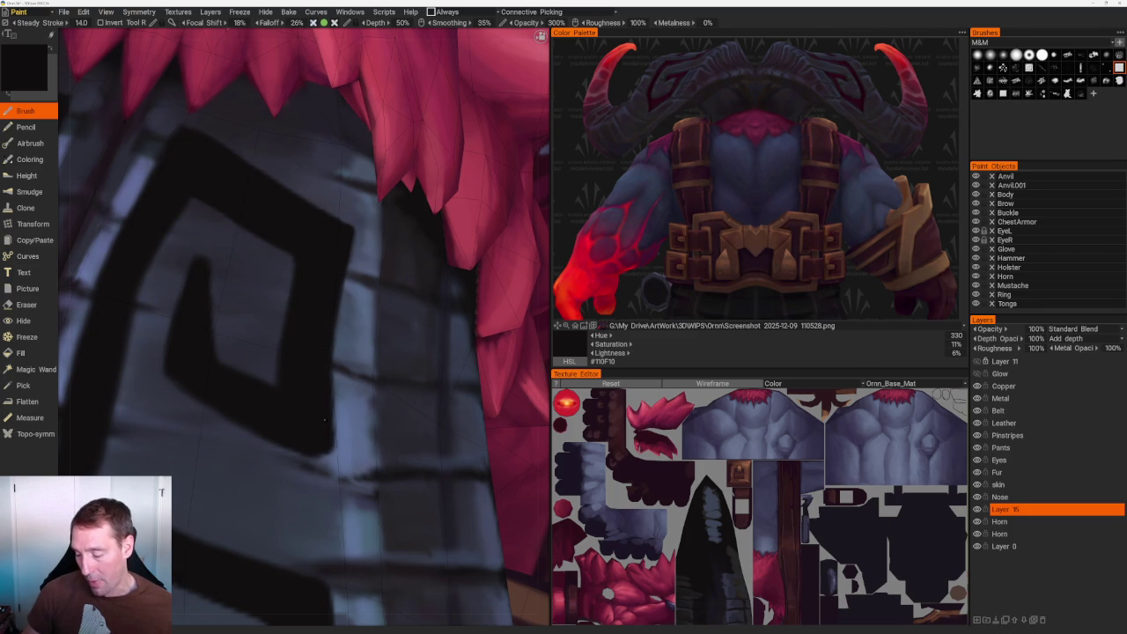
scroll(322, 421, "down", 5)
left_click_drag(387, 171, 378, 185)
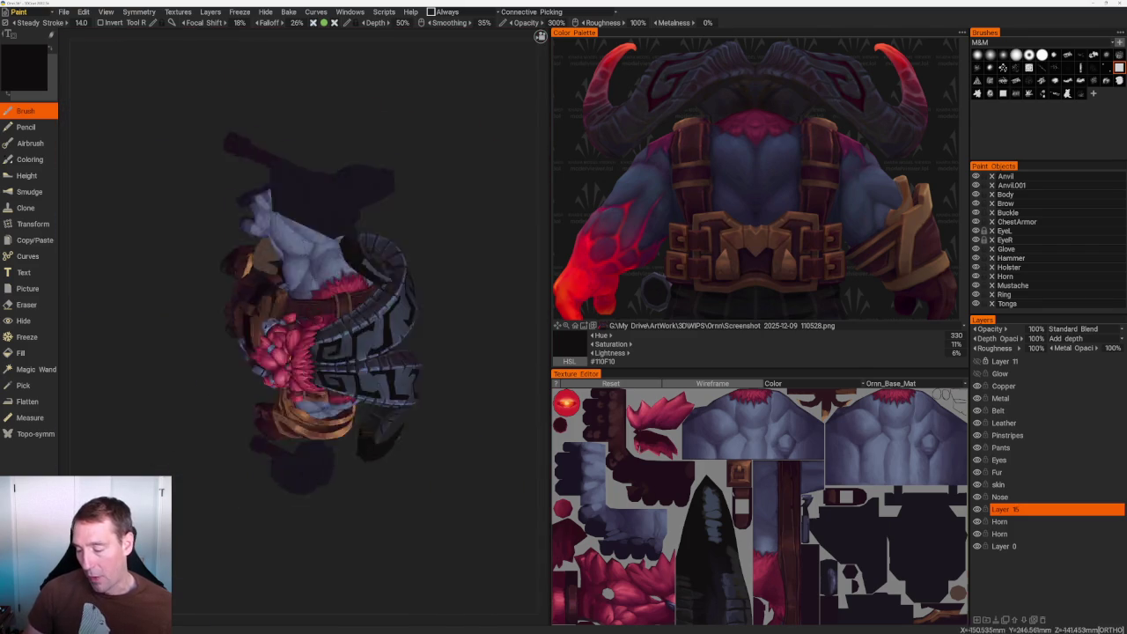
Orbit top-down and zoom onto the horn's black square-spiral glyph.
scroll(388, 334, "up", 5)
scroll(388, 335, "up", 3)
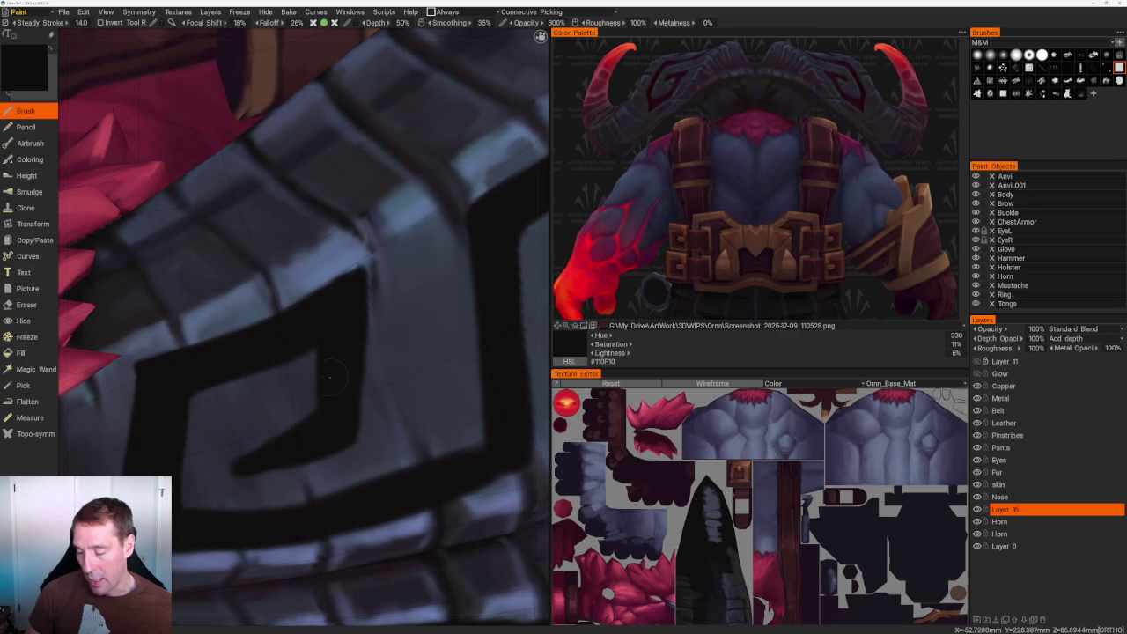
left_click_drag(329, 377, 317, 114)
left_click_drag(473, 229, 370, 203)
scroll(308, 185, "up", 3)
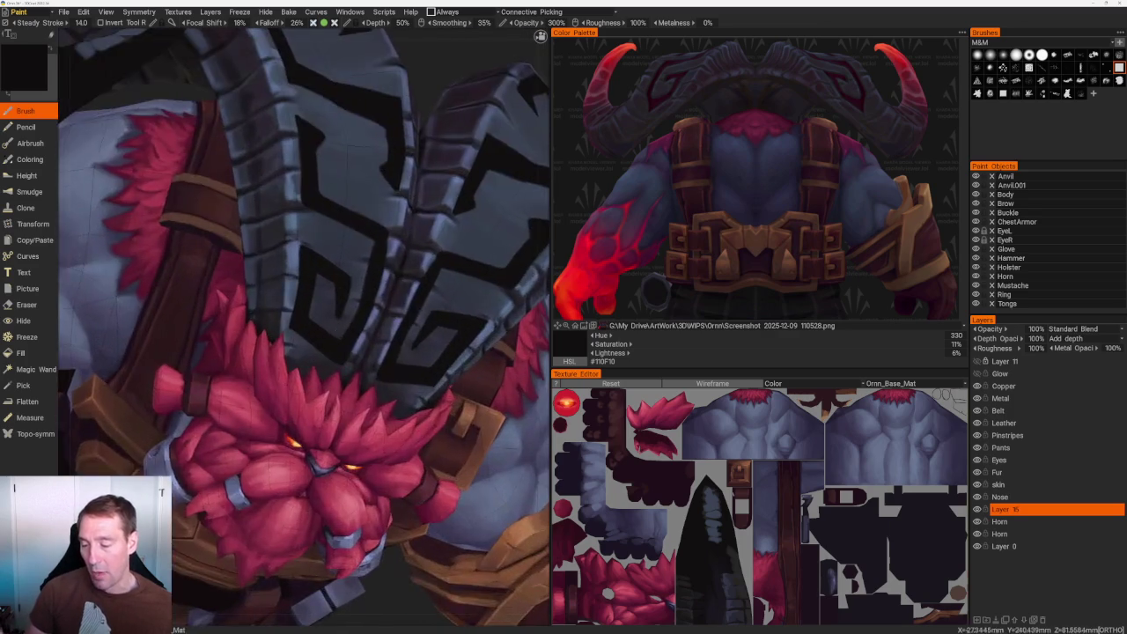
scroll(256, 164, "up", 3)
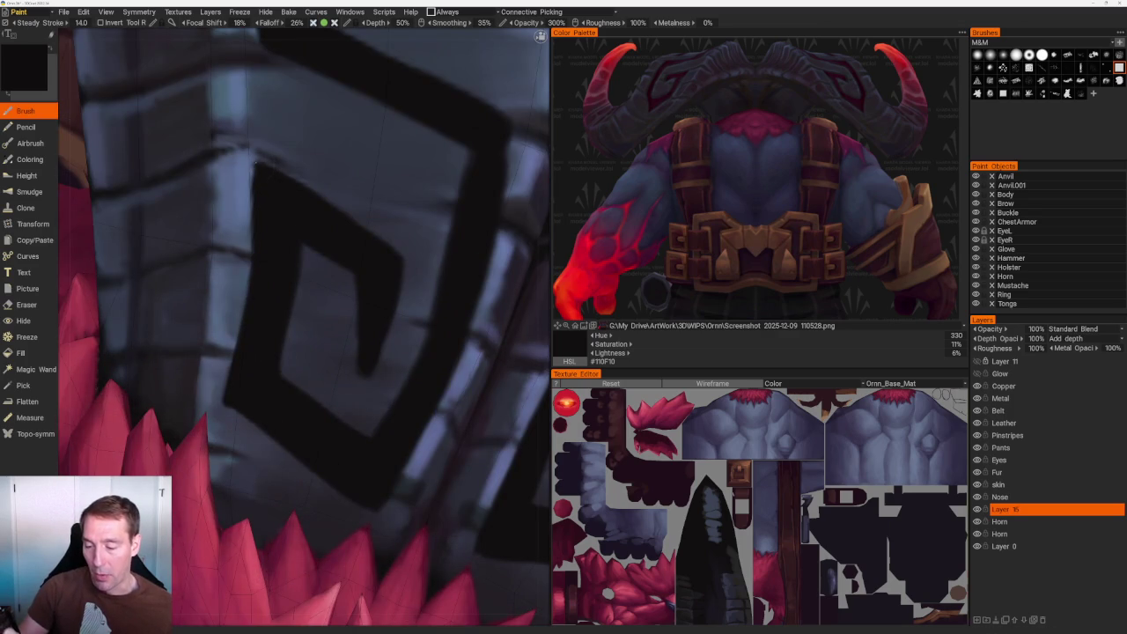
middle_click_drag(307, 392, 328, 359)
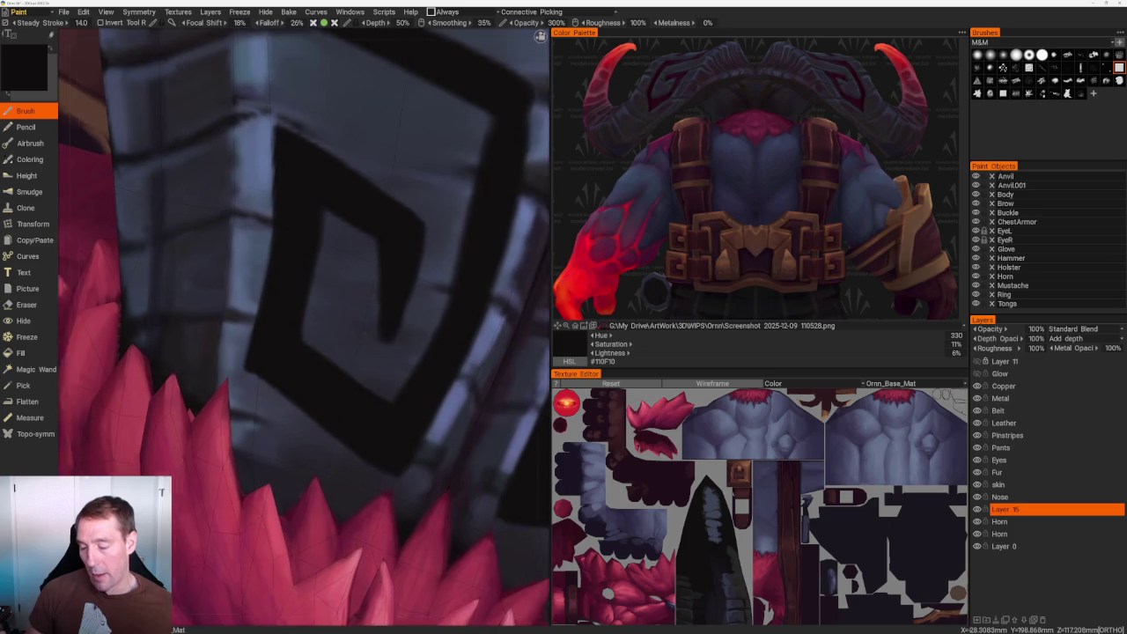
Erase the glyph's ragged upper-left edge, then repaint its inner left edge dark.
key("e")
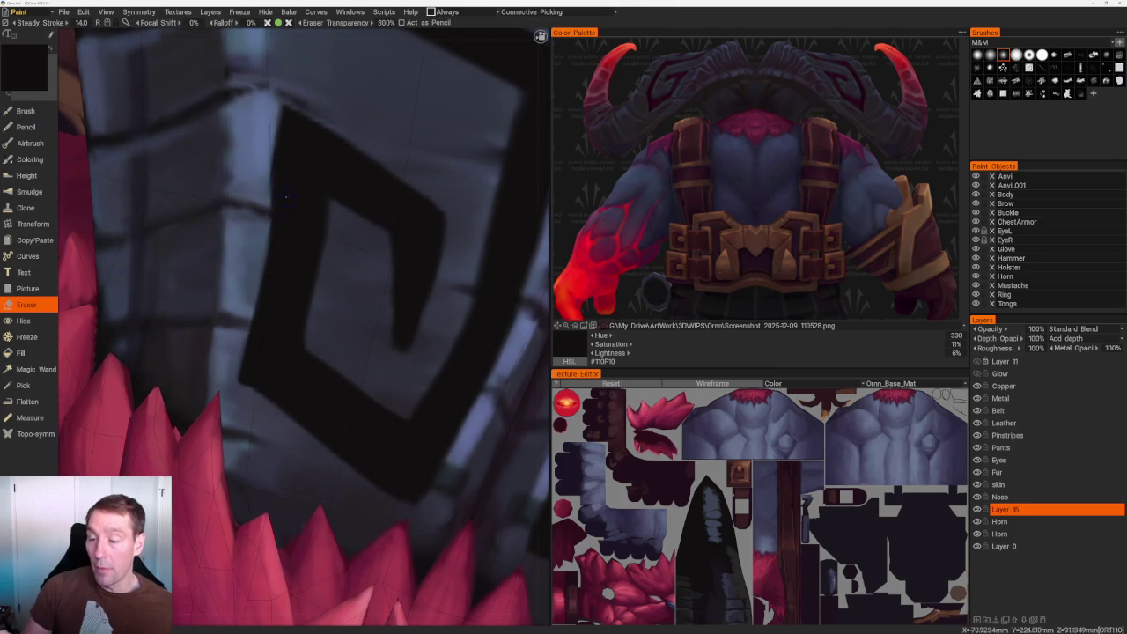
left_click_drag(284, 107, 273, 205)
mouse_move(282, 139)
left_mouse_down()
mouse_move(283, 180)
mouse_move(262, 211)
mouse_move(275, 208)
mouse_move(264, 287)
left_mouse_up()
left_click_drag(273, 220, 266, 260)
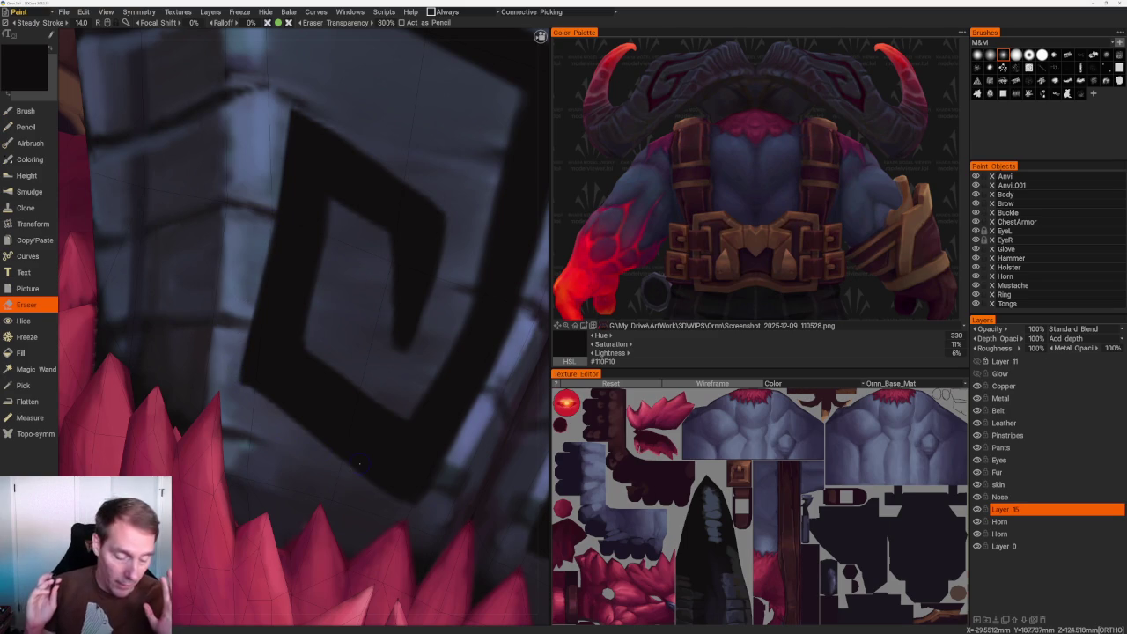
key("b")
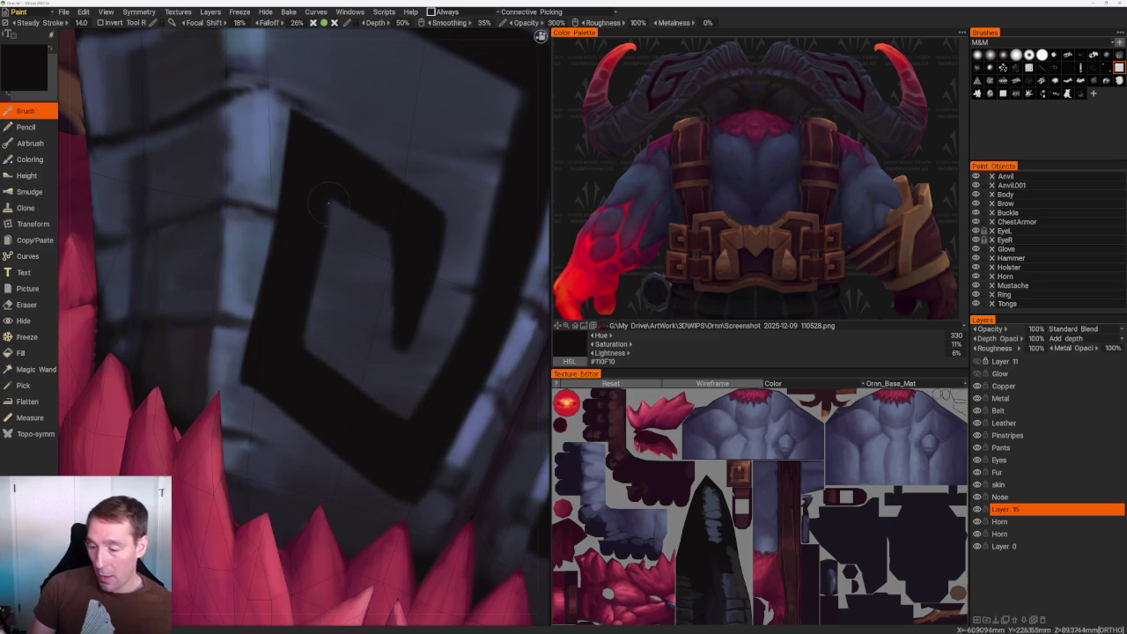
left_click_drag(334, 192, 297, 349)
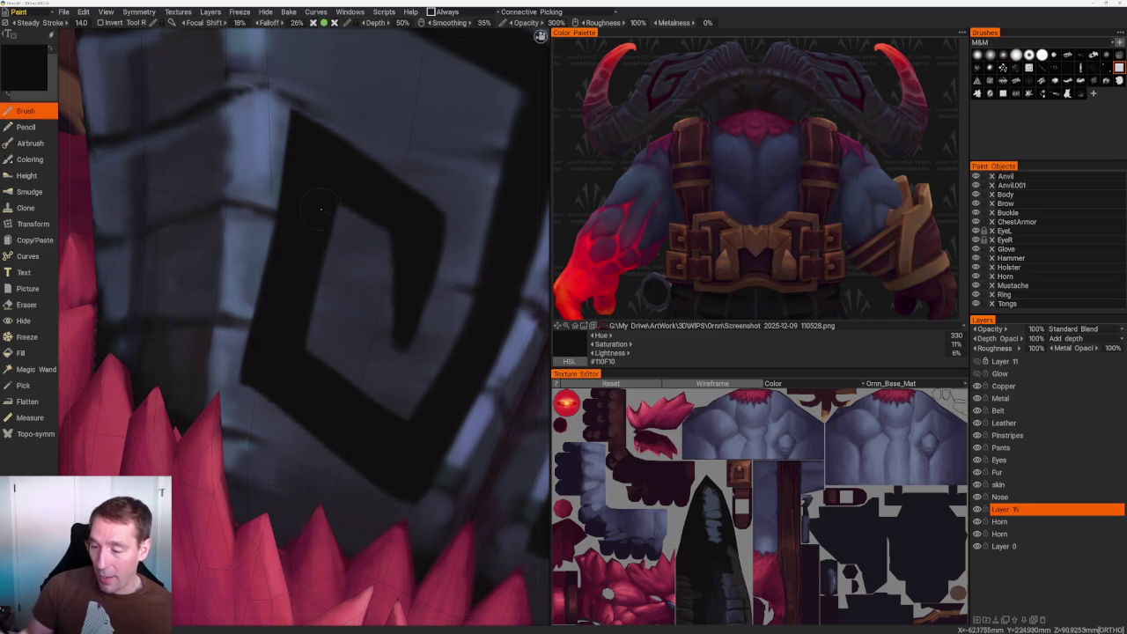
scroll(282, 76, "down", 5)
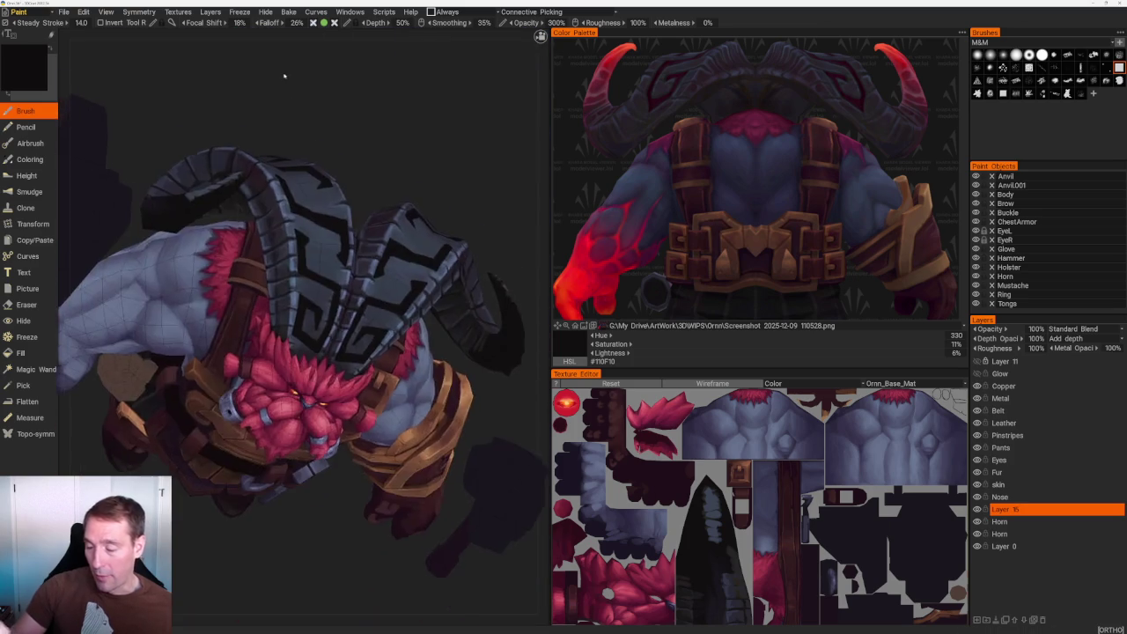
Zoom in on the D-shaped glyph further along the horn and switch to the Eraser.
middle_click_drag(282, 76, 350, 123)
scroll(349, 123, "up", 5)
middle_click_drag(255, 155, 254, 155)
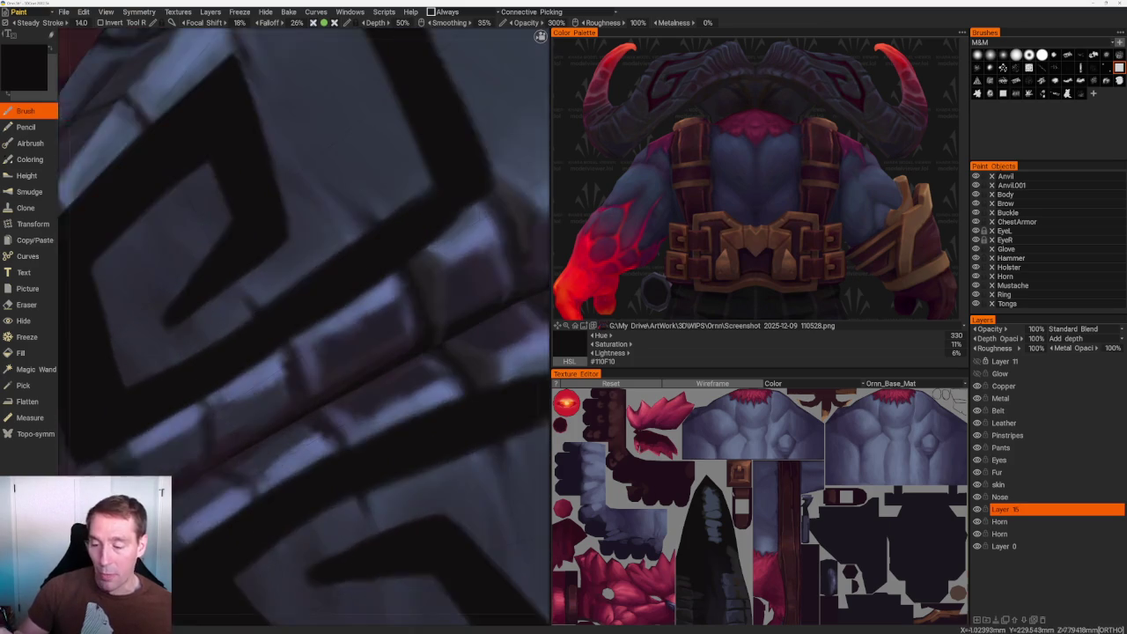
scroll(254, 155, "up", 3)
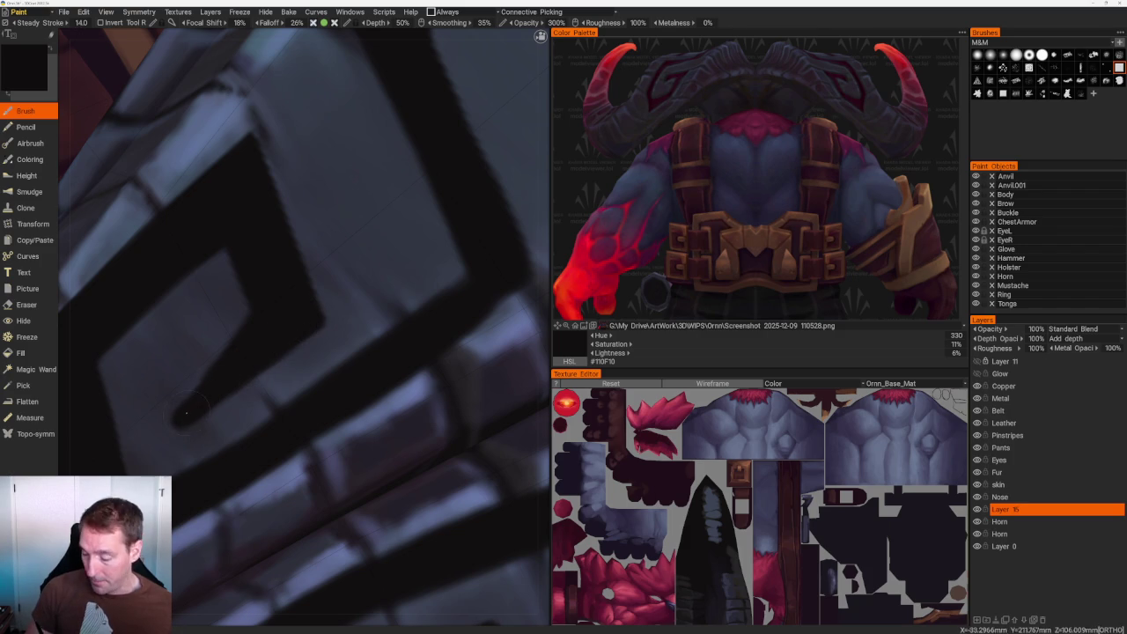
key("e")
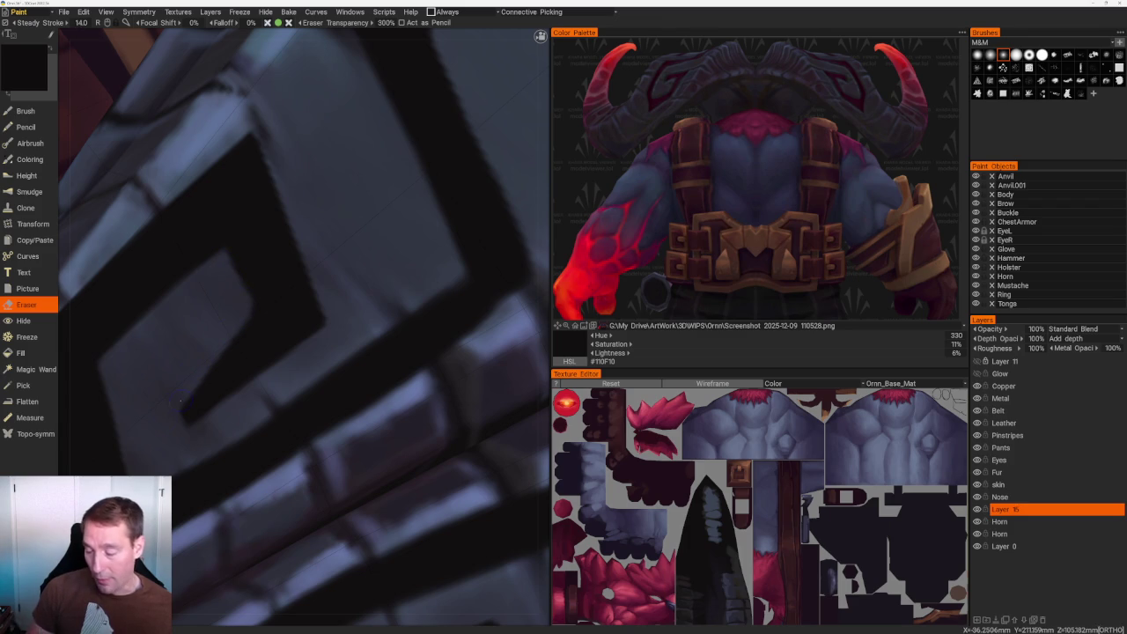
scroll(407, 176, "down", 5)
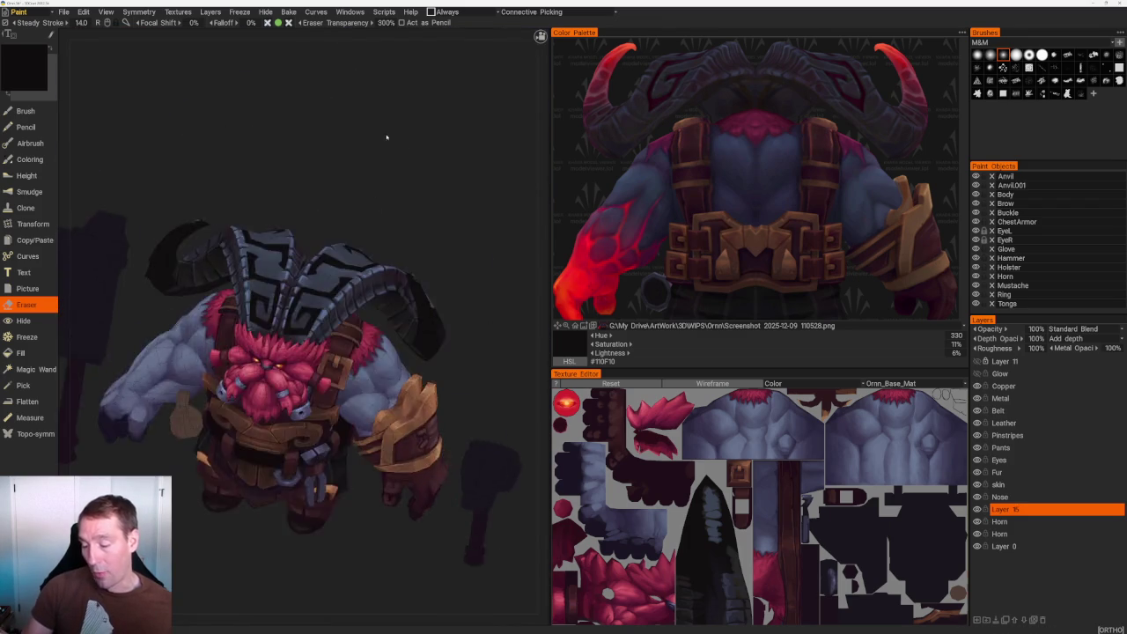
Zoom into the horn and paint dark along the glyph's vertical edge.
scroll(407, 178, "up", 3)
scroll(407, 178, "up", 2)
scroll(452, 164, "up", 2)
scroll(396, 150, "up", 3)
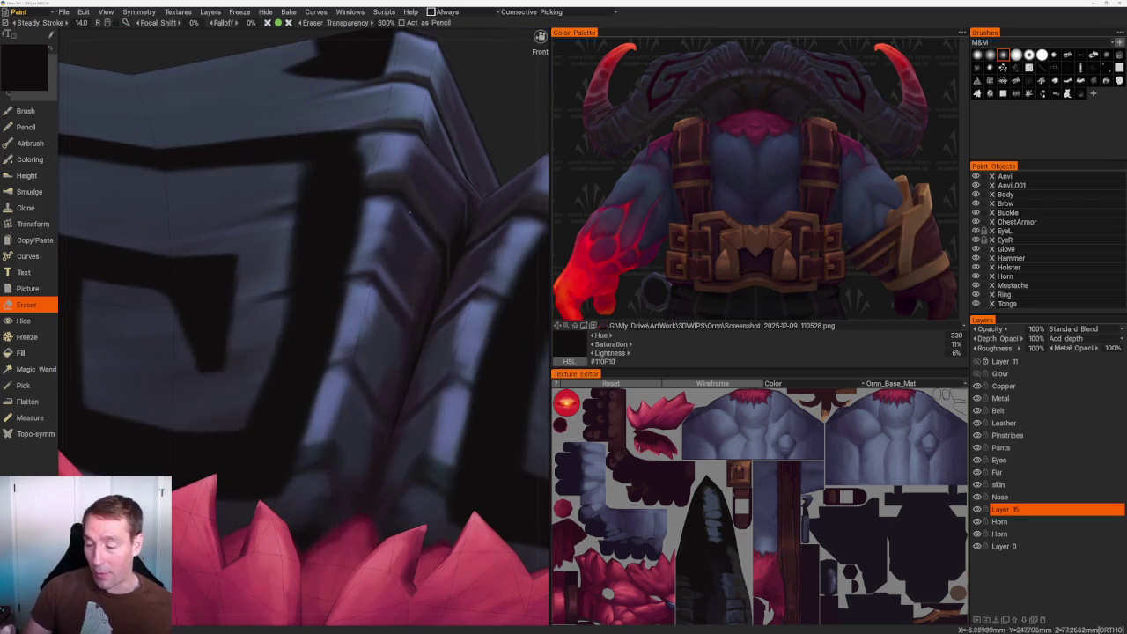
key("b")
left_click_drag(363, 136, 374, 174)
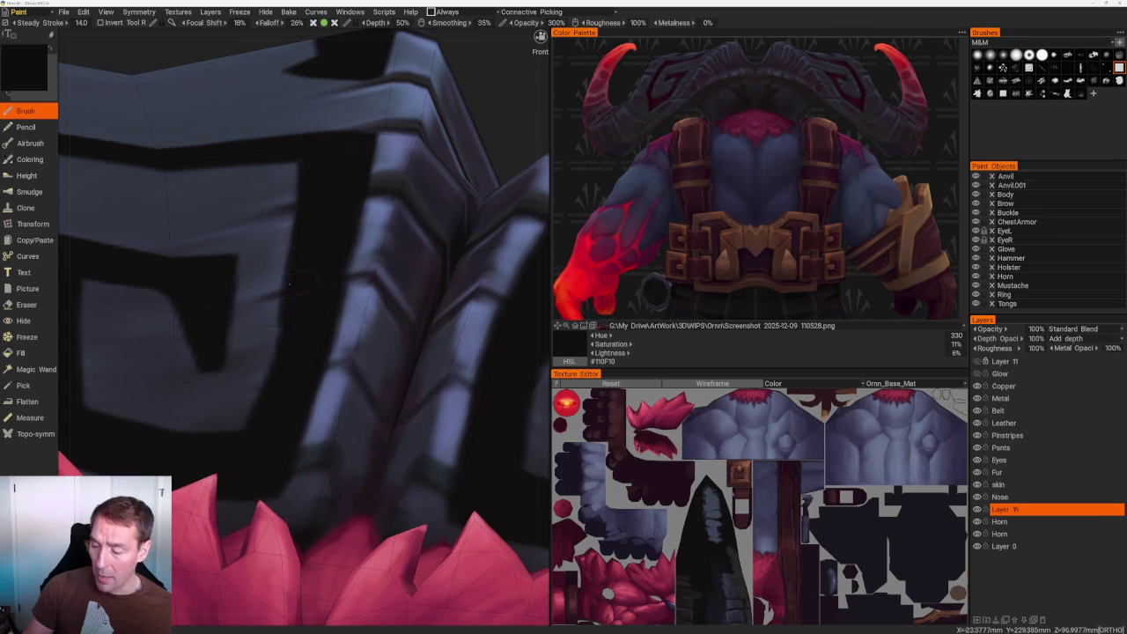
Try erasing a strip on the notch's right edge, then undo it.
scroll(298, 305, "up", 1)
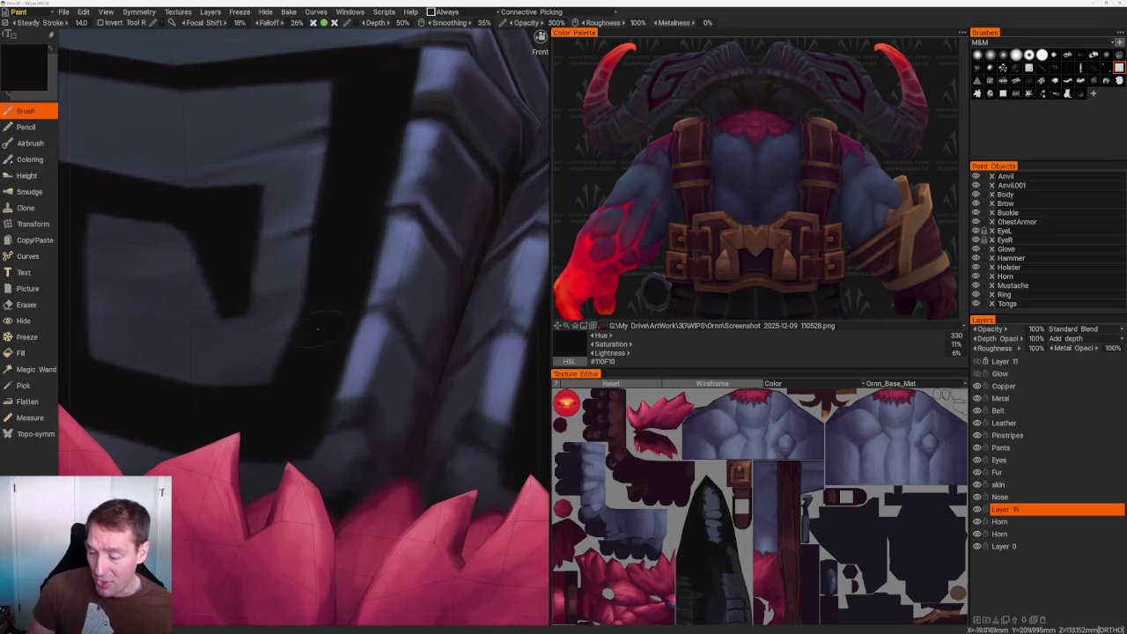
key("e")
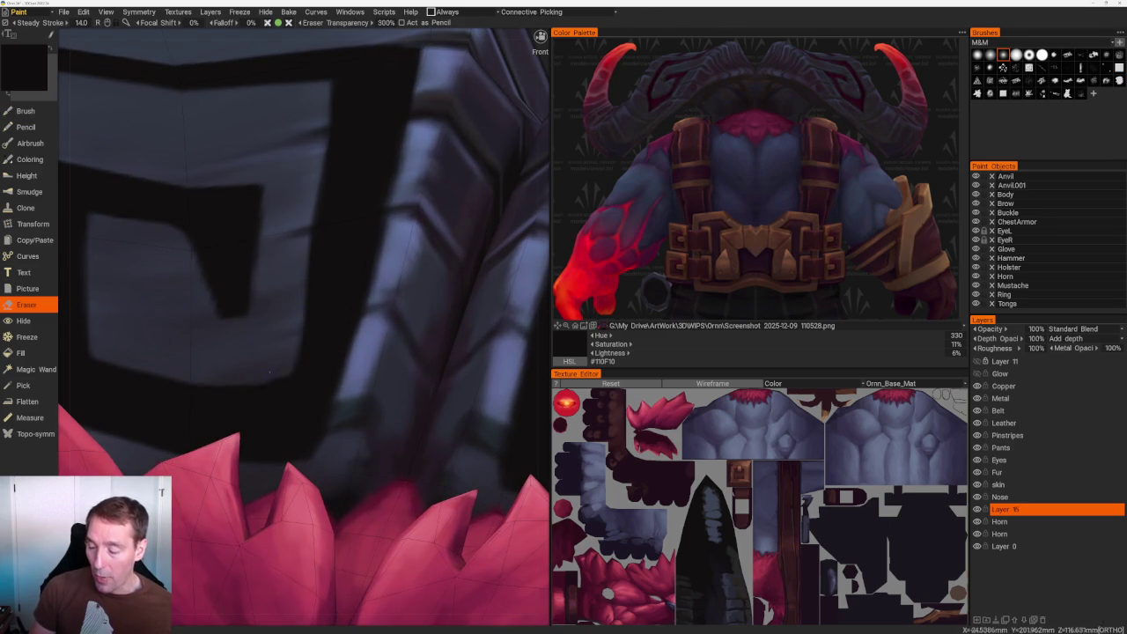
left_click_drag(255, 201, 258, 304)
key("ctrl+z")
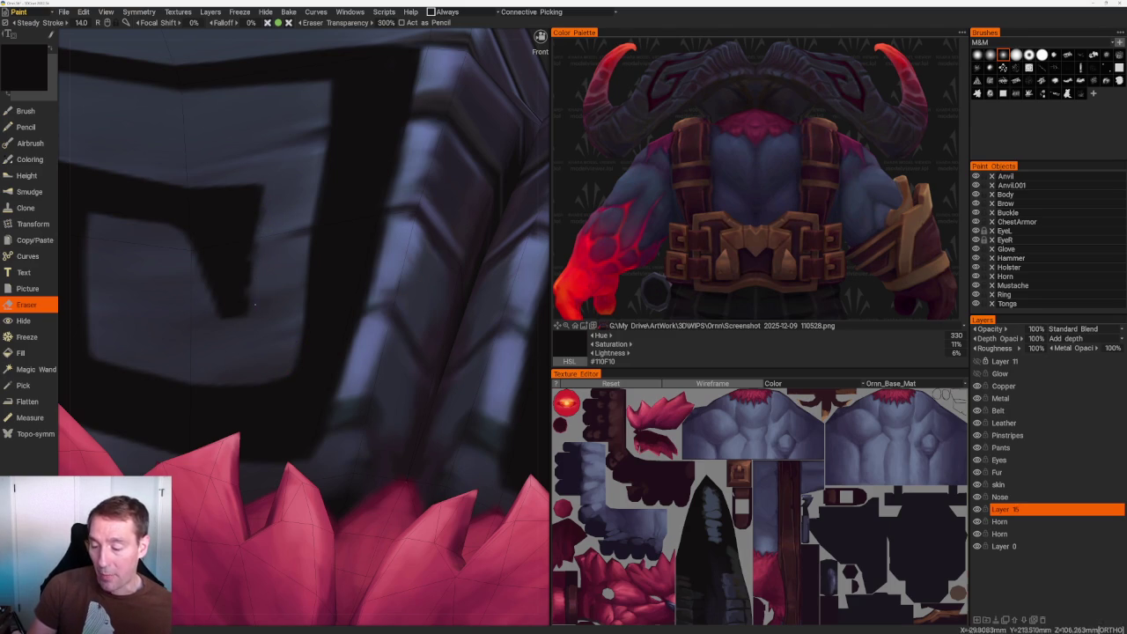
Orbit around the horn plate to the next glyph with the paint brush active.
middle_click_drag(372, 171, 331, 279)
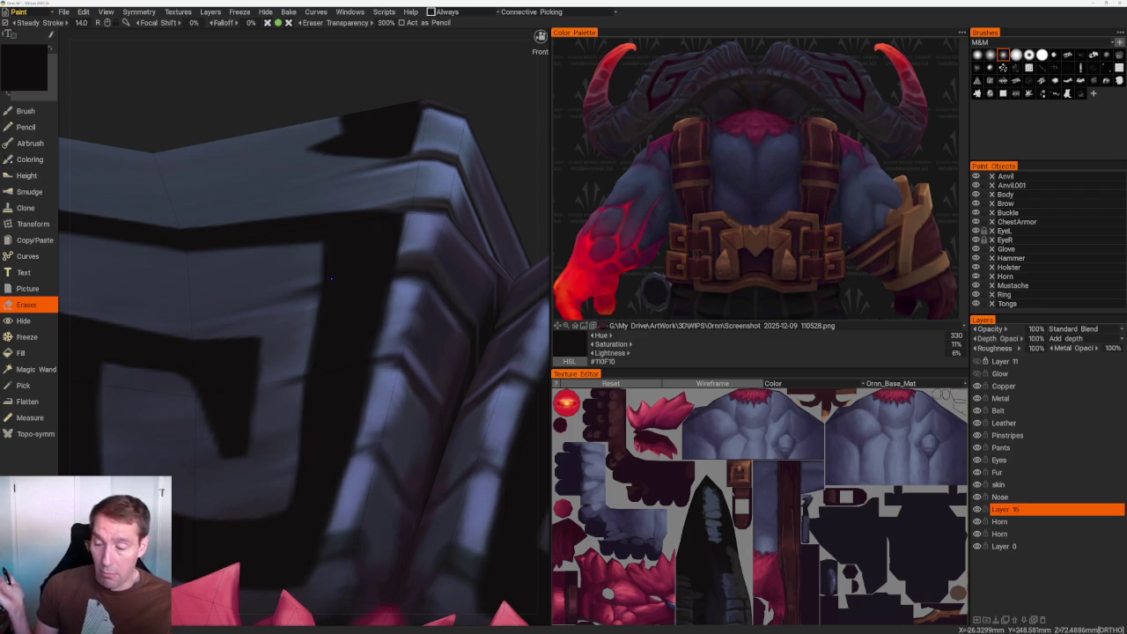
mouse_move(331, 278)
middle_mouse_down()
mouse_move(335, 299)
mouse_move(297, 115)
mouse_move(352, 220)
mouse_move(317, 264)
mouse_move(334, 291)
mouse_move(392, 293)
middle_mouse_up()
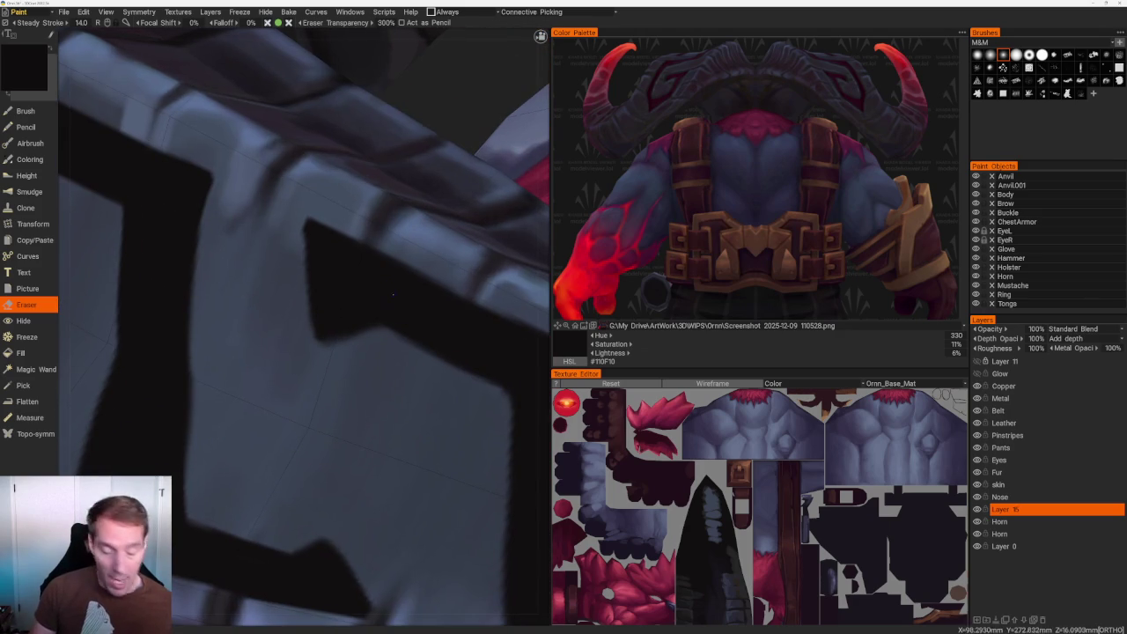
key("b")
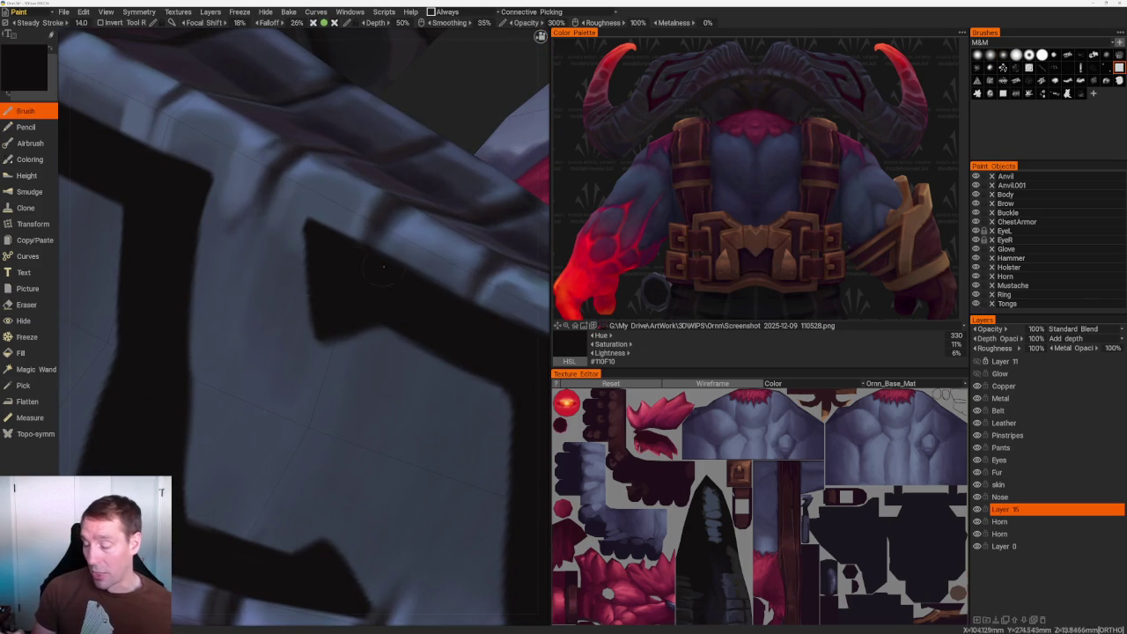
scroll(382, 268, "down", 5)
middle_click_drag(370, 220, 302, 143)
scroll(302, 143, "up", 5)
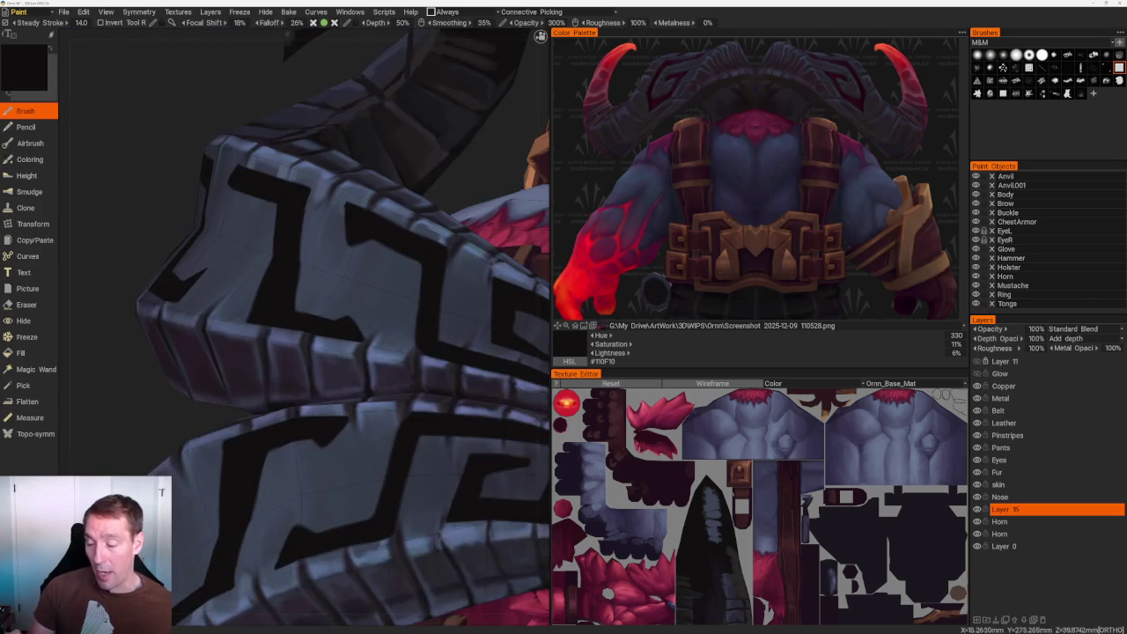
scroll(302, 143, "up", 2)
scroll(287, 161, "up", 3)
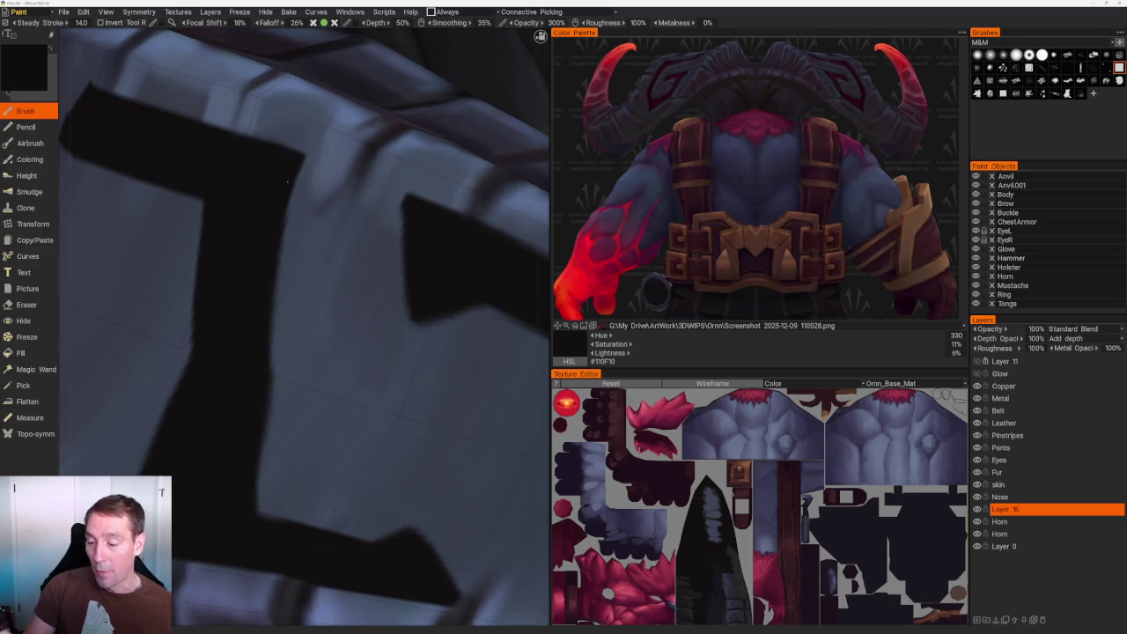
scroll(235, 114, "down", 4)
scroll(234, 113, "up", 2)
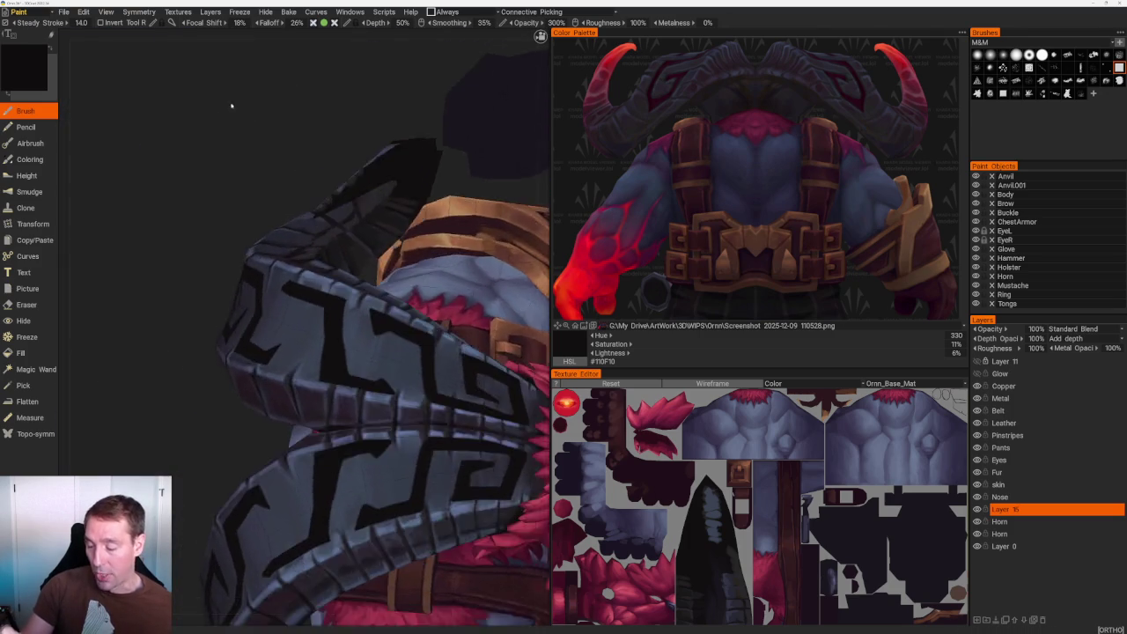
scroll(356, 289, "up", 2)
scroll(307, 106, "up", 2)
scroll(307, 107, "down", 6)
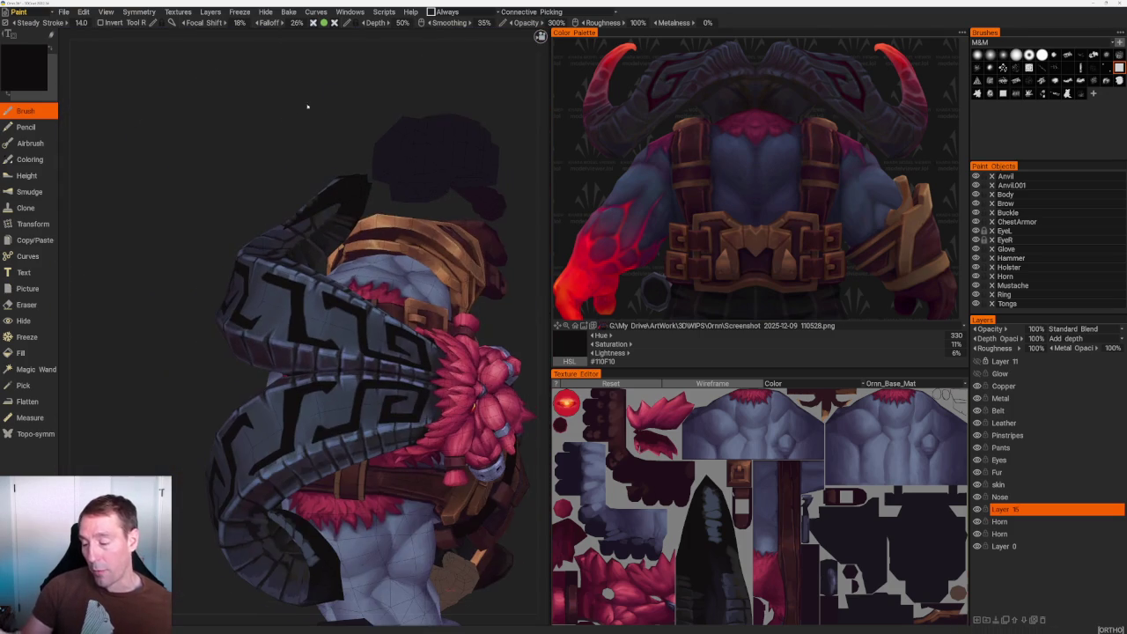
mouse_move(410, 110)
left_mouse_down()
mouse_move(319, 88)
mouse_move(331, 172)
left_mouse_up()
scroll(327, 108, "up", 3)
scroll(327, 108, "up", 3)
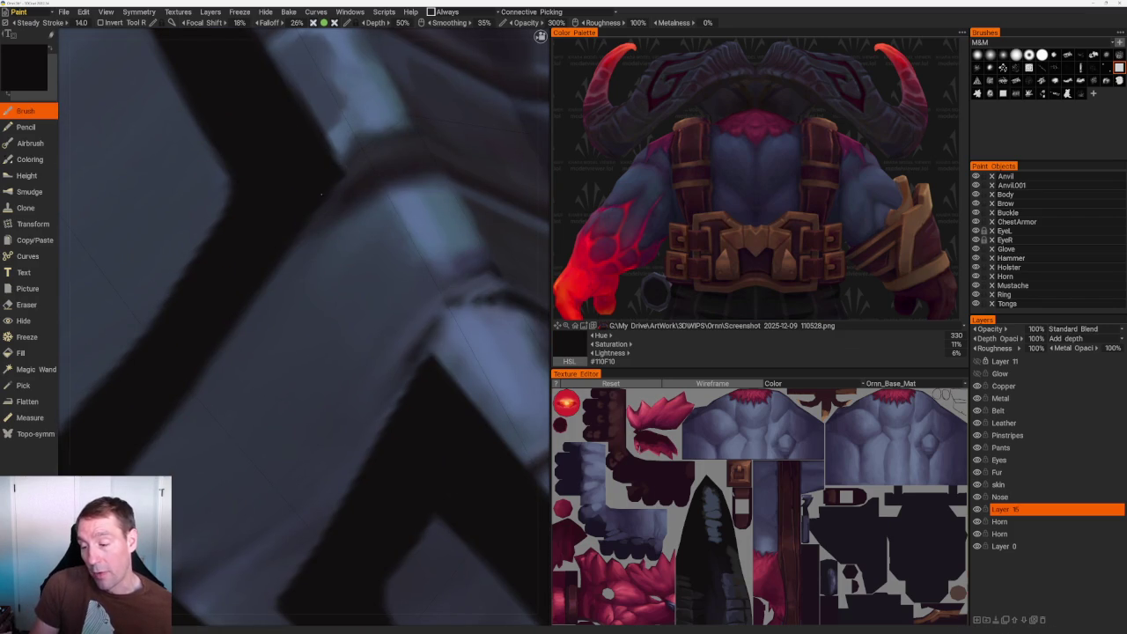
scroll(332, 173, "down", 1)
scroll(332, 173, "down", 1)
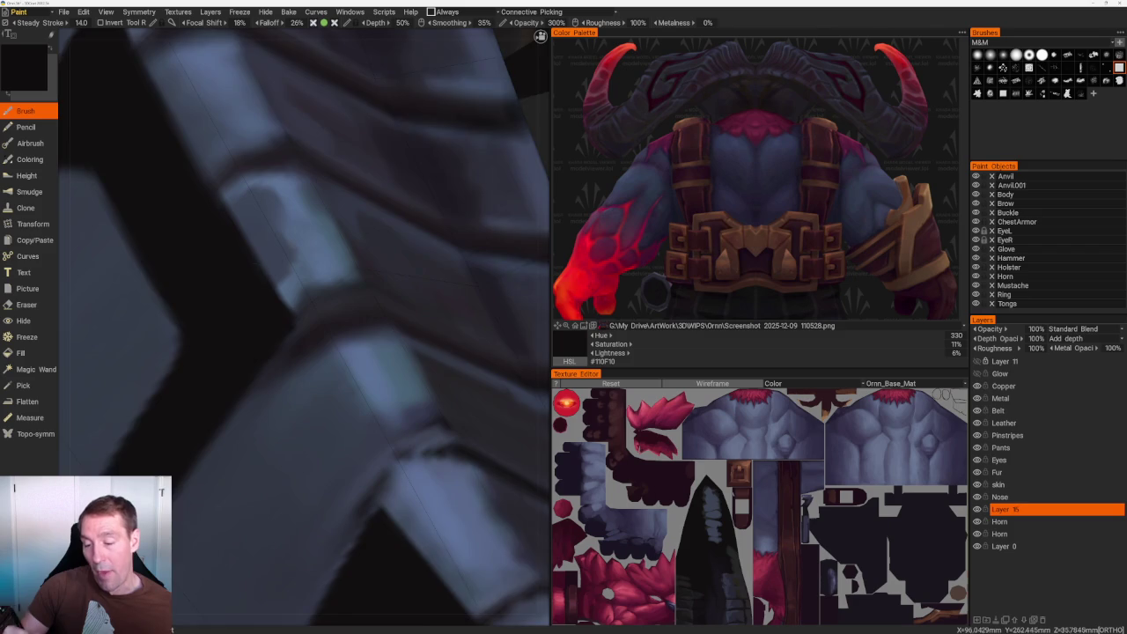
middle_click_drag(211, 220, 206, 208)
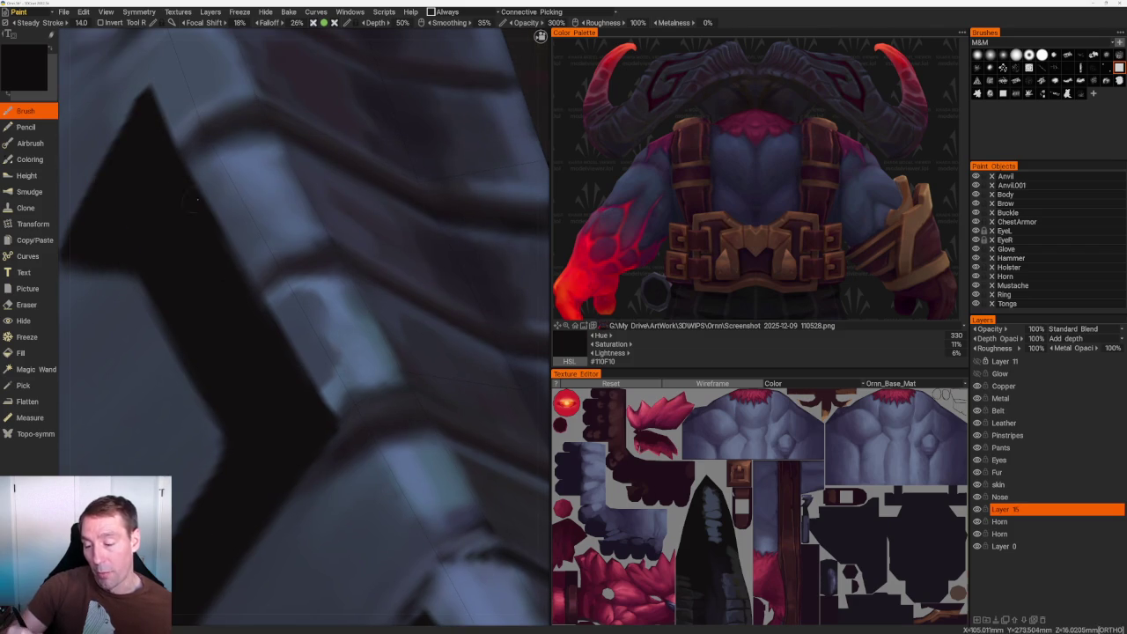
scroll(299, 261, "down", 5)
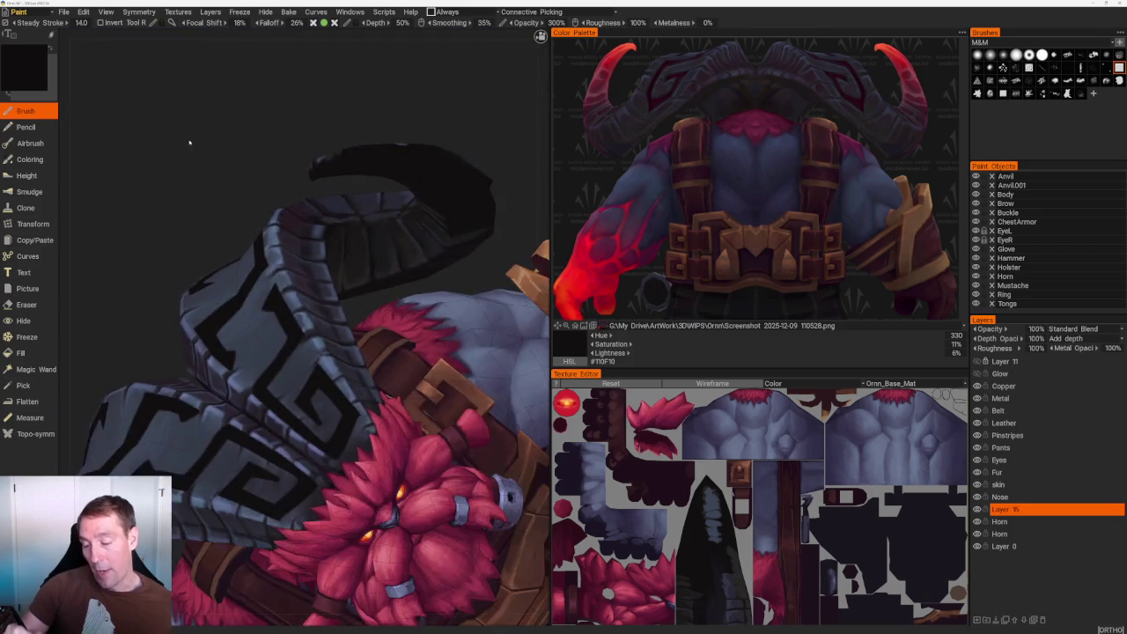
scroll(299, 261, "up", 5)
scroll(299, 260, "up", 3)
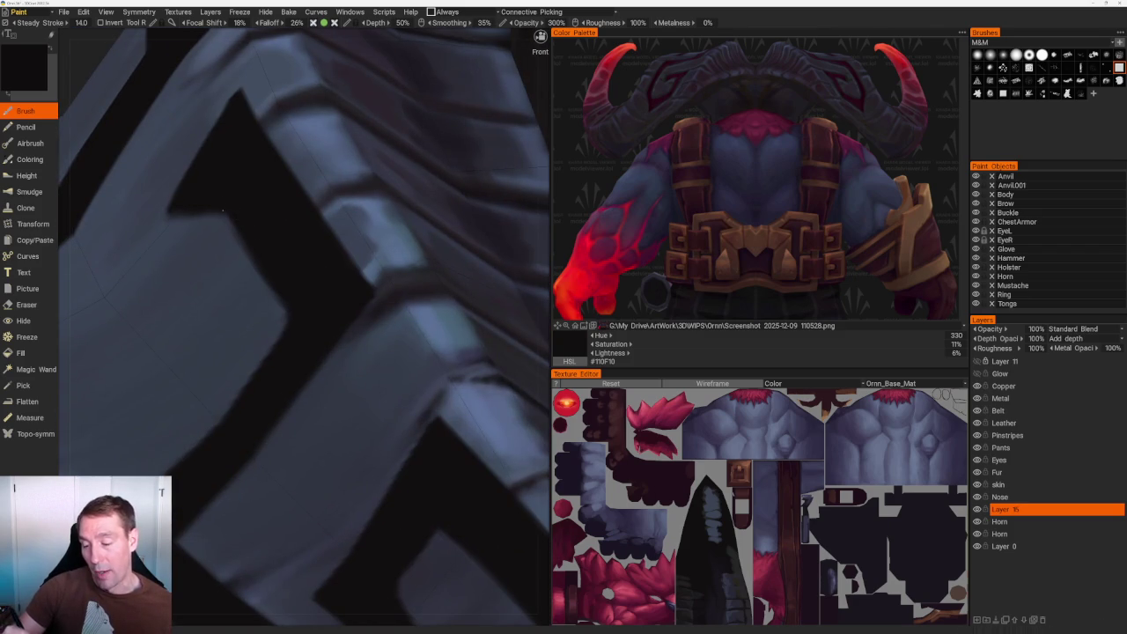
scroll(279, 258, "down", 3)
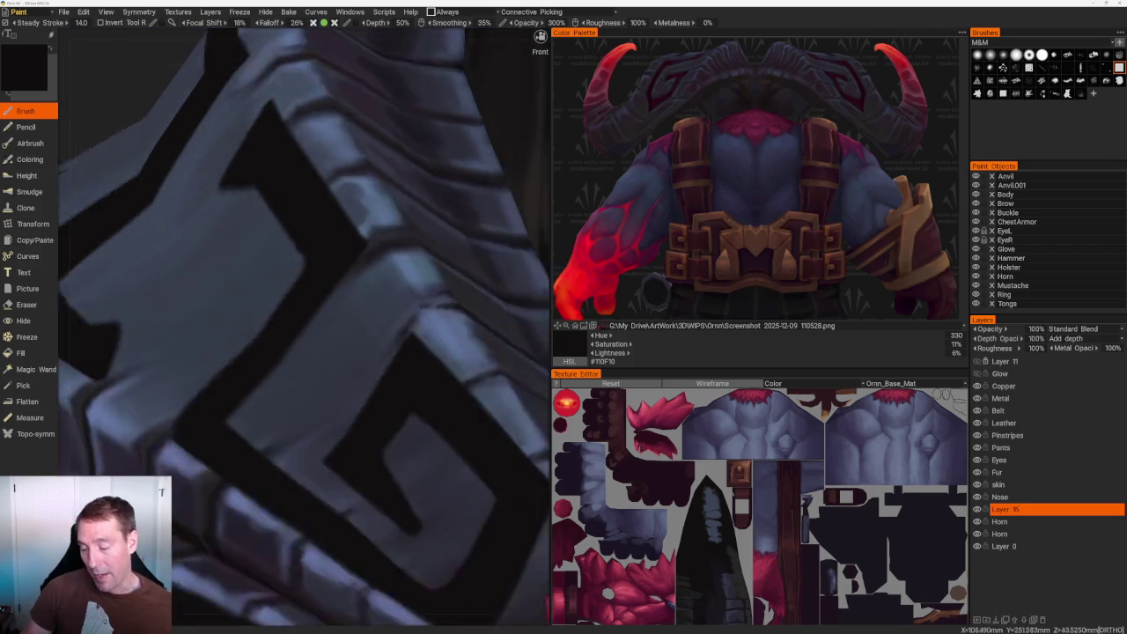
scroll(326, 135, "down", 3)
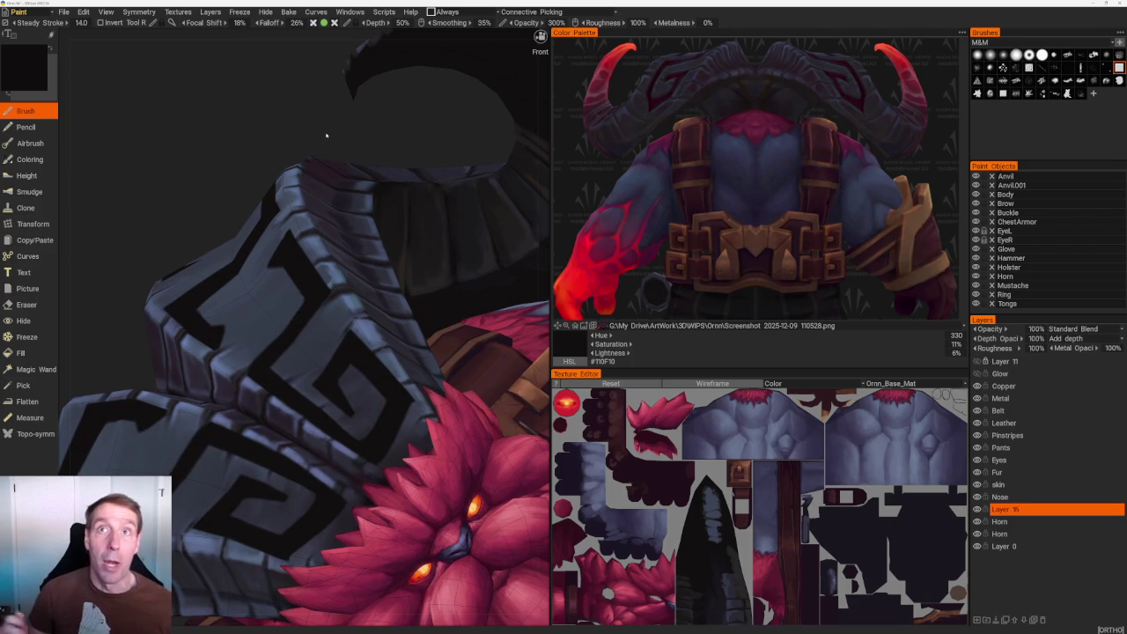
scroll(397, 381, "up", 3)
scroll(396, 380, "up", 3)
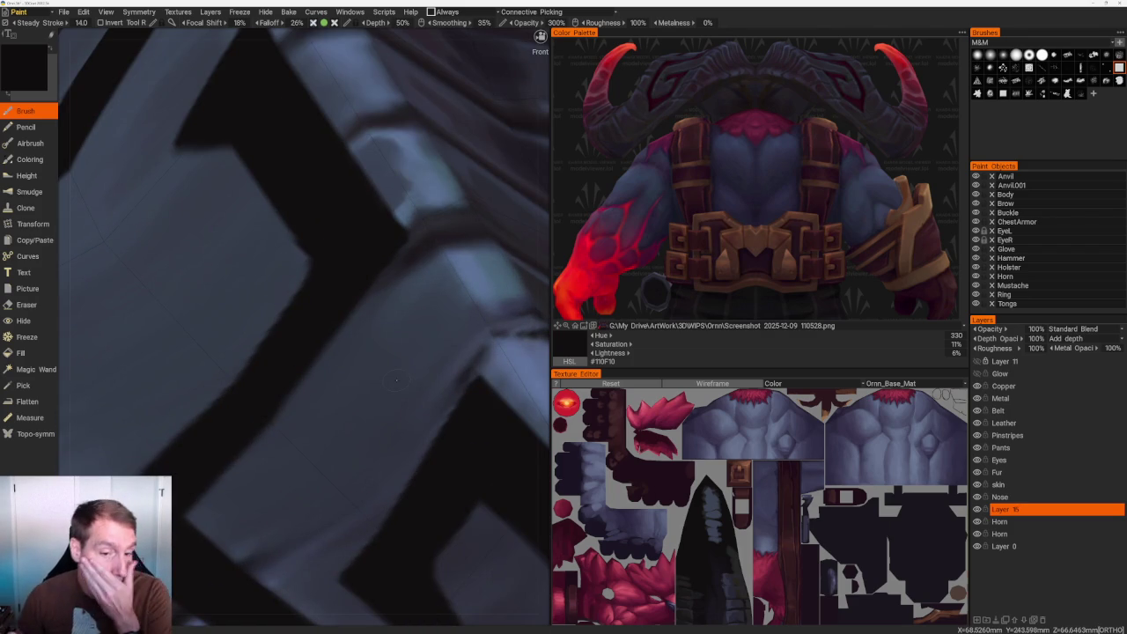
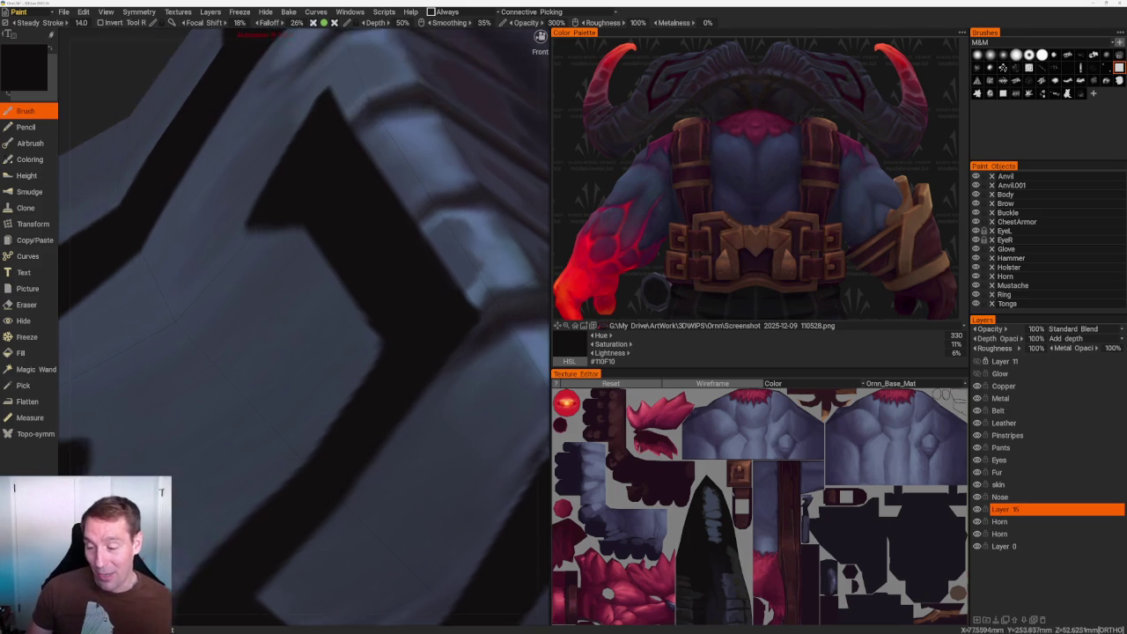
Orbit sideways and zoom in on the black meander on the grey shoulder armor, toward the horn.
scroll(298, 143, "down", 10)
left_click_drag(299, 143, 354, 143)
scroll(330, 255, "up", 3)
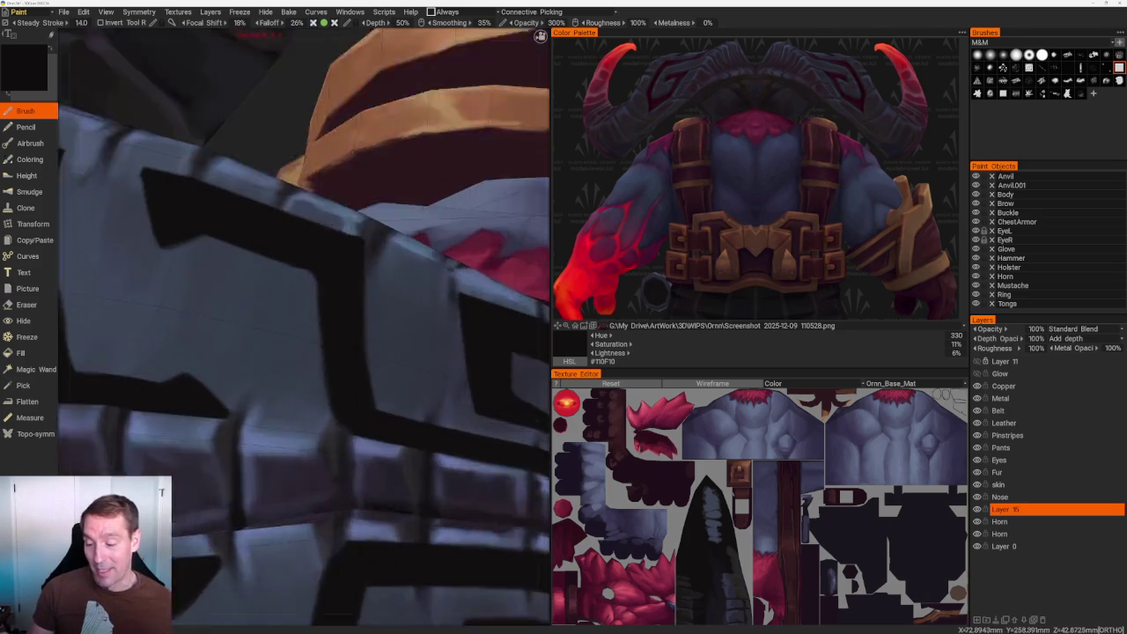
scroll(329, 255, "up", 2)
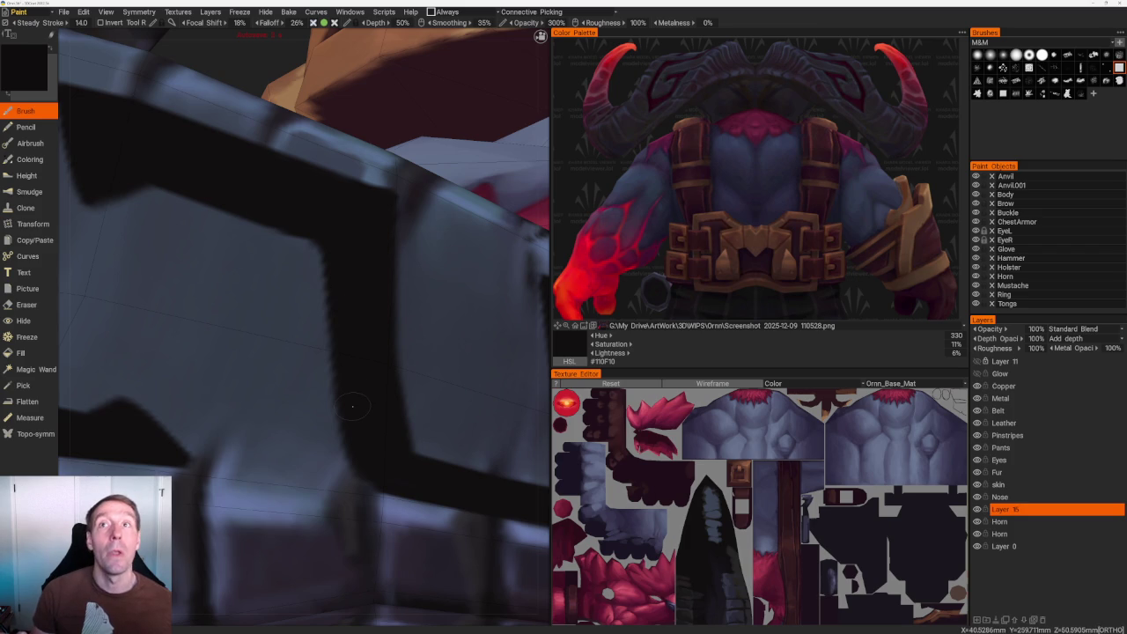
mouse_move(353, 405)
middle_mouse_down()
mouse_move(292, 176)
mouse_move(261, 175)
middle_mouse_up()
scroll(261, 174, "up", 3)
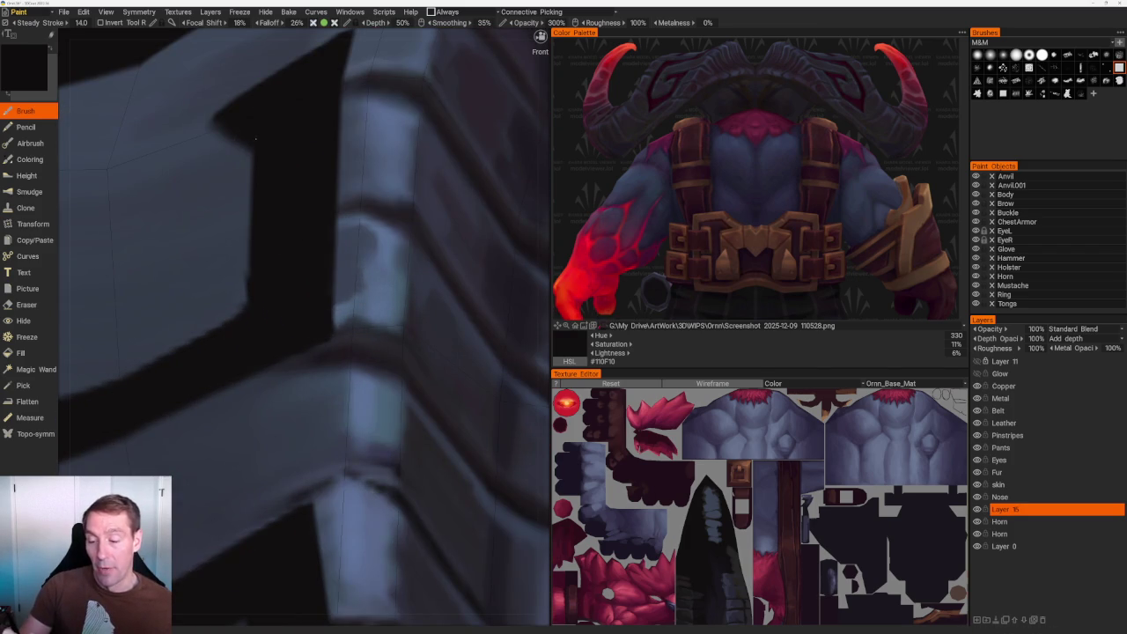
Switch to the Eraser and keep orbiting around the armor strap and shoulder piece.
key("e")
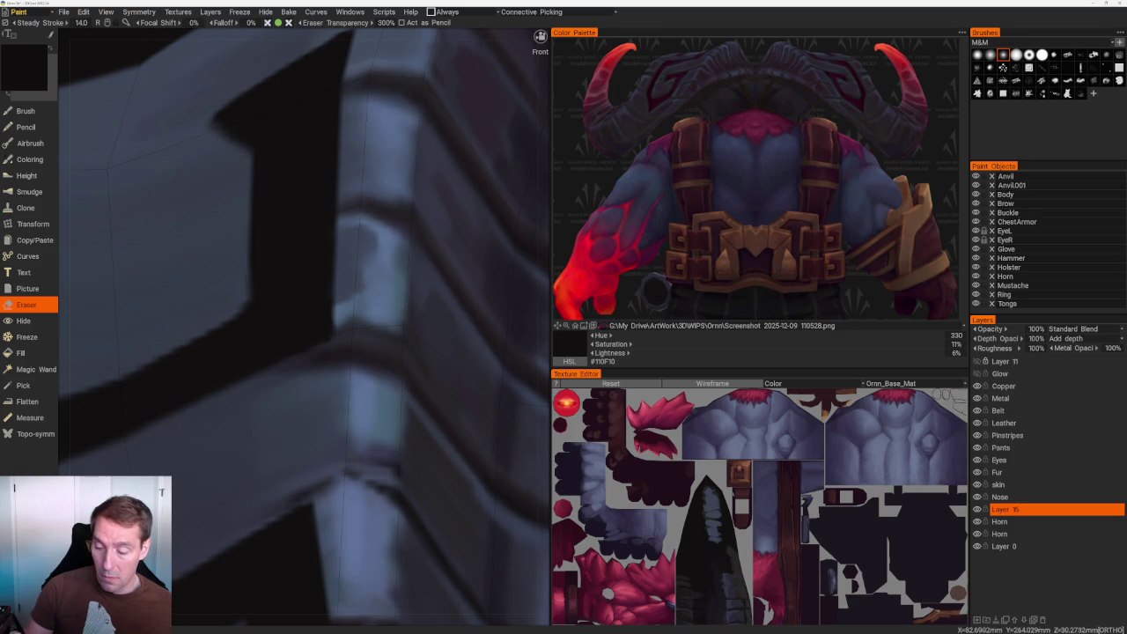
left_click_drag(264, 264, 243, 256, "alt")
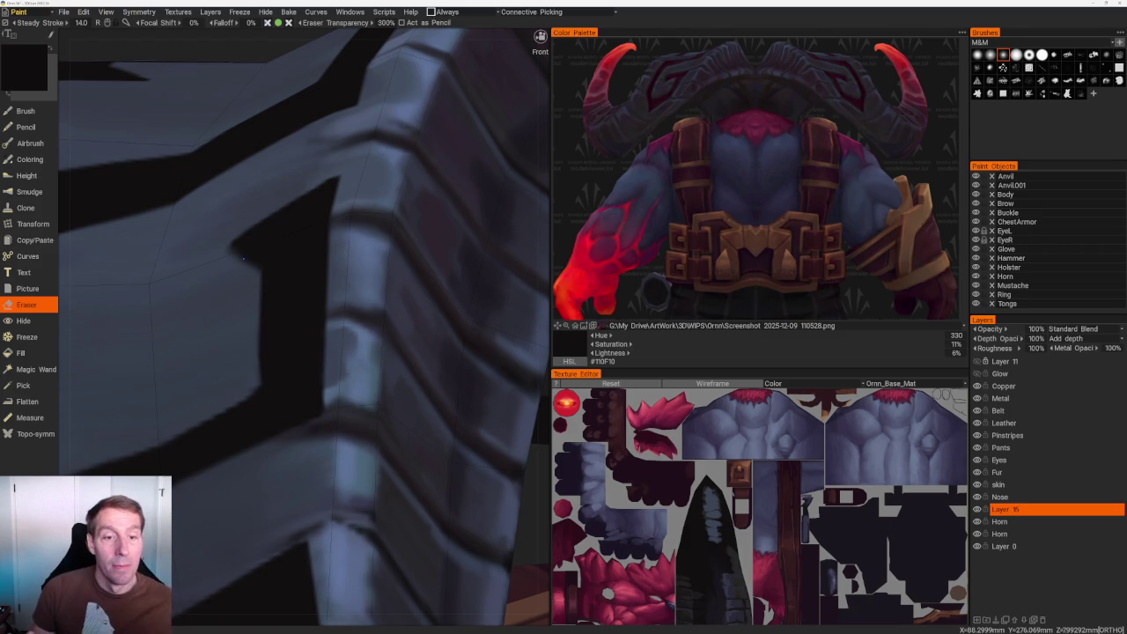
scroll(243, 258, "down", 3)
scroll(258, 249, "down", 3)
scroll(258, 250, "up", 2)
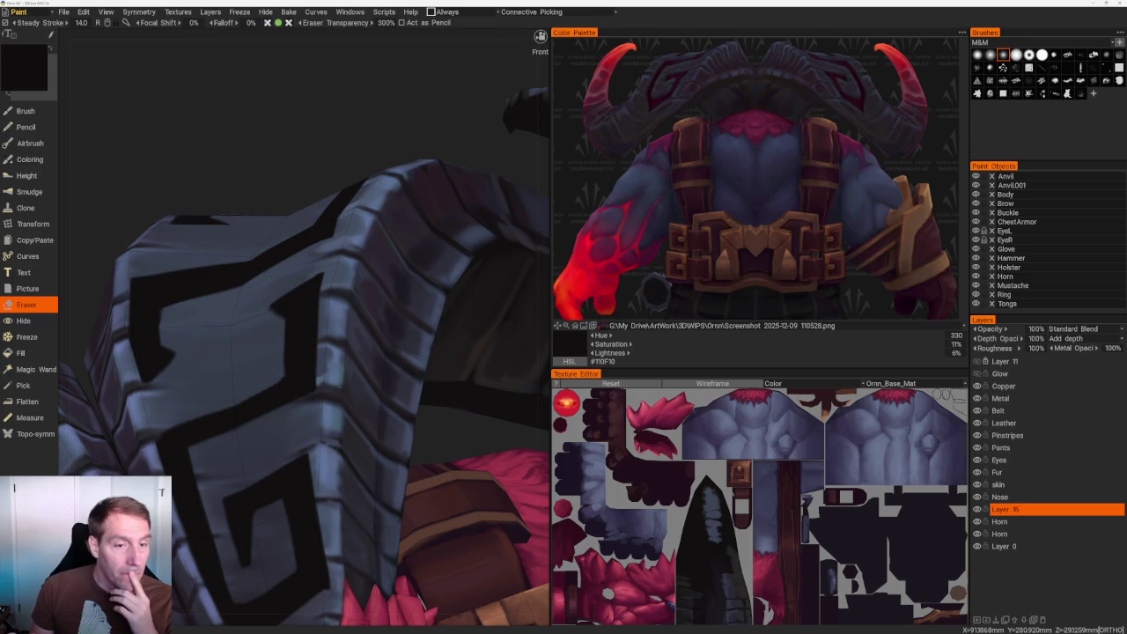
mouse_move(246, 140)
left_mouse_down()
mouse_move(268, 134)
mouse_move(228, 132)
left_mouse_up()
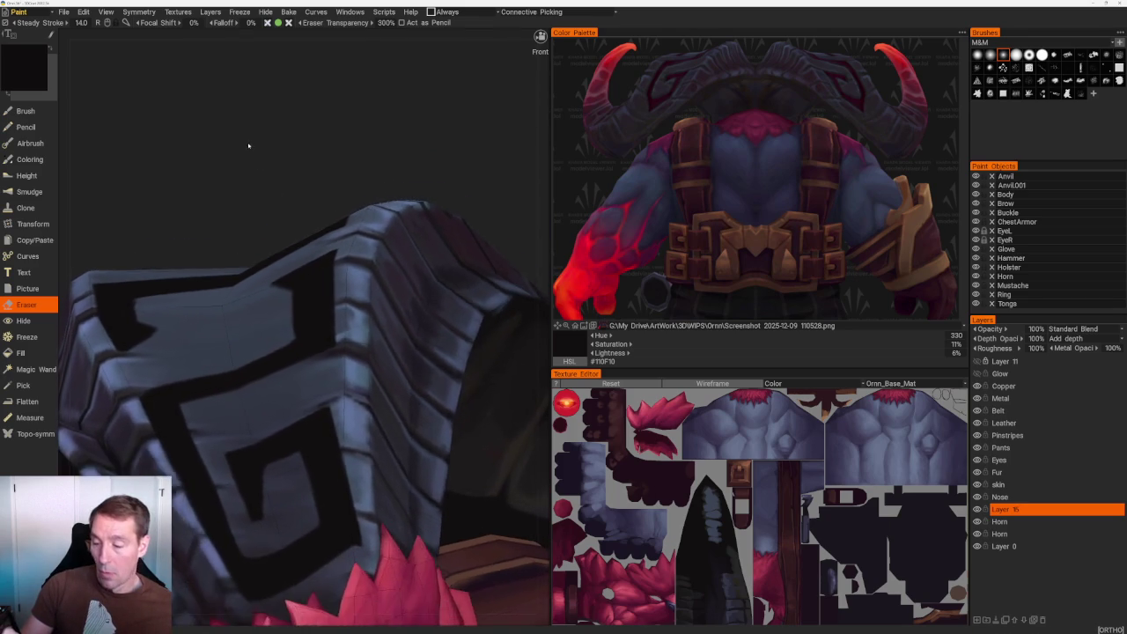
Pull back to see the head and horn, then zoom in on the meander along the armor's upper edges.
scroll(228, 132, "up", 5)
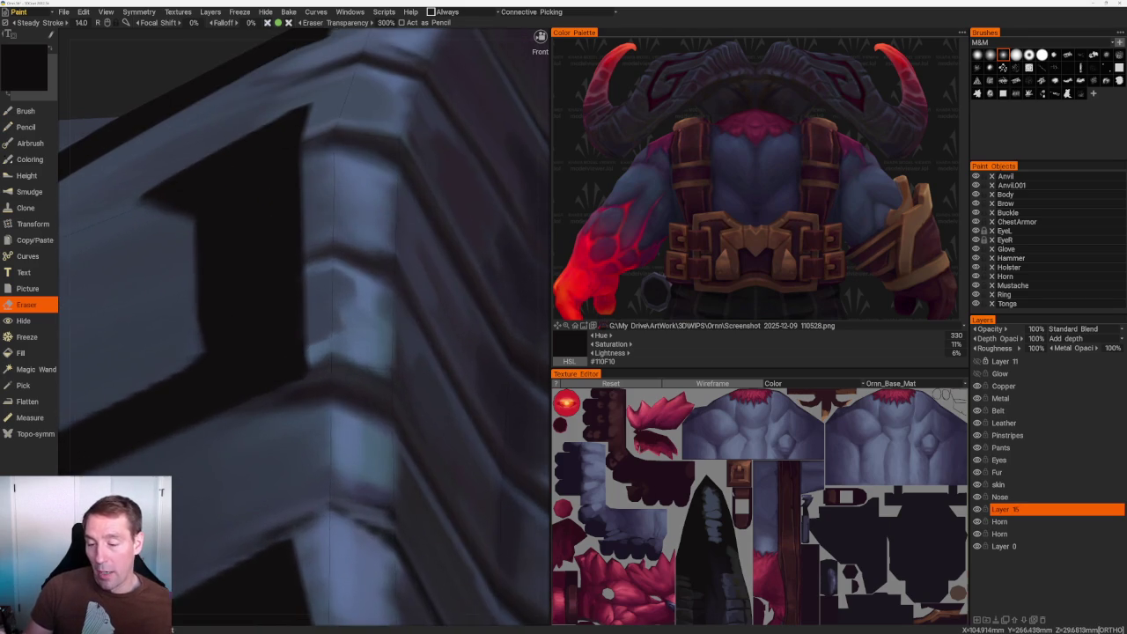
scroll(360, 283, "up", 3)
left_click_drag(360, 283, 332, 130)
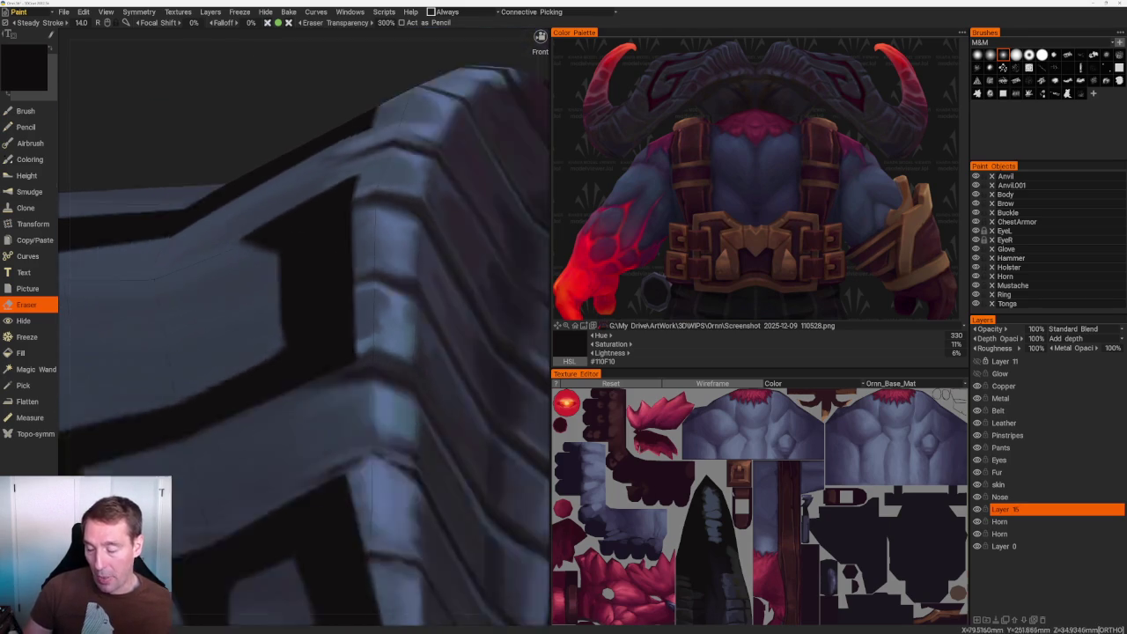
scroll(331, 131, "down", 5)
scroll(319, 168, "up", 2)
scroll(443, 202, "up", 2)
scroll(443, 202, "up", 2)
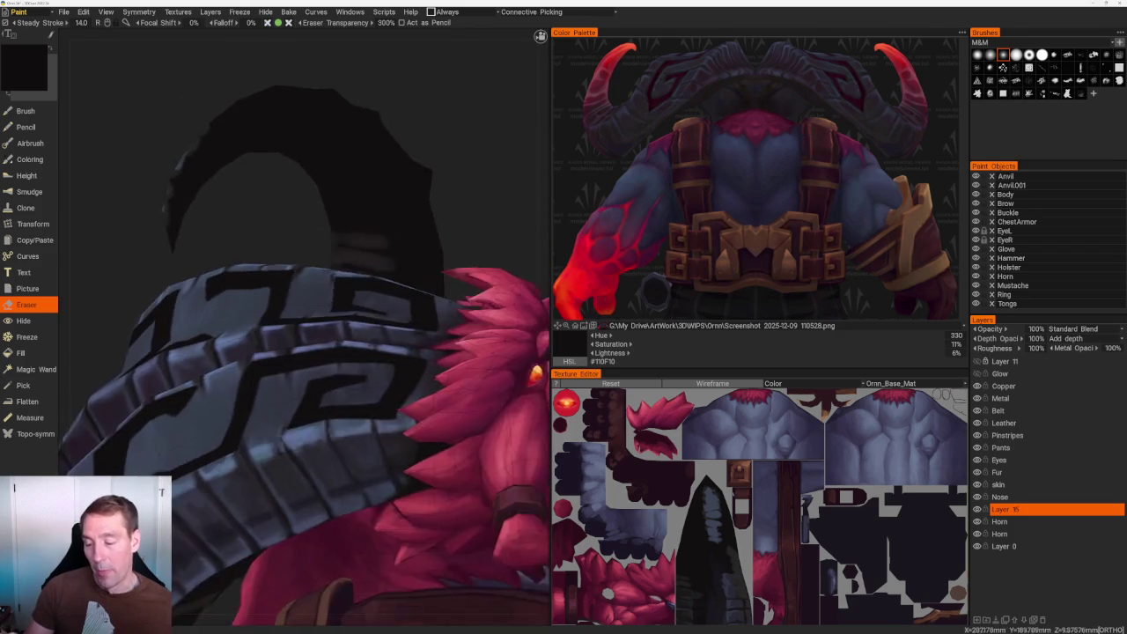
scroll(443, 202, "up", 3)
scroll(349, 196, "up", 3)
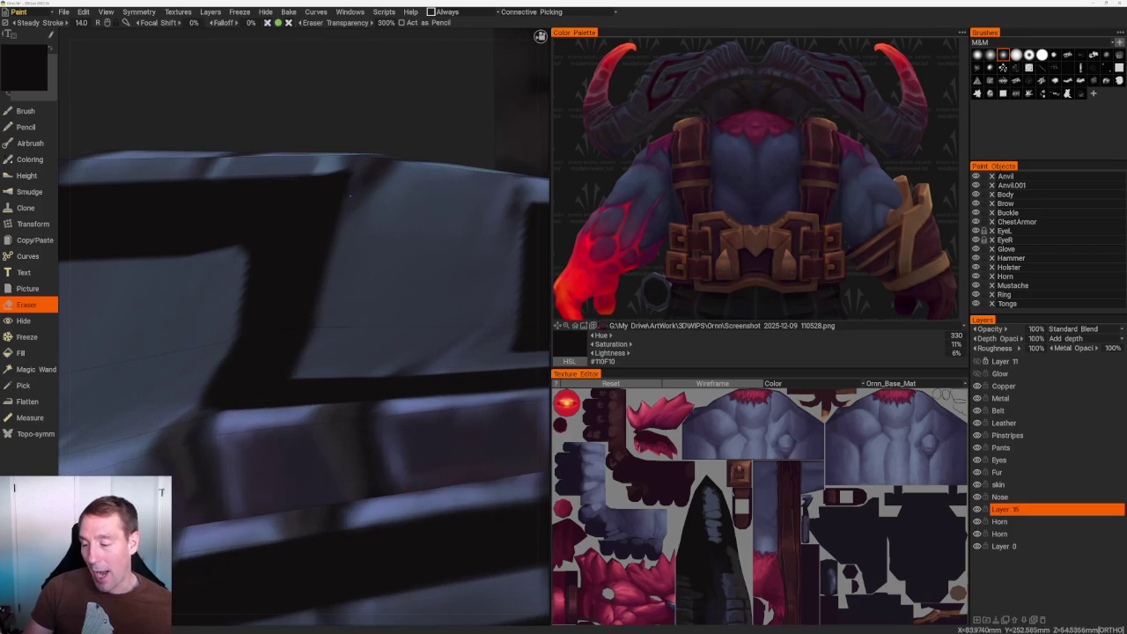
Zoom back in close on the patterned armor and switch back to the Brush tool.
scroll(309, 179, "down", 3)
scroll(320, 234, "up", 1)
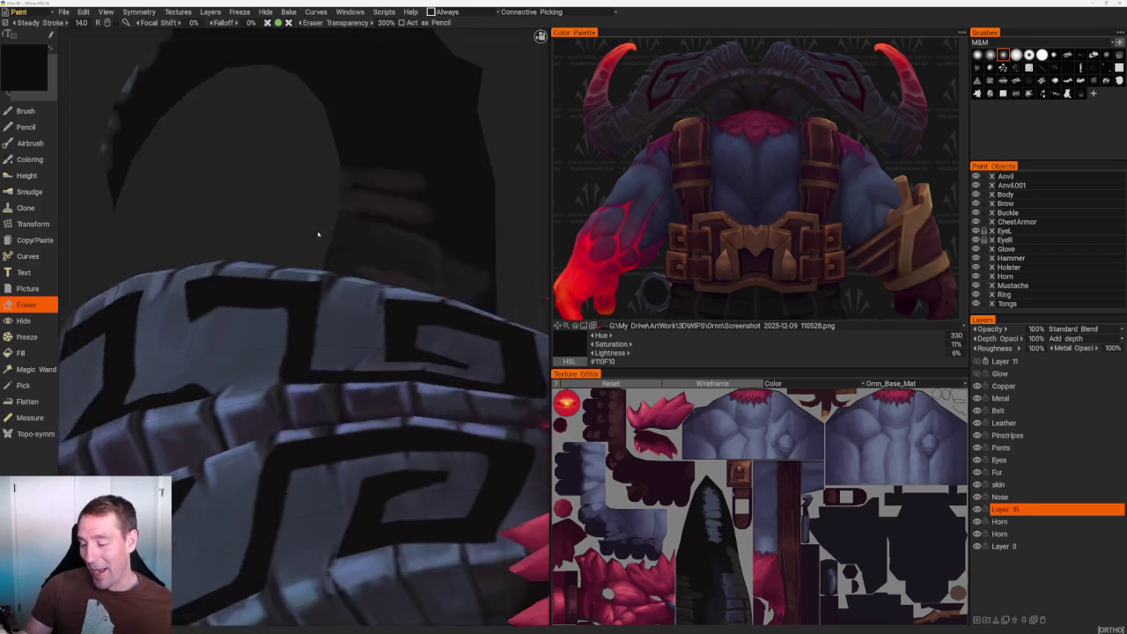
scroll(320, 234, "up", 3)
scroll(284, 164, "up", 2)
key("b")
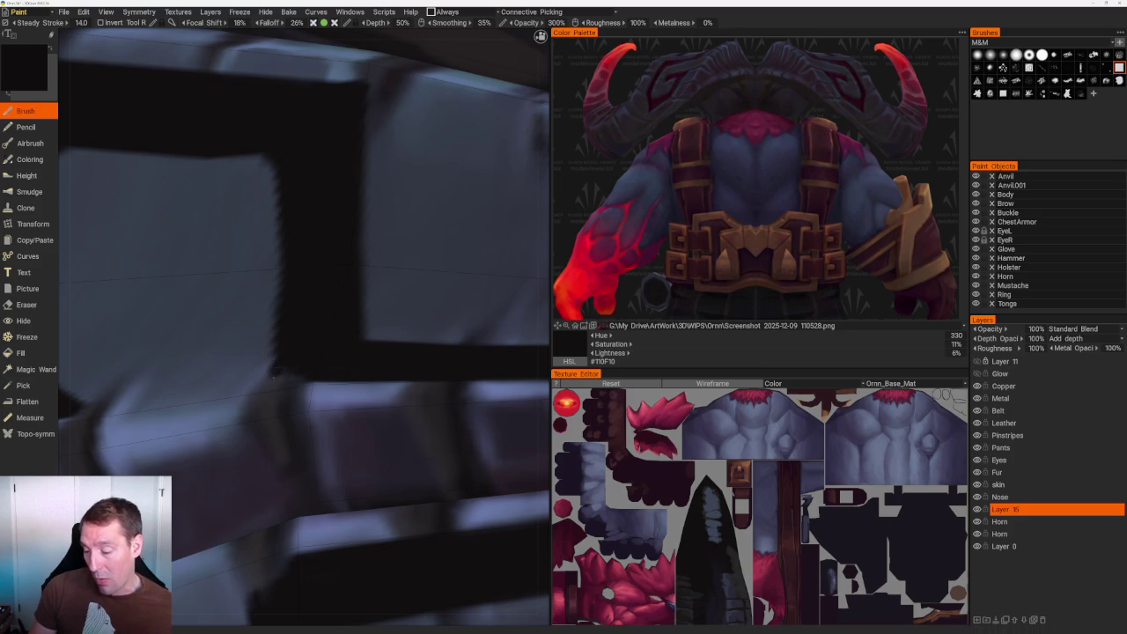
Zoom onto the square spiral on the shoulder armor and switch to the Eraser.
scroll(399, 208, "down", 5)
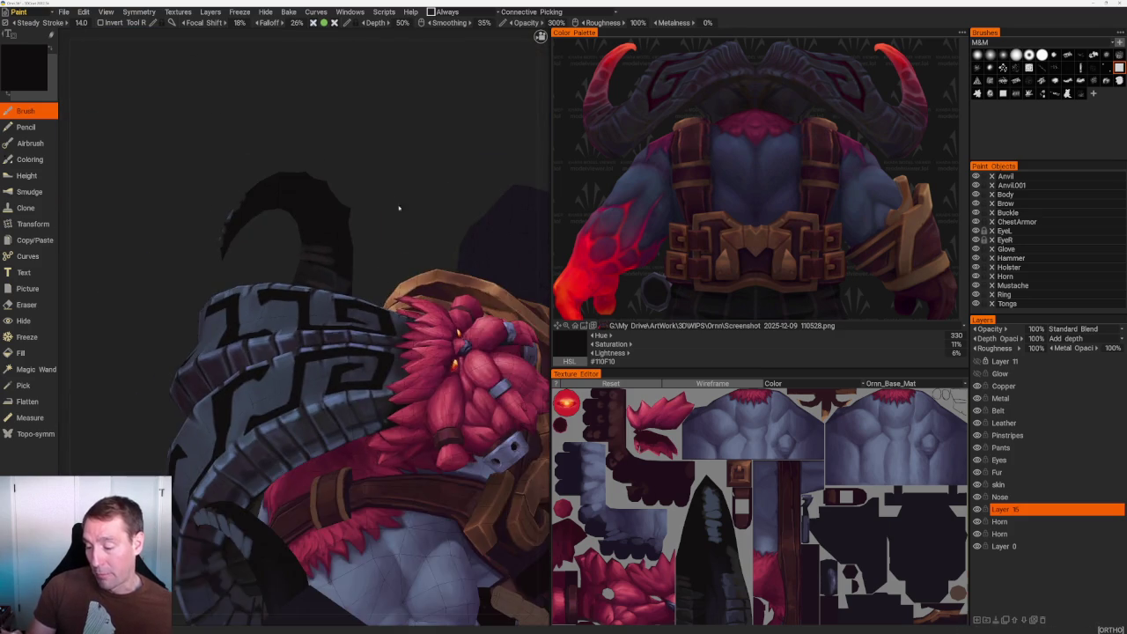
scroll(399, 207, "up", 3)
scroll(369, 282, "up", 3)
scroll(335, 370, "up", 2)
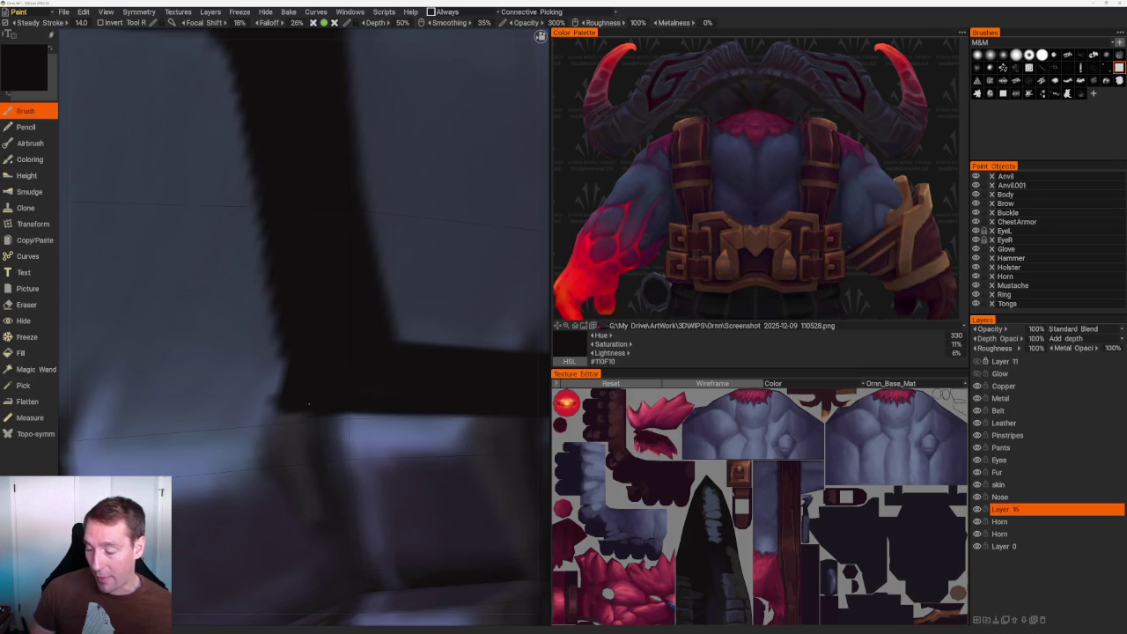
key("e")
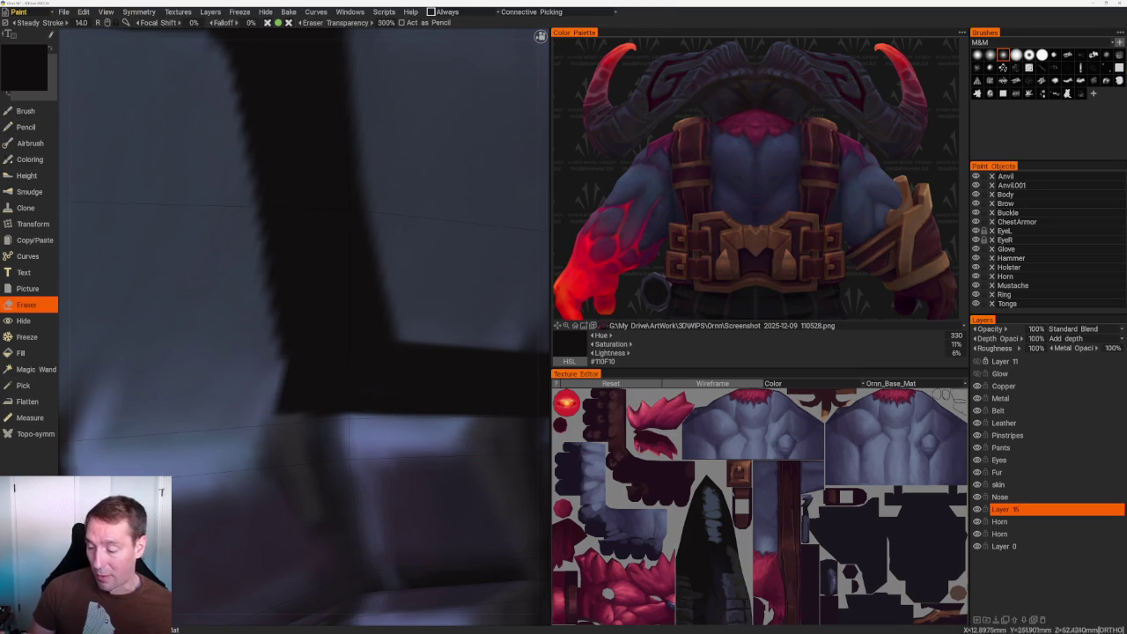
Turn the character frontally and paint a black stroke sharpening the square spiral's top-left edge.
scroll(300, 141, "down", 5)
scroll(312, 144, "down", 2)
left_click_drag(311, 145, 353, 194)
scroll(369, 264, "up", 5)
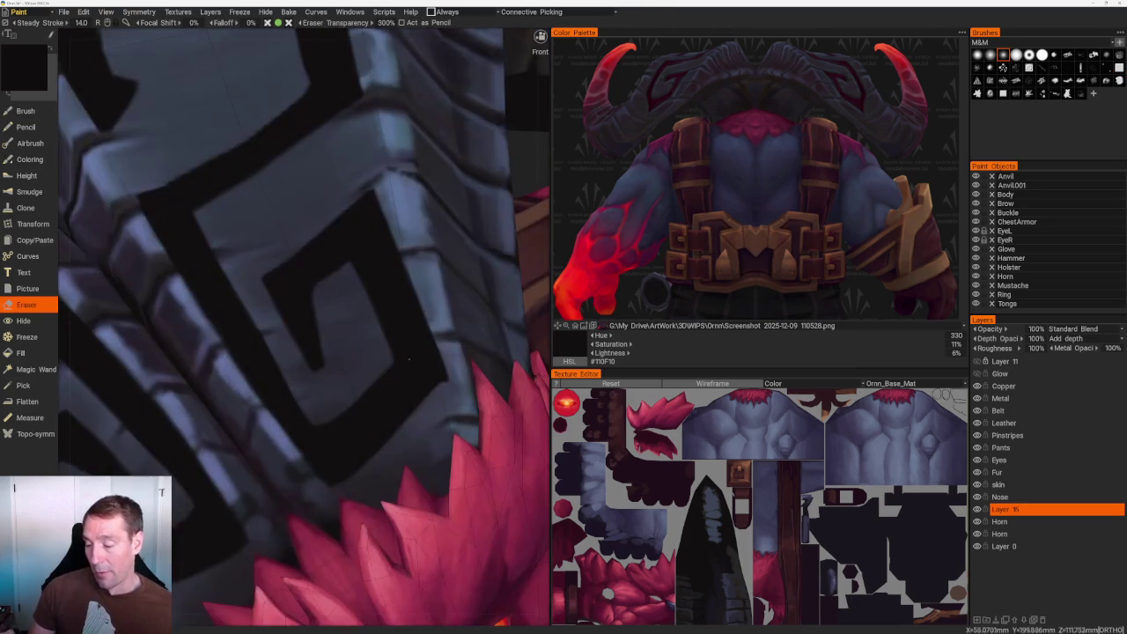
scroll(387, 335, "up", 2)
scroll(403, 364, "up", 3)
left_click_drag(403, 364, 335, 271, "alt")
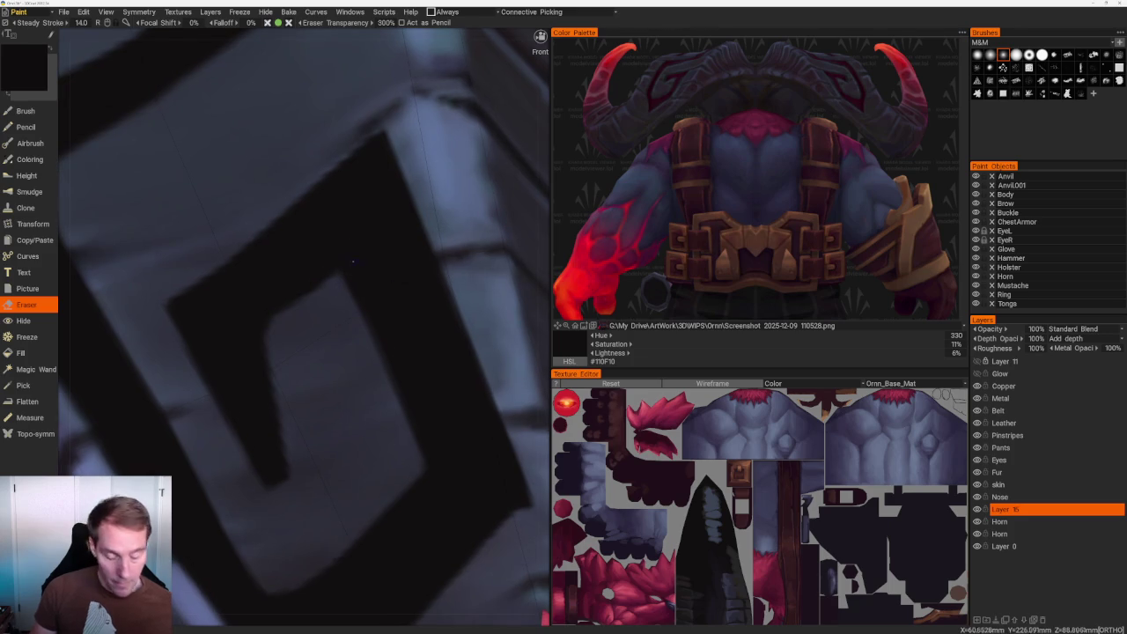
key("b")
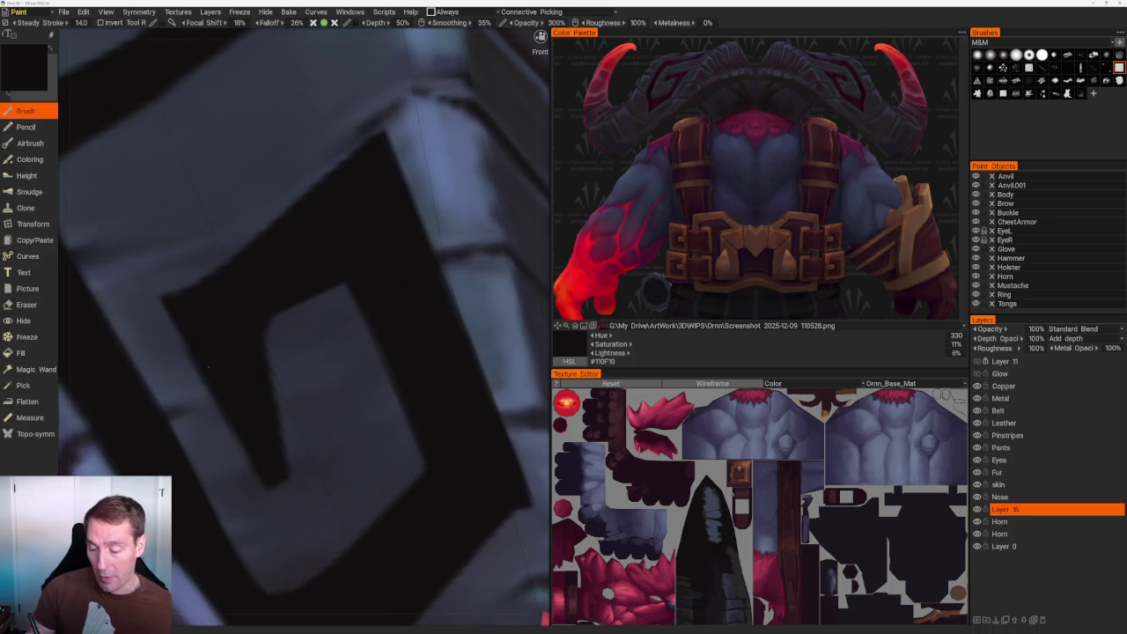
left_click_drag(159, 299, 197, 361)
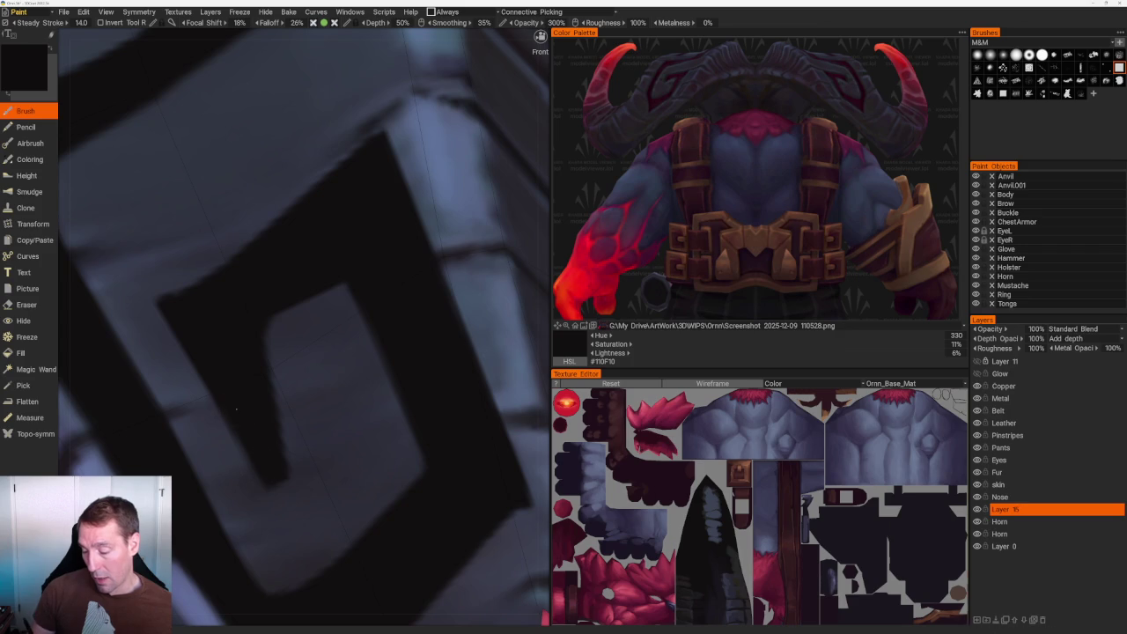
Orbit around the head to check the spiral, then switch back to the Eraser.
scroll(269, 417, "down", 5)
left_click_drag(269, 418, 353, 405, "alt")
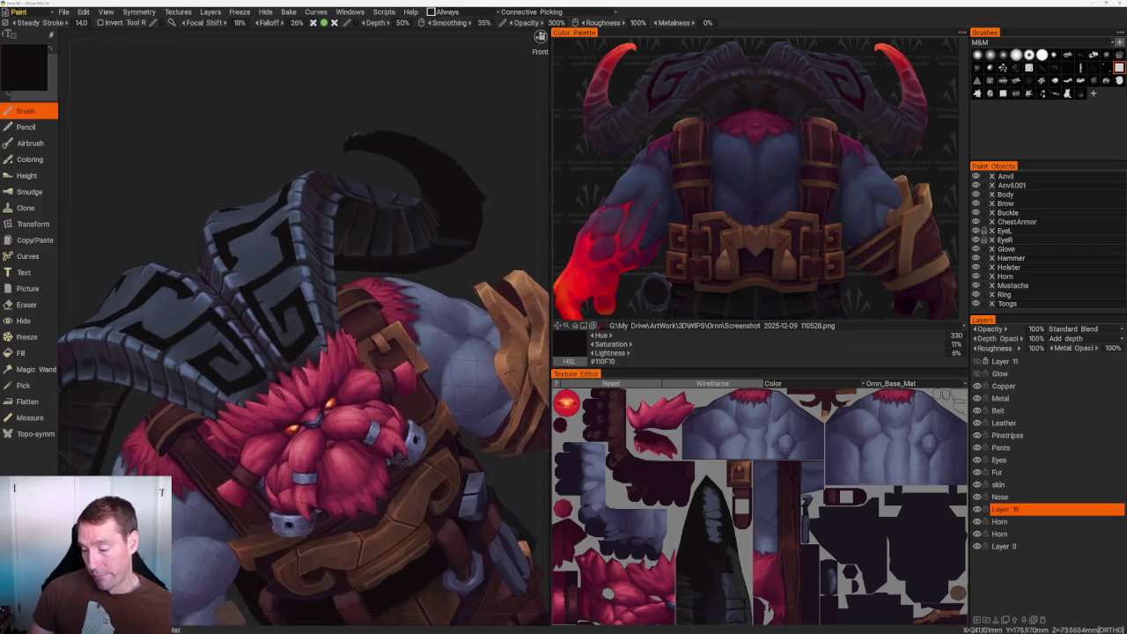
scroll(352, 405, "up", 5)
left_click_drag(264, 387, 228, 370, "alt")
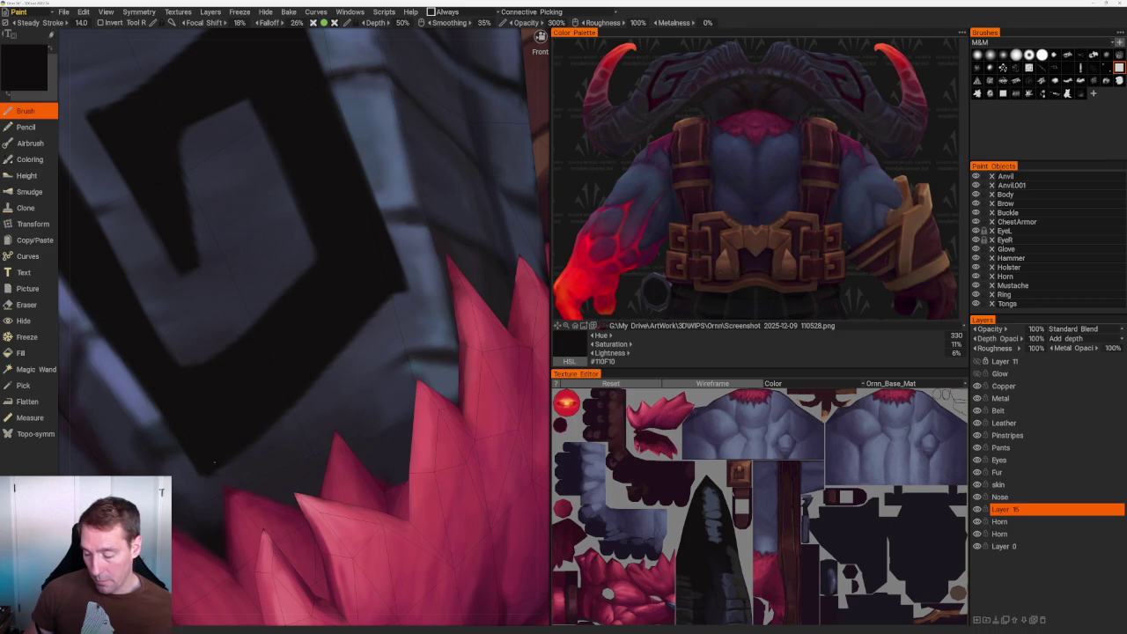
key("e")
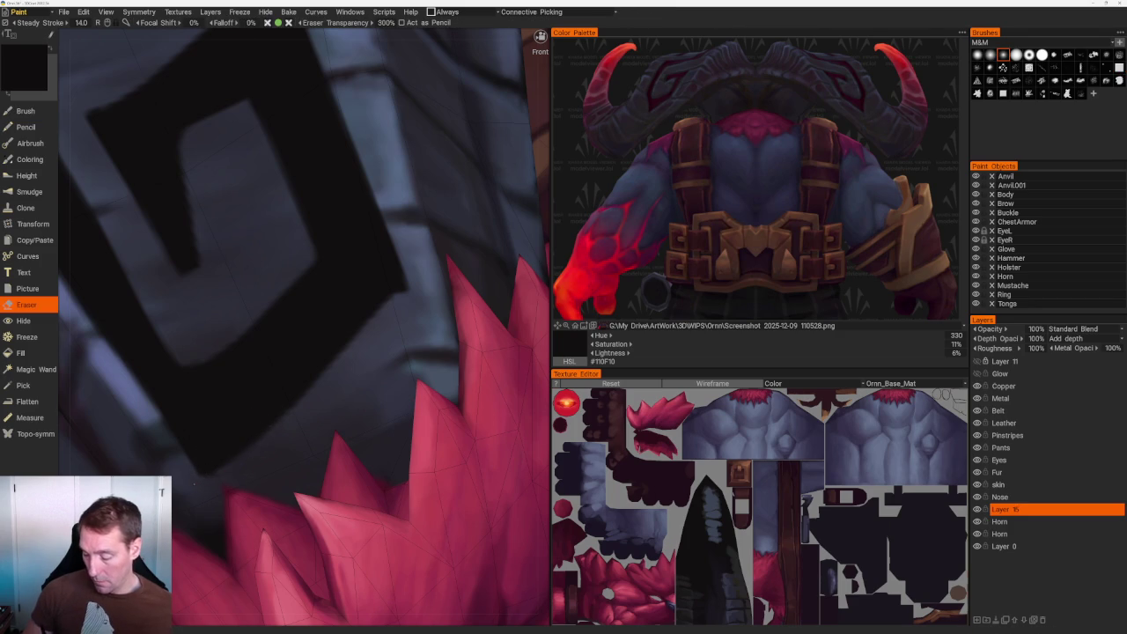
middle_click_drag(223, 473, 317, 301)
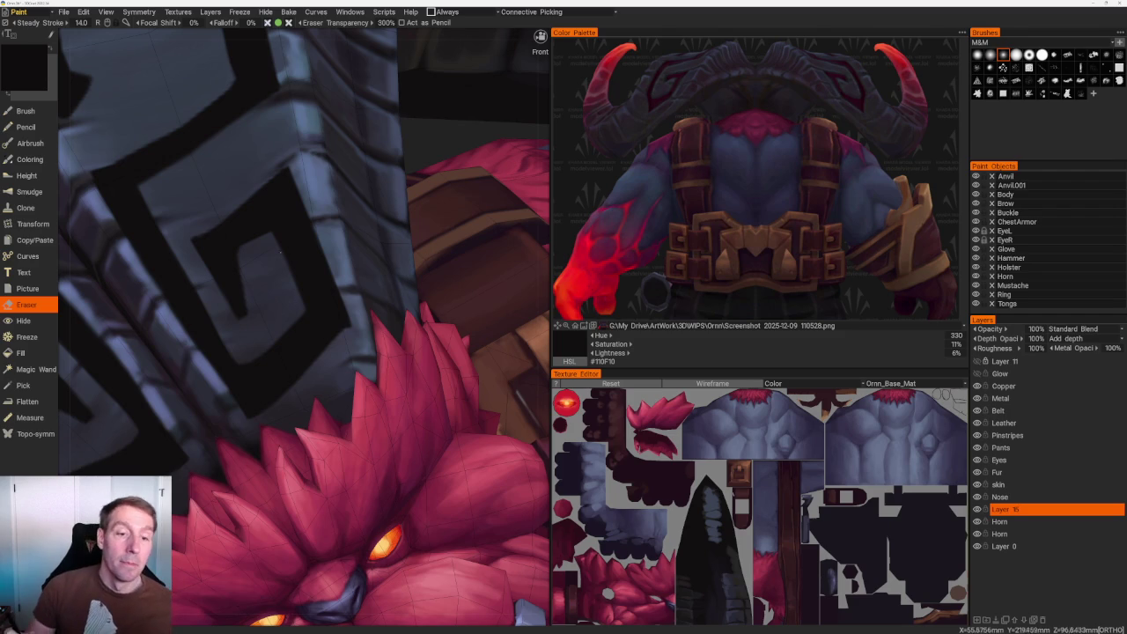
scroll(317, 301, "up", 2)
scroll(263, 272, "down", 2)
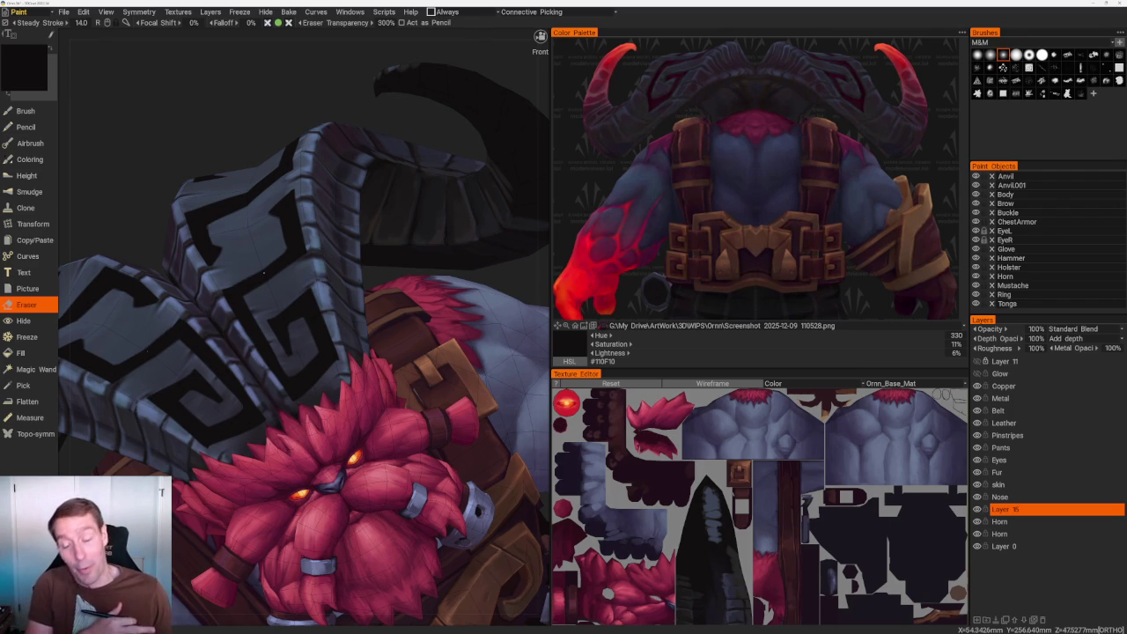
From a close top-down view, use the Brush to extend the black shape into a sharper tip.
mouse_move(263, 275)
middle_mouse_down()
mouse_move(428, 163)
mouse_move(405, 255)
middle_mouse_up()
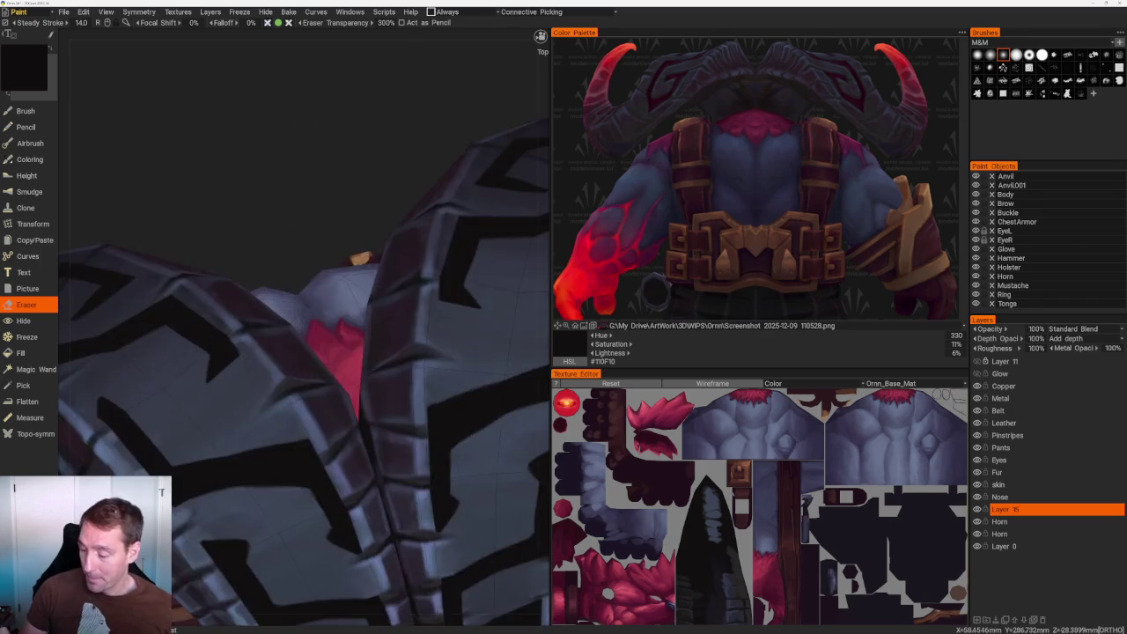
scroll(268, 275, "up", 3)
scroll(267, 276, "up", 3)
scroll(268, 275, "up", 1)
key("b")
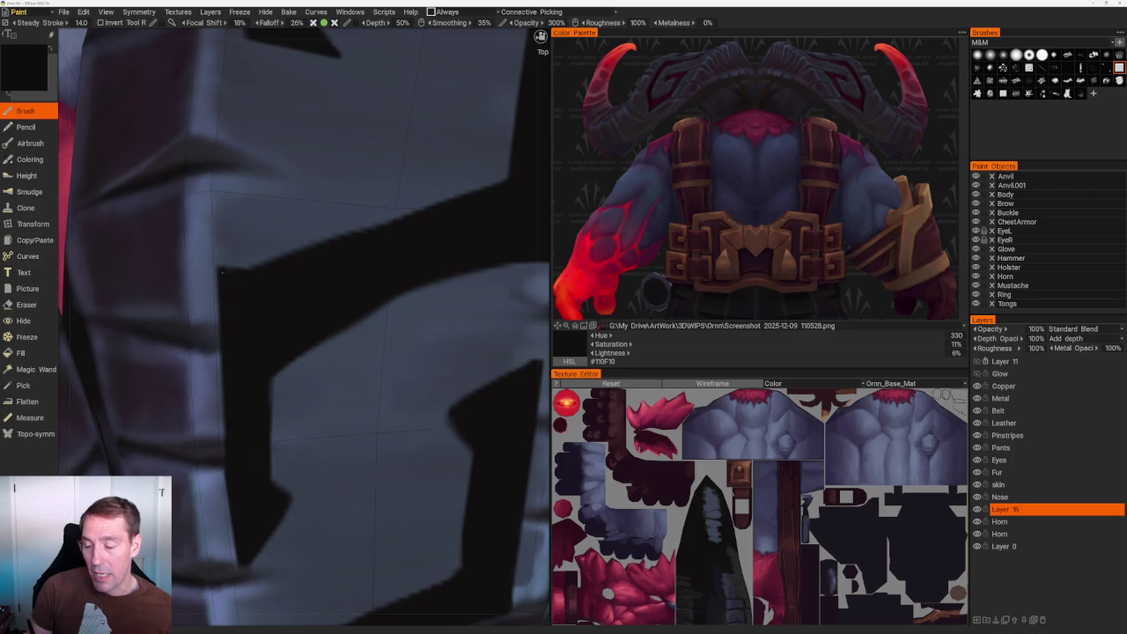
mouse_move(220, 267)
middle_mouse_down()
mouse_move(264, 273)
mouse_move(262, 316)
middle_mouse_up()
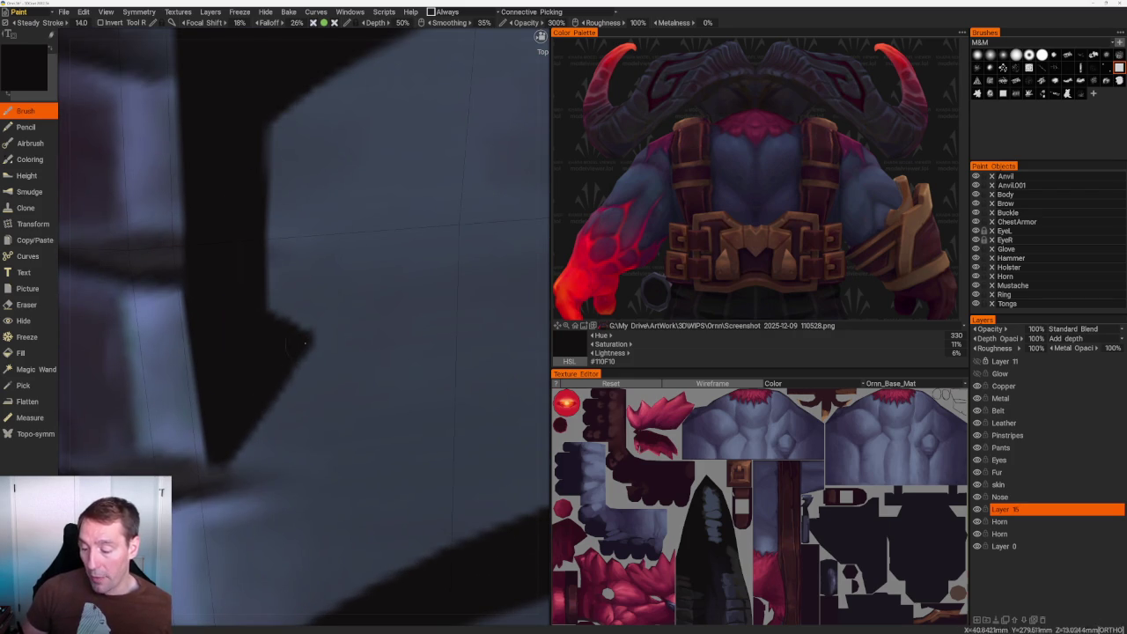
left_click_drag(301, 341, 225, 461)
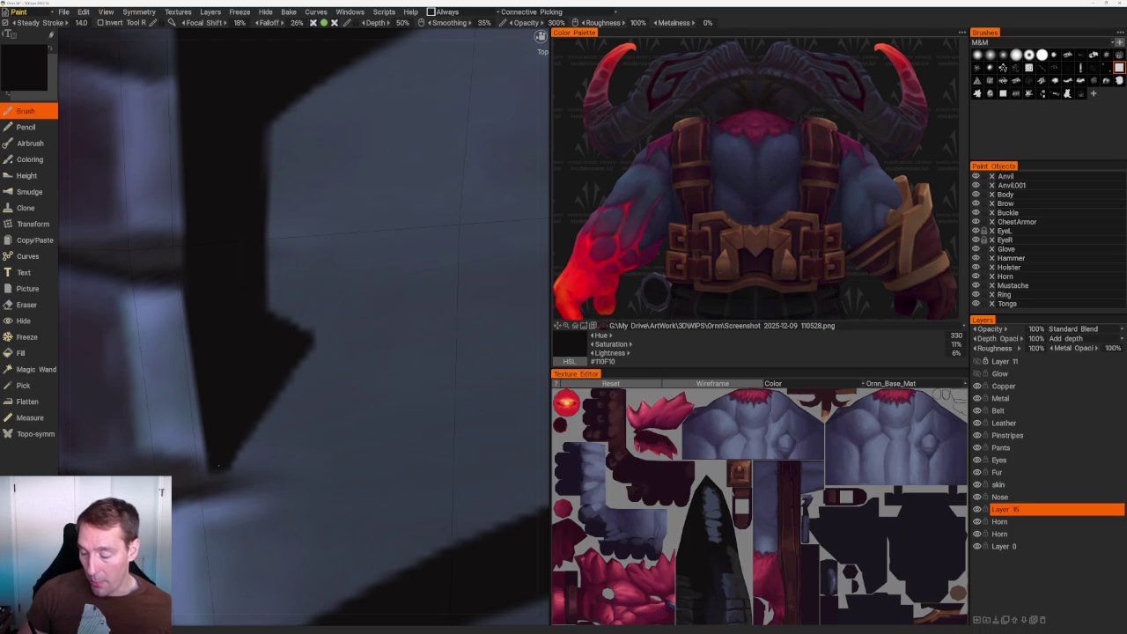
Paint the stroke's tip darker and wider, then switch to the Eraser.
scroll(217, 463, "down", 5)
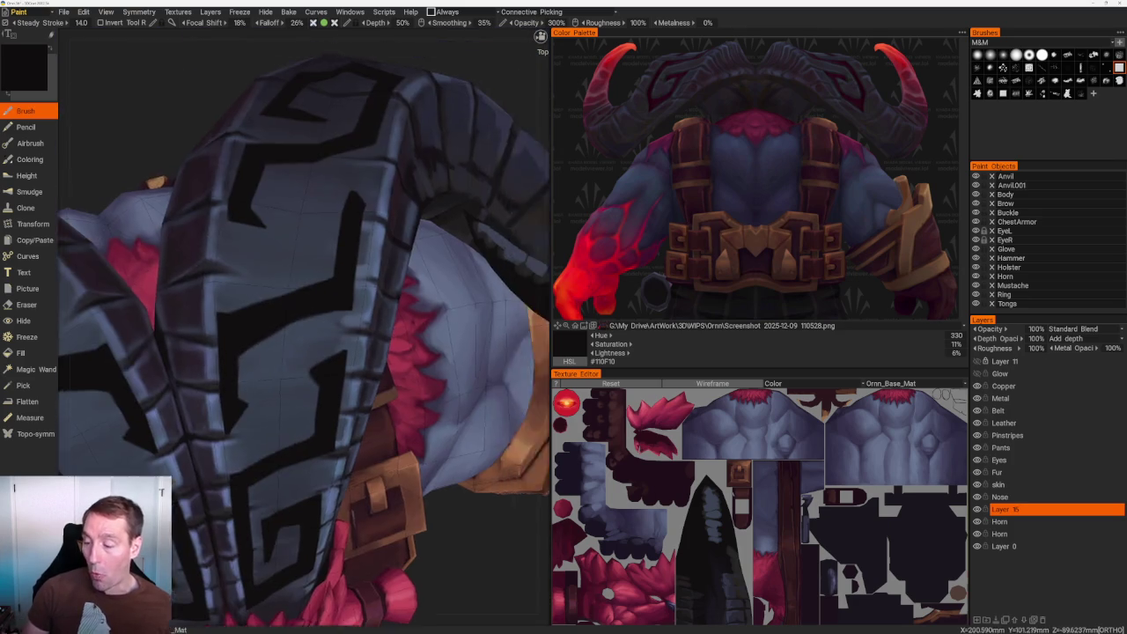
scroll(299, 352, "up", 3)
left_click_drag(264, 369, 313, 385, "alt")
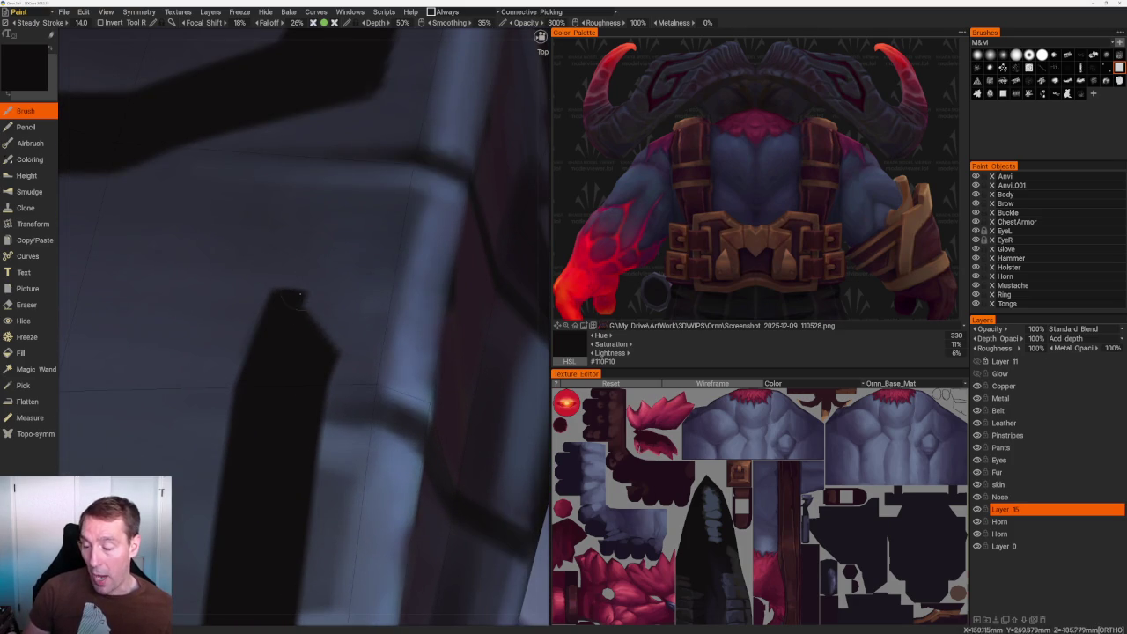
mouse_move(301, 292)
left_mouse_down()
mouse_move(330, 339)
mouse_move(309, 308)
left_mouse_up()
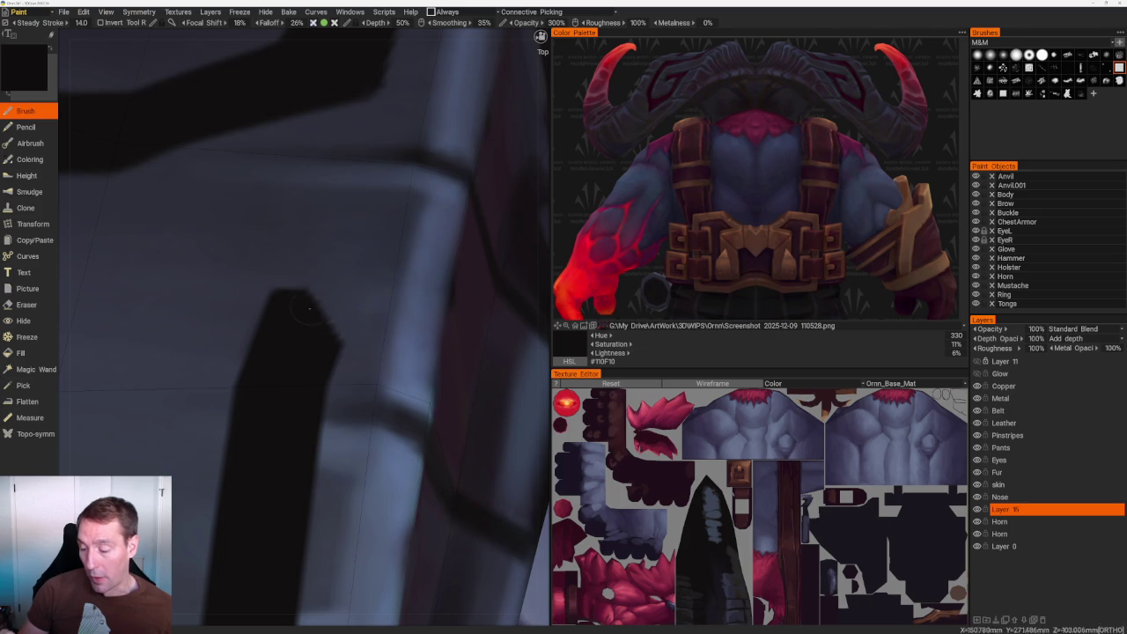
mouse_move(334, 349)
left_mouse_down("alt")
mouse_move(341, 335)
mouse_move(297, 196)
mouse_move(408, 345)
mouse_move(317, 291)
mouse_move(312, 325)
left_mouse_up("alt")
key("e")
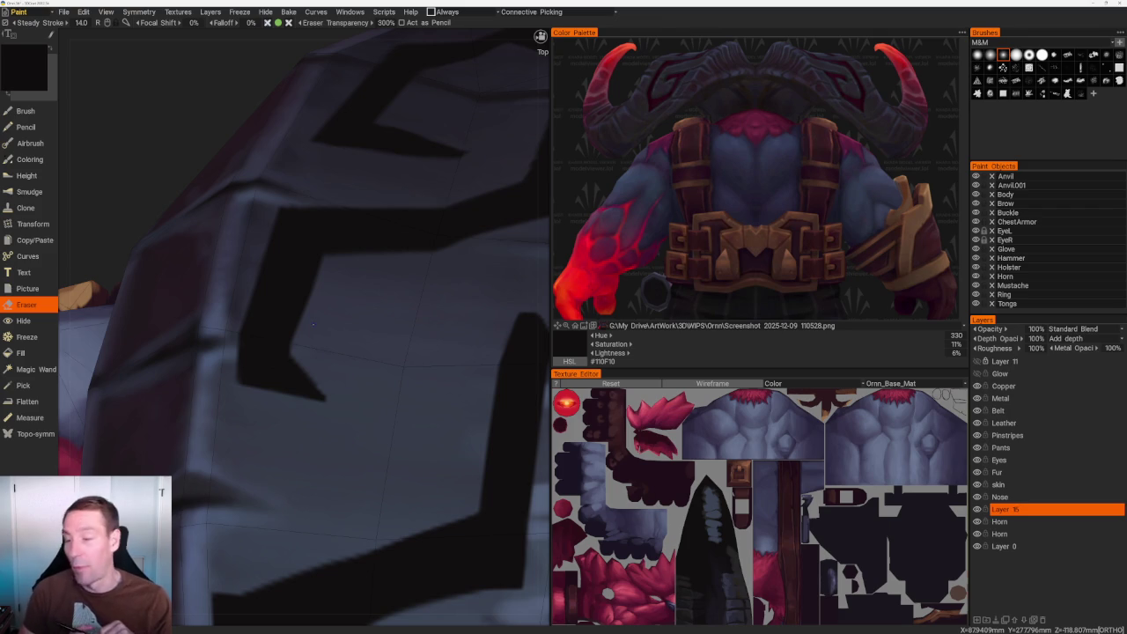
Orbit to the dark chevron bend, switch to the Eraser, and snap to the orthographic Back view (KP_2).
right_click_drag(312, 325, 365, 139)
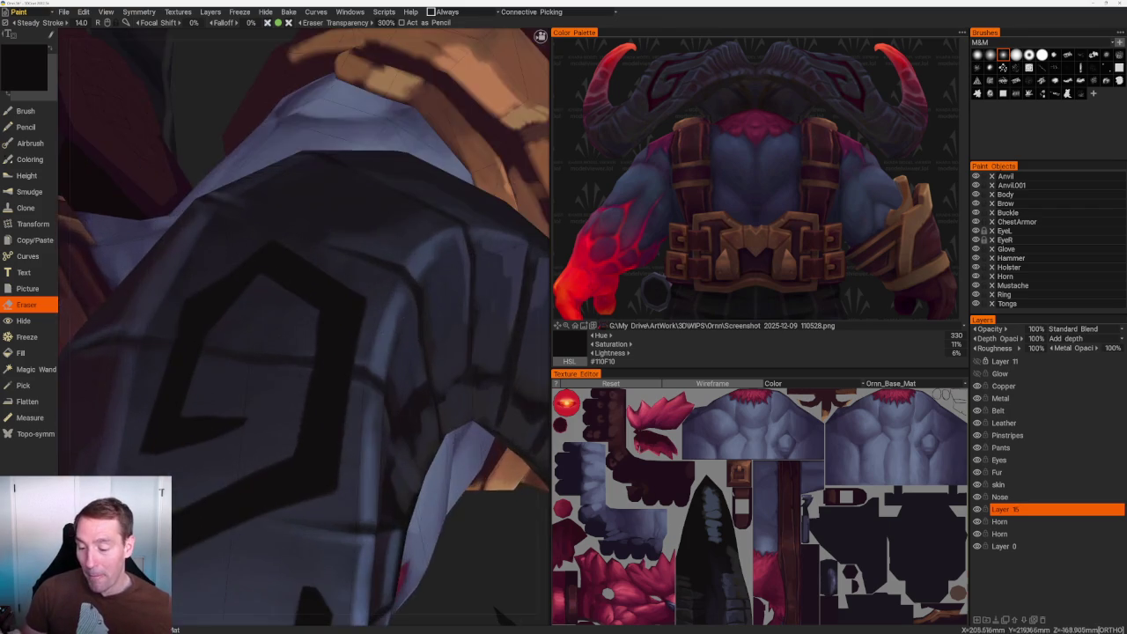
right_click_drag(349, 133, 388, 194)
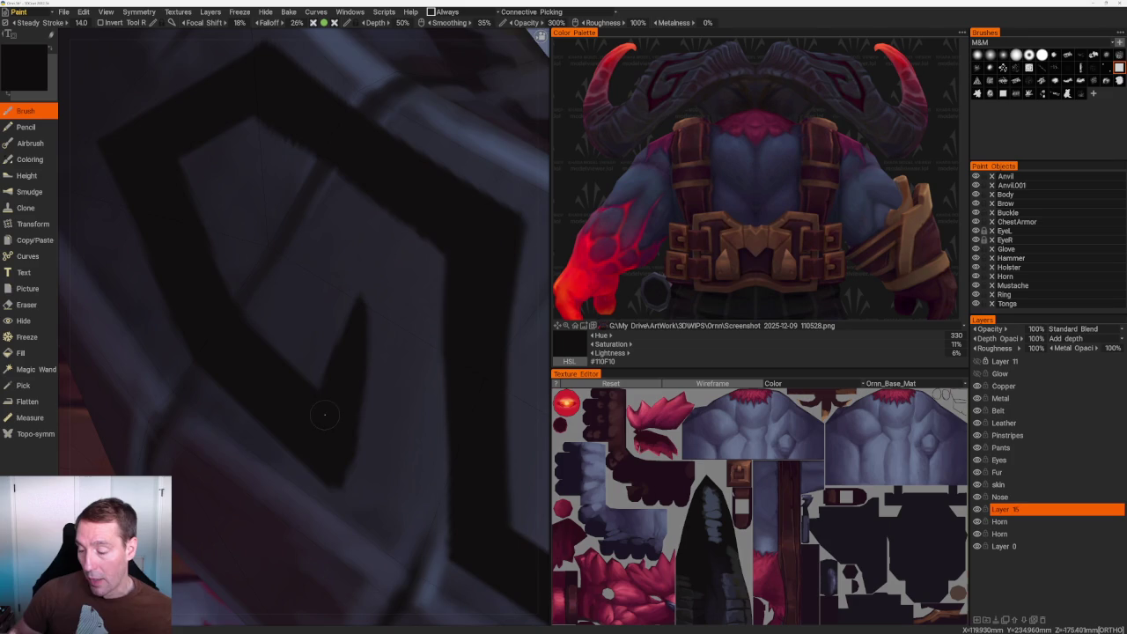
right_click_drag(324, 415, 320, 277)
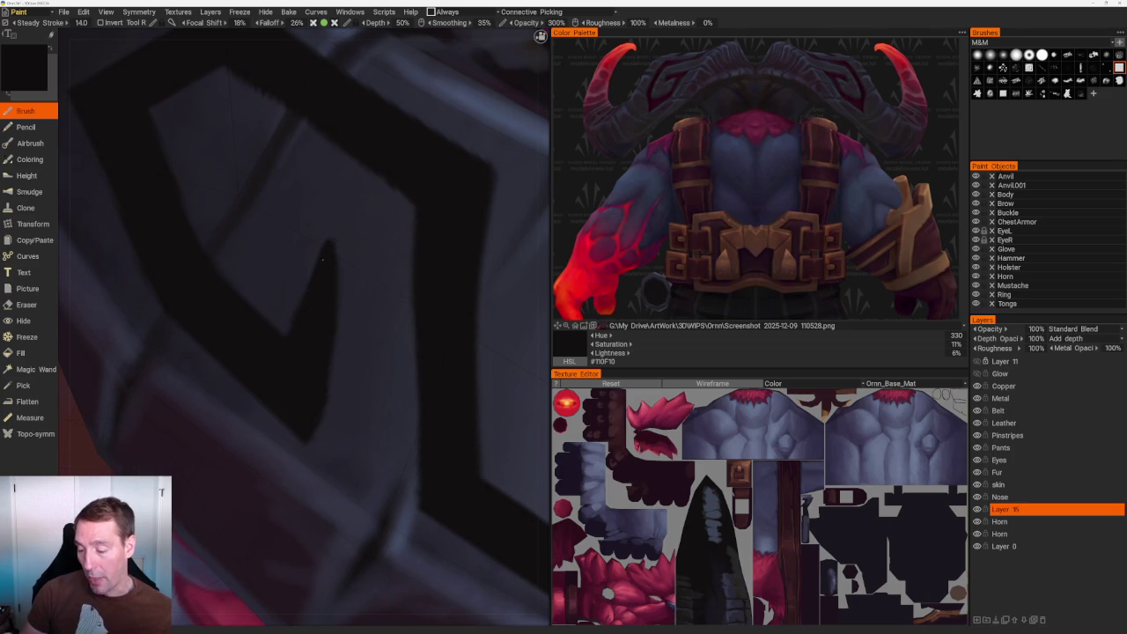
key("e")
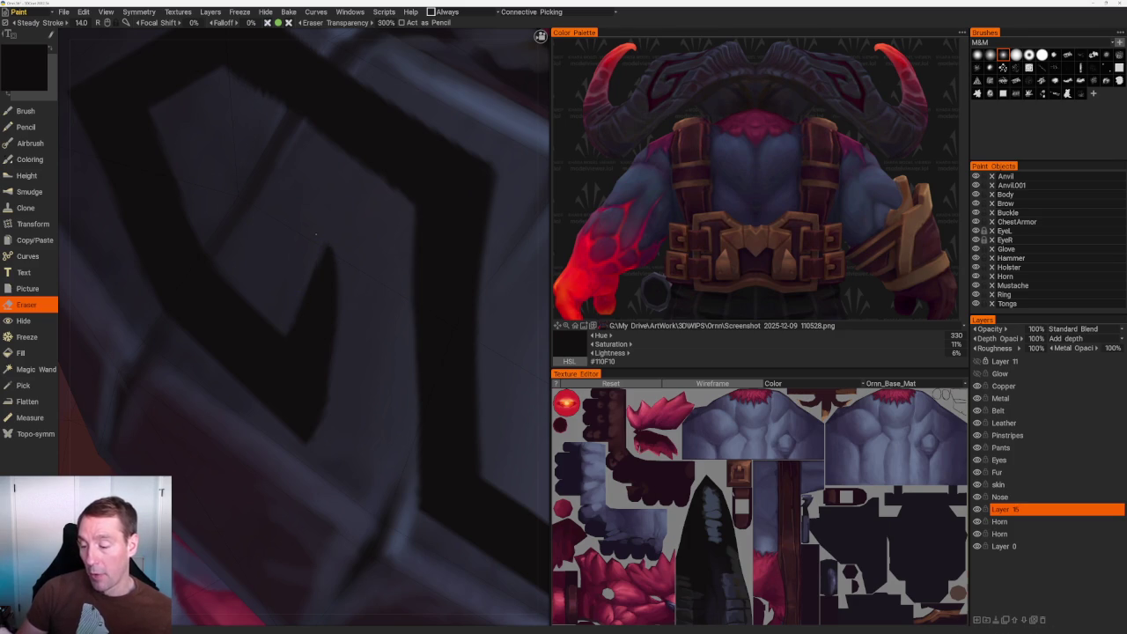
key("KP_2")
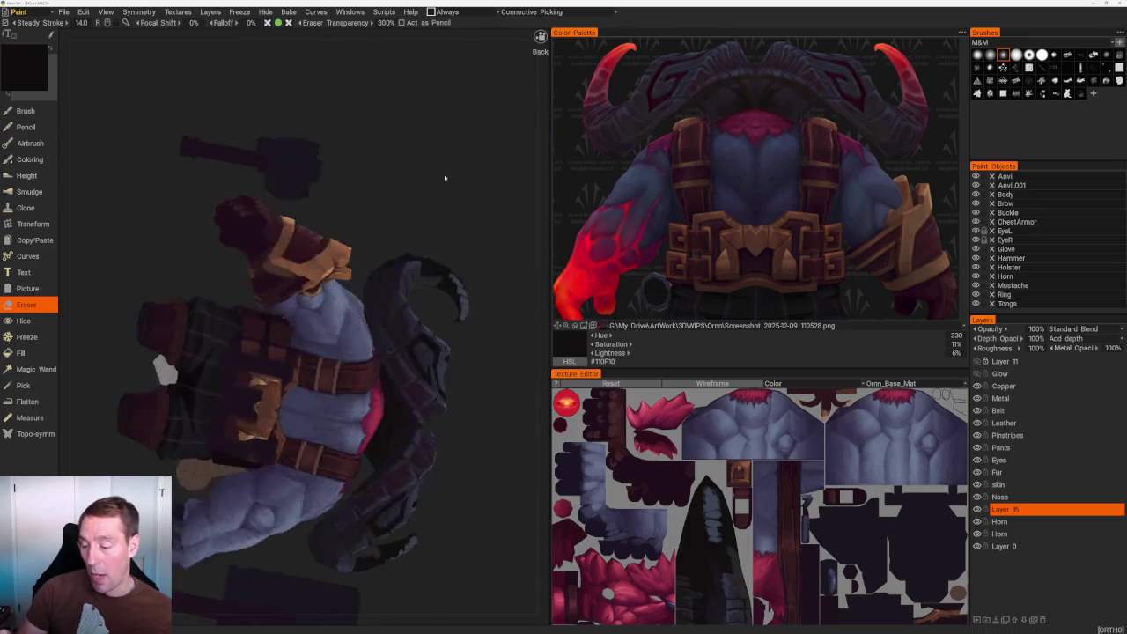
left_click_drag(351, 218, 414, 238)
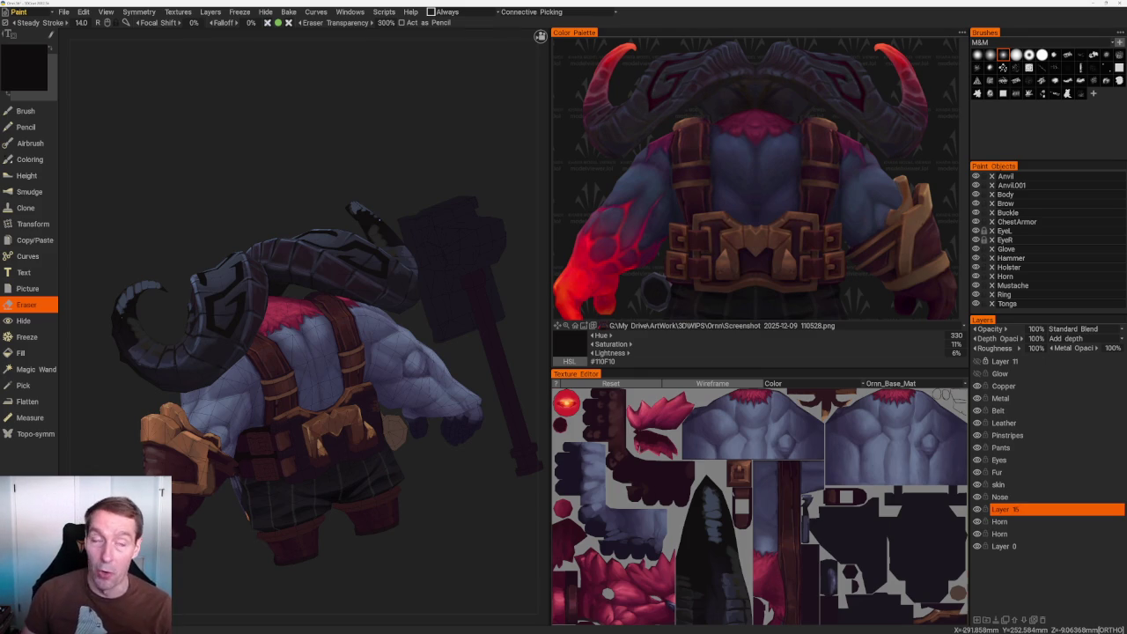
mouse_move(302, 156)
middle_mouse_down()
mouse_move(385, 202)
mouse_move(314, 230)
mouse_move(339, 222)
mouse_move(432, 247)
mouse_move(467, 291)
mouse_move(397, 339)
mouse_move(421, 258)
middle_mouse_up()
scroll(358, 211, "down", 3)
scroll(422, 258, "up", 3)
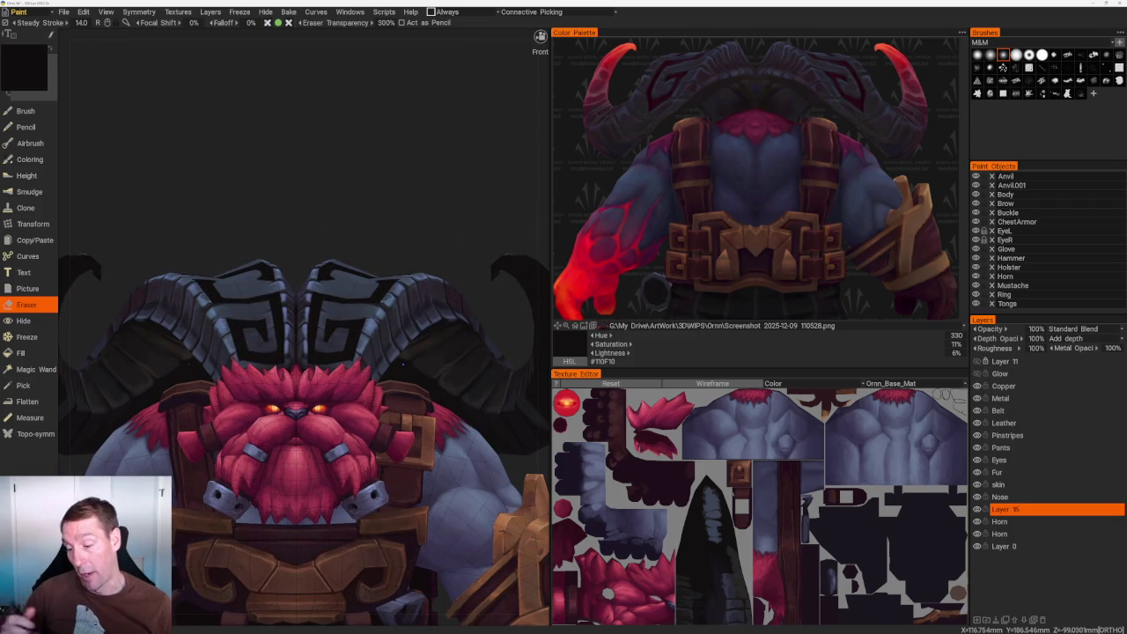
mouse_move(398, 203)
middle_mouse_down()
mouse_move(399, 222)
mouse_move(359, 223)
middle_mouse_up()
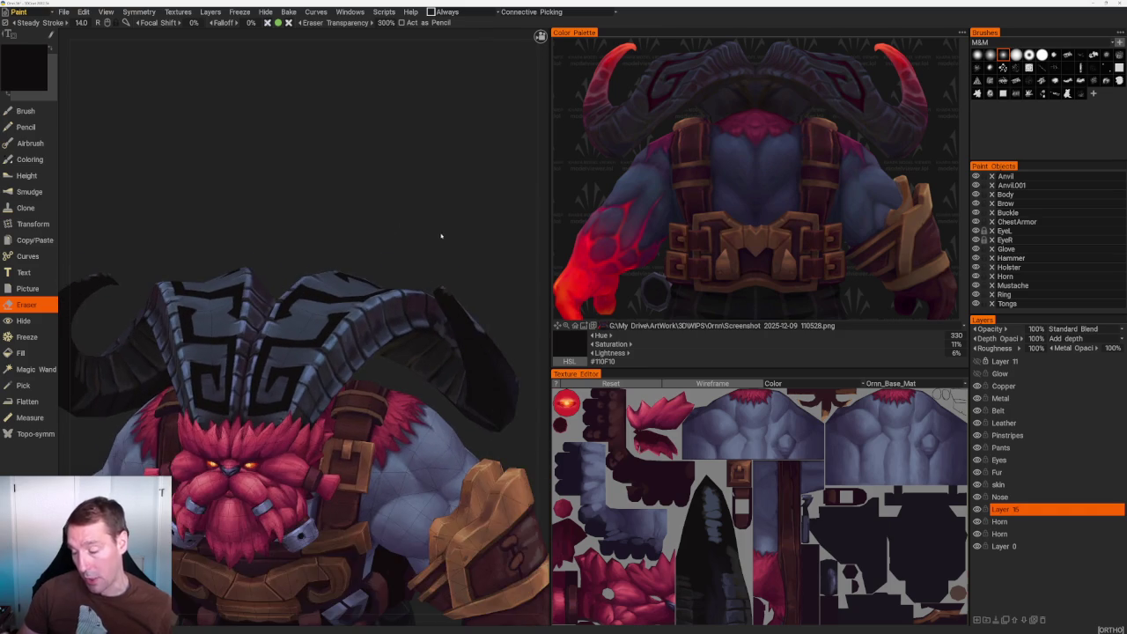
middle_click_drag(441, 236, 433, 244)
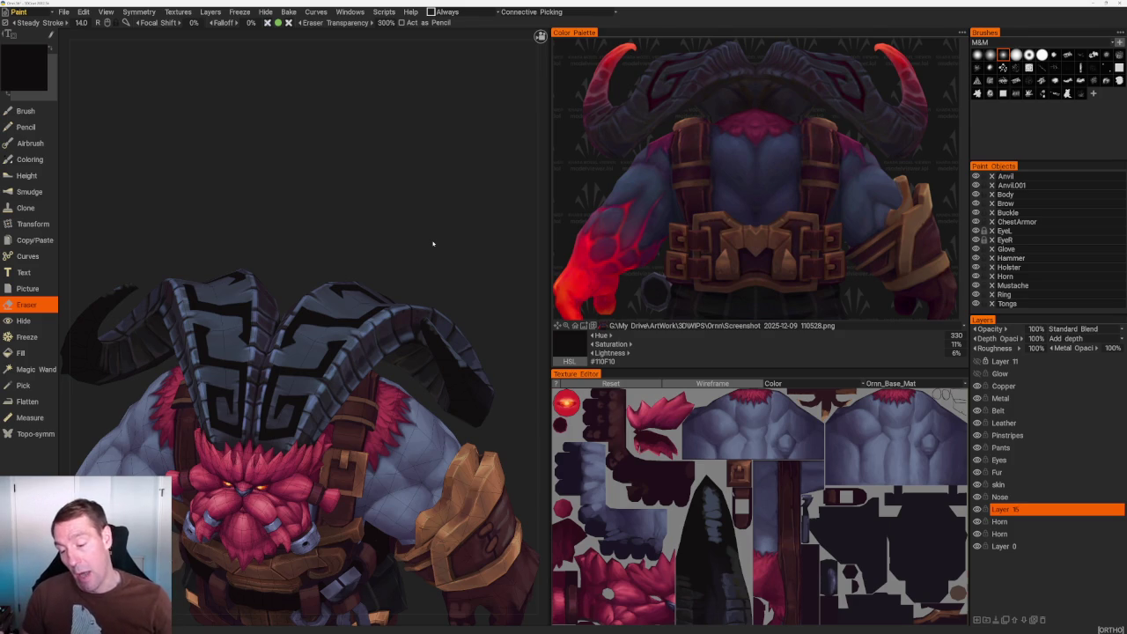
Rotate around the character, zoom into the meander, and switch to the Brush.
mouse_move(433, 243)
left_mouse_down()
mouse_move(343, 179)
mouse_move(327, 184)
mouse_move(344, 217)
mouse_move(371, 206)
left_mouse_up()
scroll(371, 206, "up", 5)
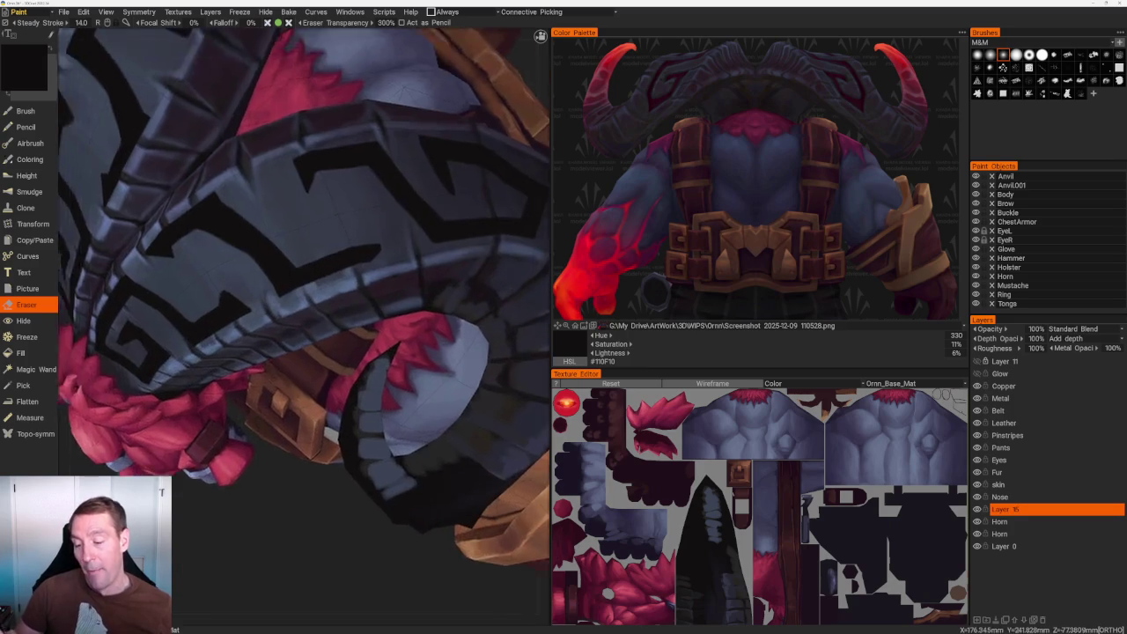
scroll(352, 229, "up", 3)
scroll(317, 273, "up", 3)
scroll(287, 315, "up", 2)
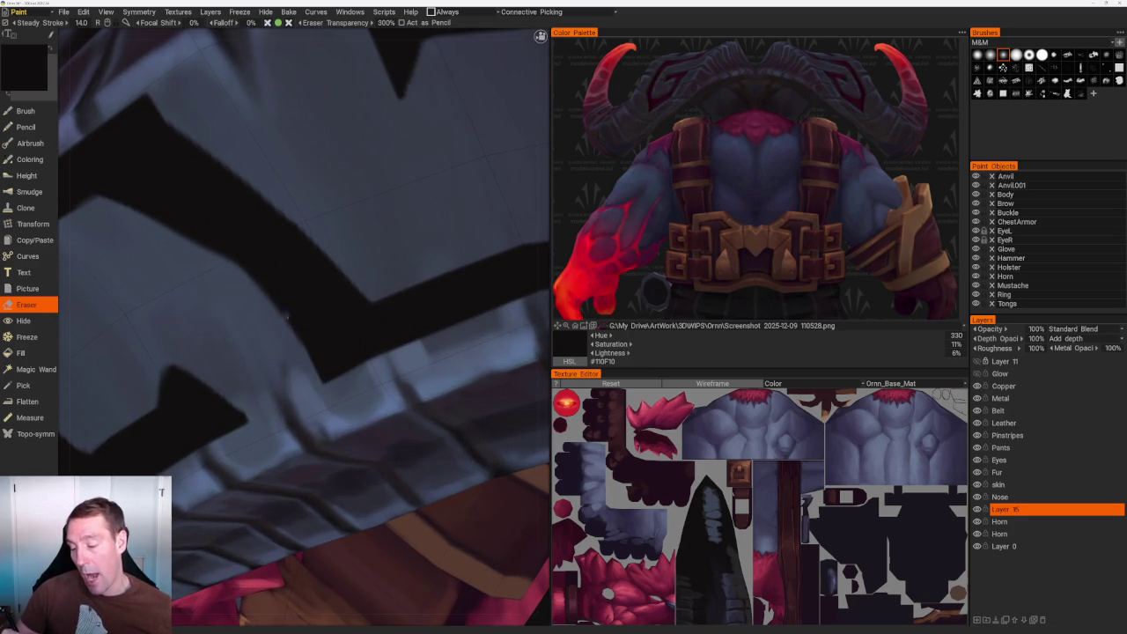
scroll(287, 308, "up", 1)
scroll(285, 303, "up", 1)
key("b")
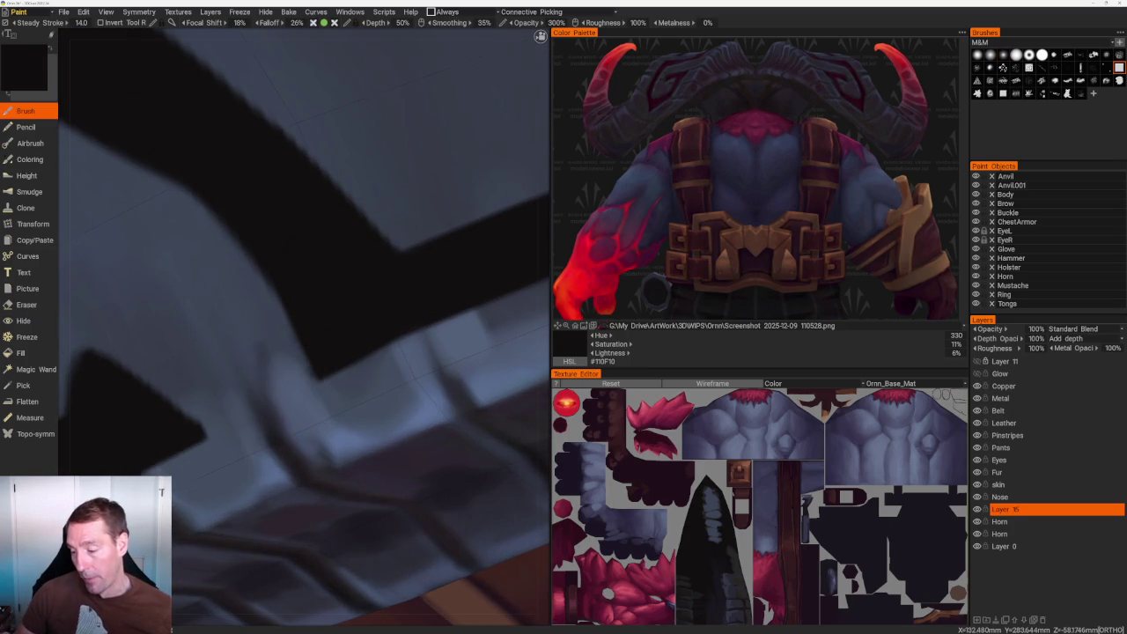
Face the patterned shoulder armor up close and extend the dark notch into a sharper point.
scroll(326, 121, "down", 5)
scroll(433, 171, "up", 3)
scroll(432, 171, "up", 2)
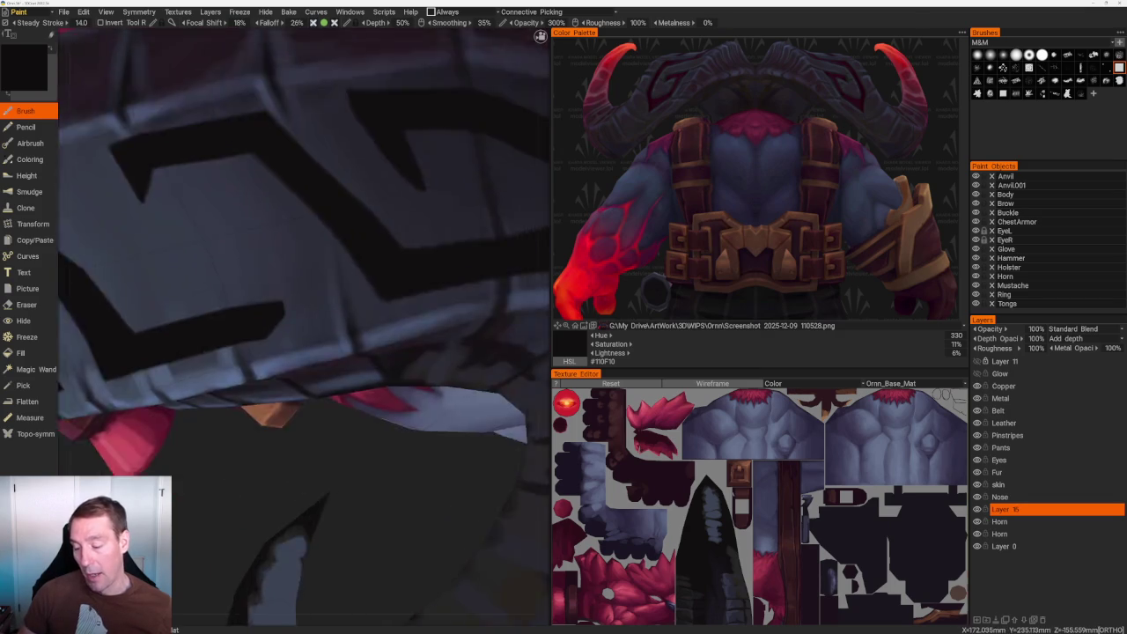
scroll(306, 274, "up", 2)
scroll(298, 276, "down", 2)
scroll(299, 276, "down", 3)
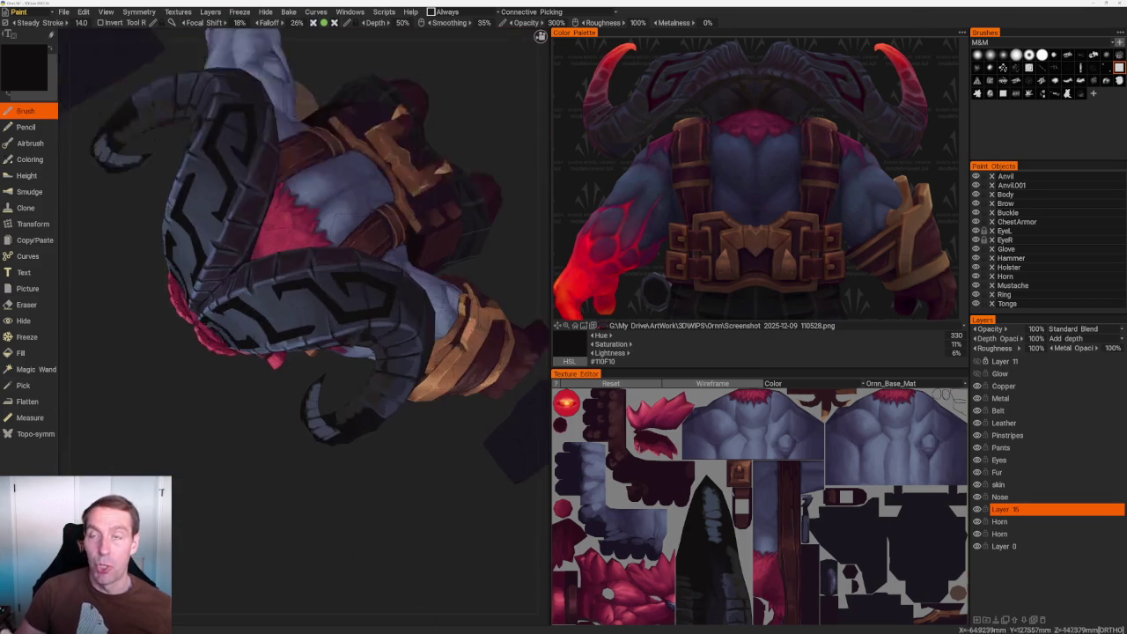
scroll(298, 277, "down", 2)
left_click_drag(470, 71, 370, 140)
scroll(299, 264, "up", 2)
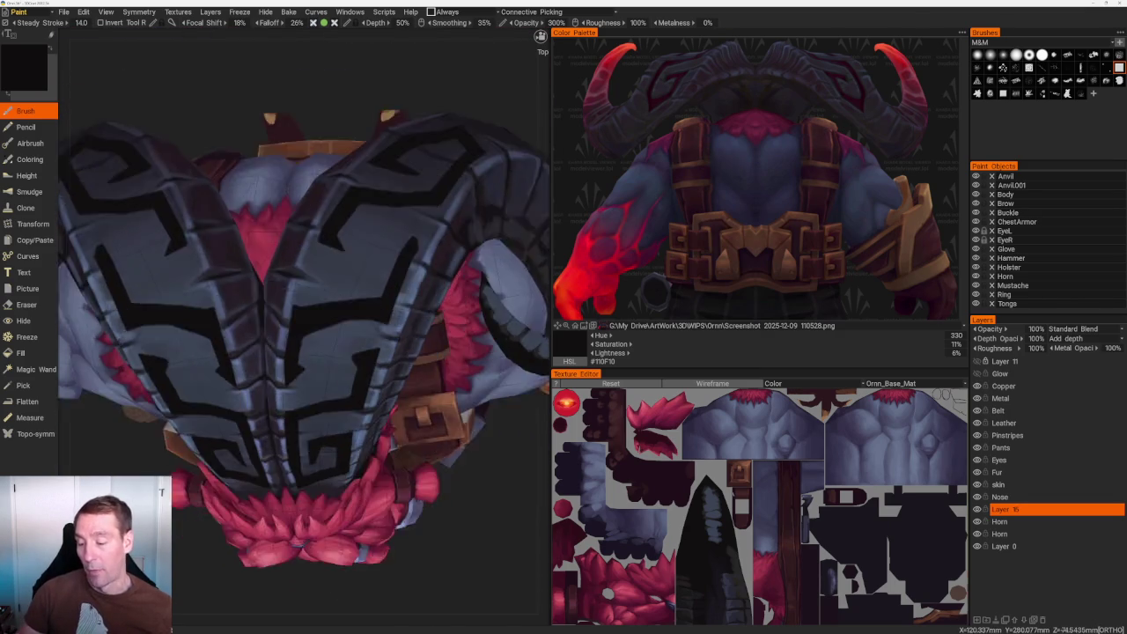
scroll(300, 265, "up", 3)
scroll(299, 264, "up", 2)
scroll(263, 354, "up", 1)
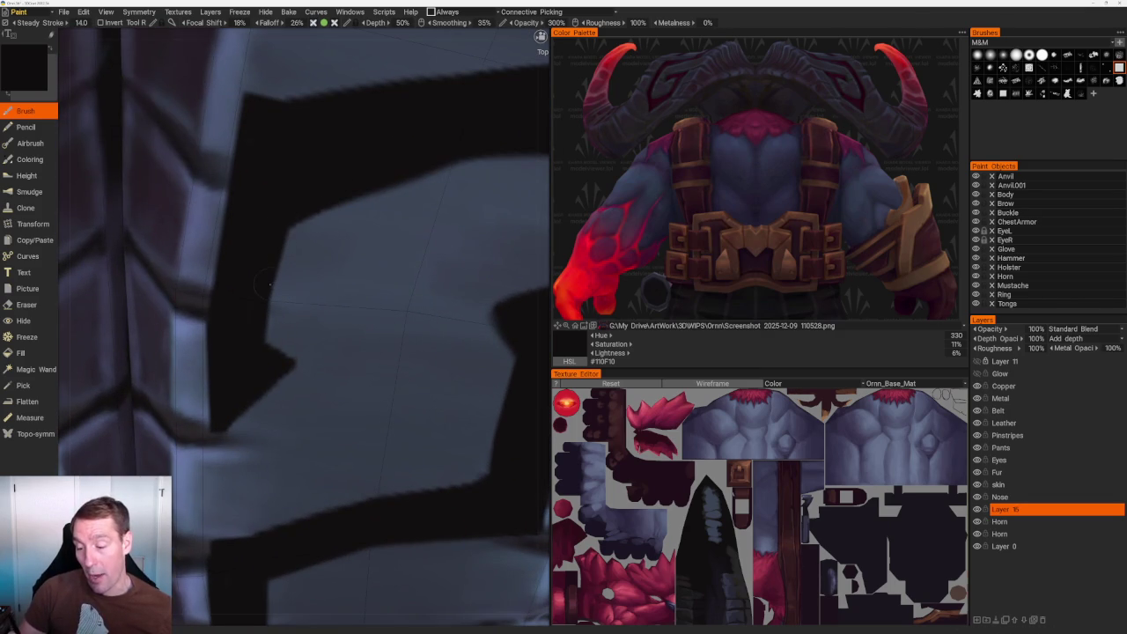
mouse_move(269, 351)
left_mouse_down()
mouse_move(300, 356)
mouse_move(294, 348)
left_mouse_up()
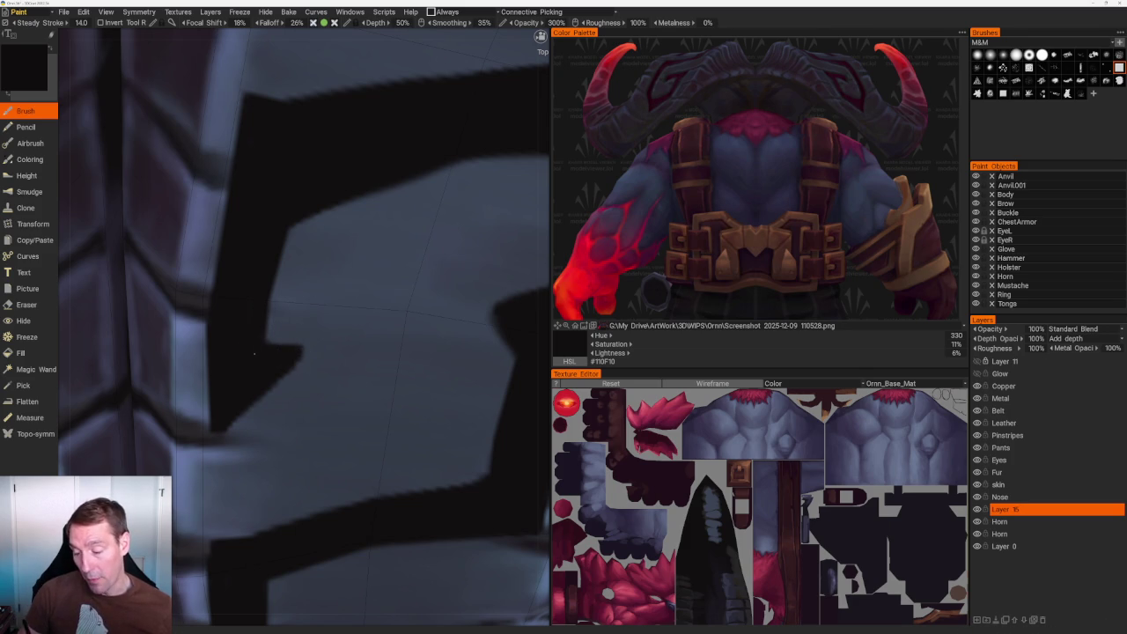
Orbit to an angled view of the whole model and switch to the Eraser.
scroll(264, 254, "down", 10)
mouse_move(302, 109)
left_mouse_down()
mouse_move(410, 114)
mouse_move(361, 119)
left_mouse_up()
scroll(361, 118, "up", 5)
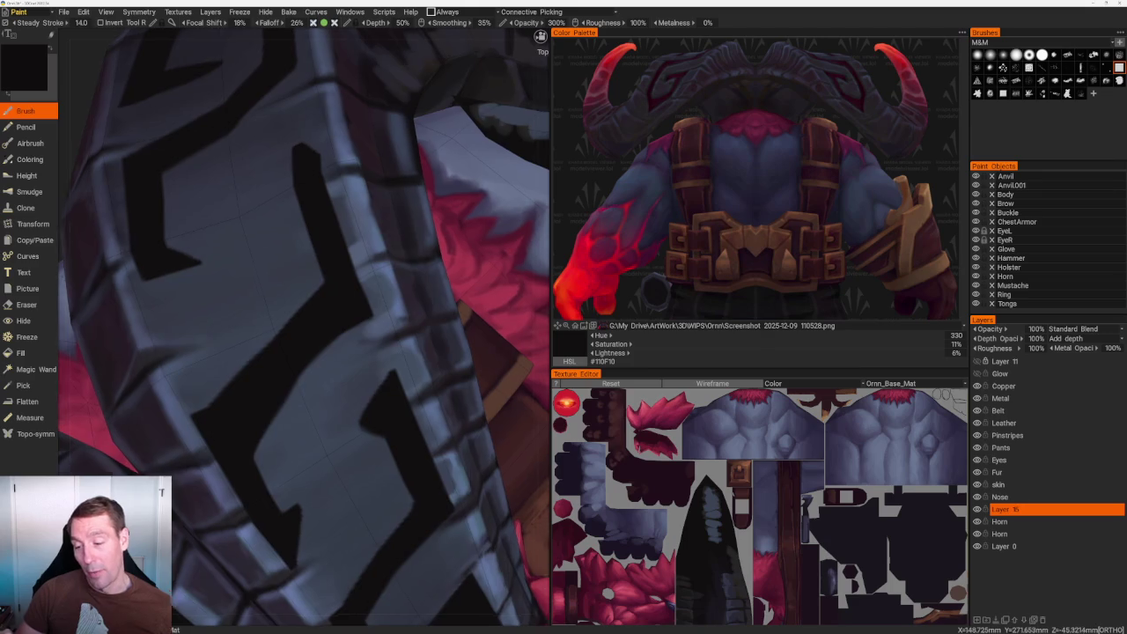
scroll(343, 132, "up", 2)
scroll(315, 162, "down", 8)
scroll(319, 144, "up", 5)
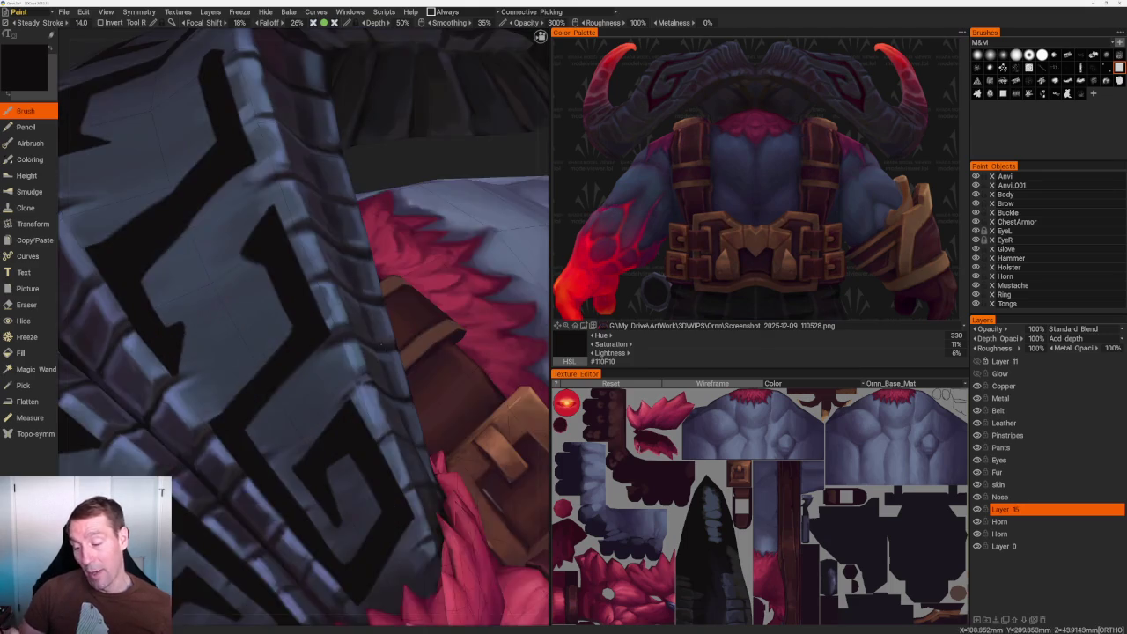
scroll(320, 143, "up", 3)
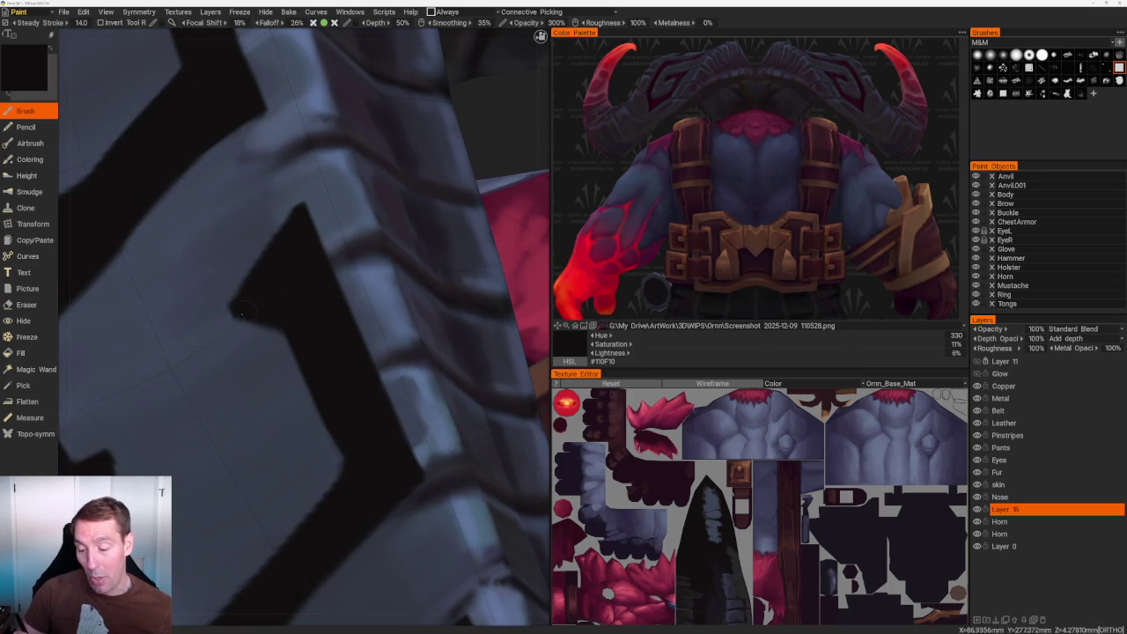
key("e")
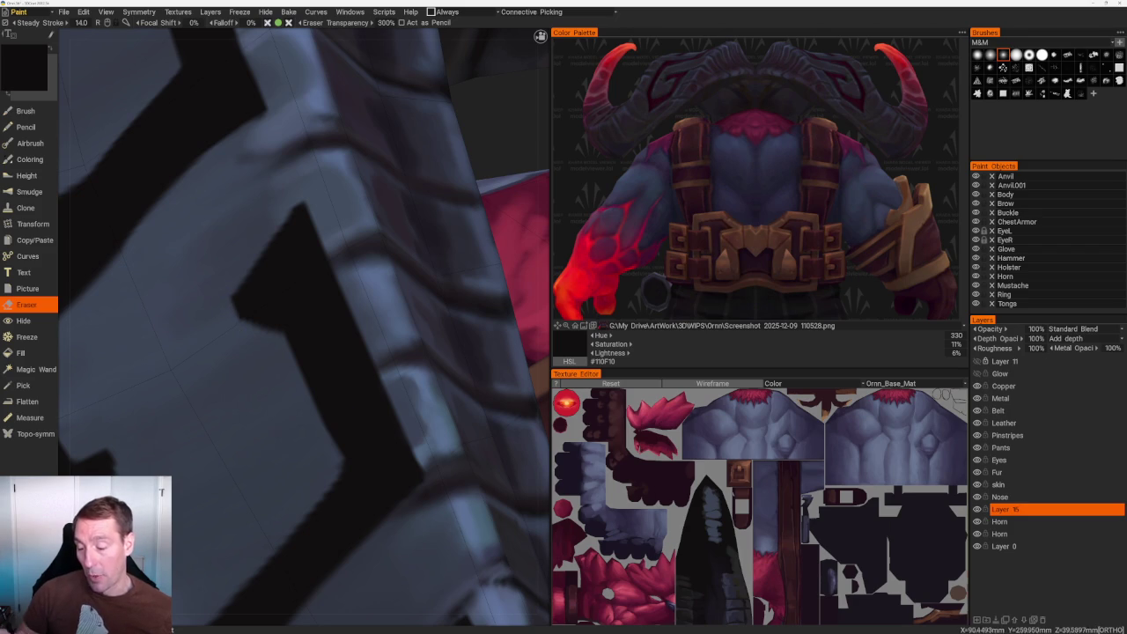
Zoom over the pattern again and switch back to the Brush.
scroll(228, 304, "down", 5)
scroll(412, 328, "up", 5)
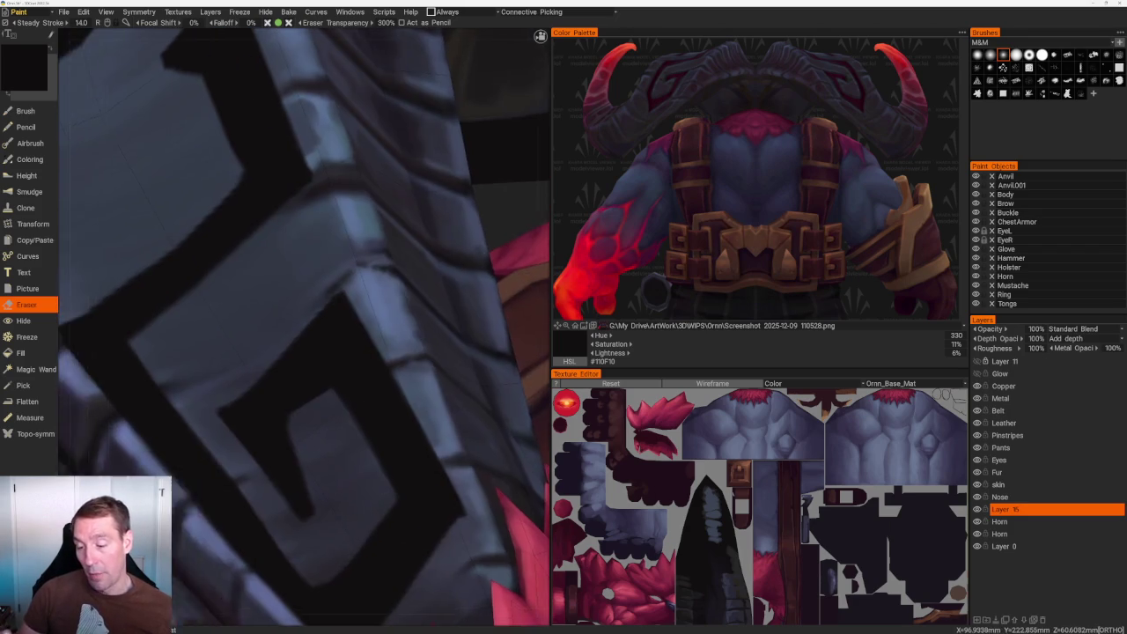
scroll(387, 291, "up", 4)
key("b")
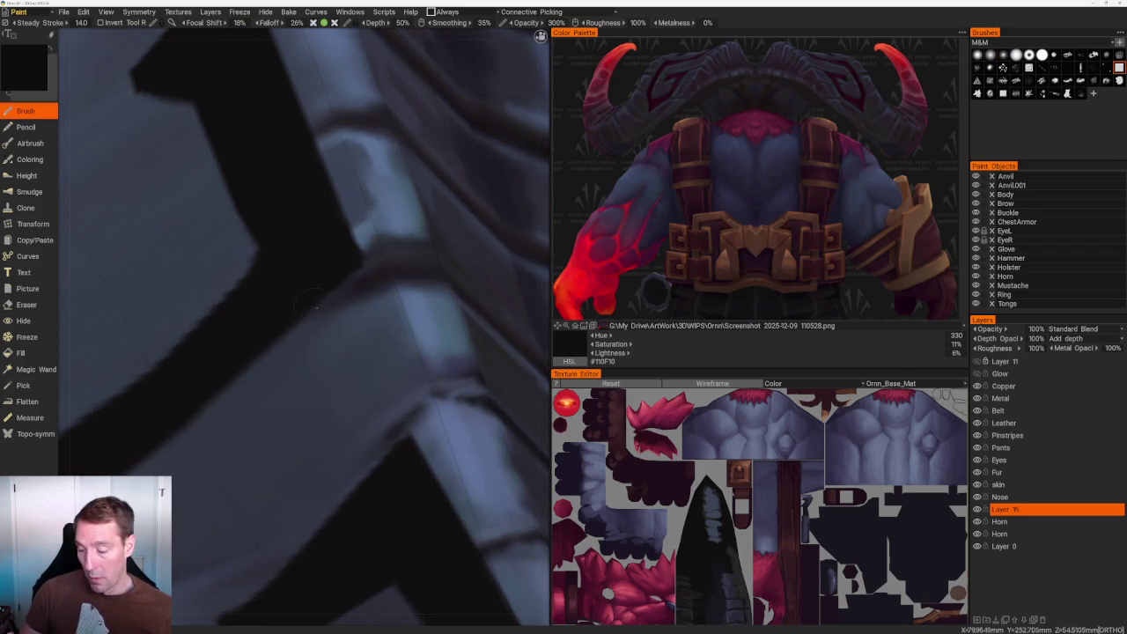